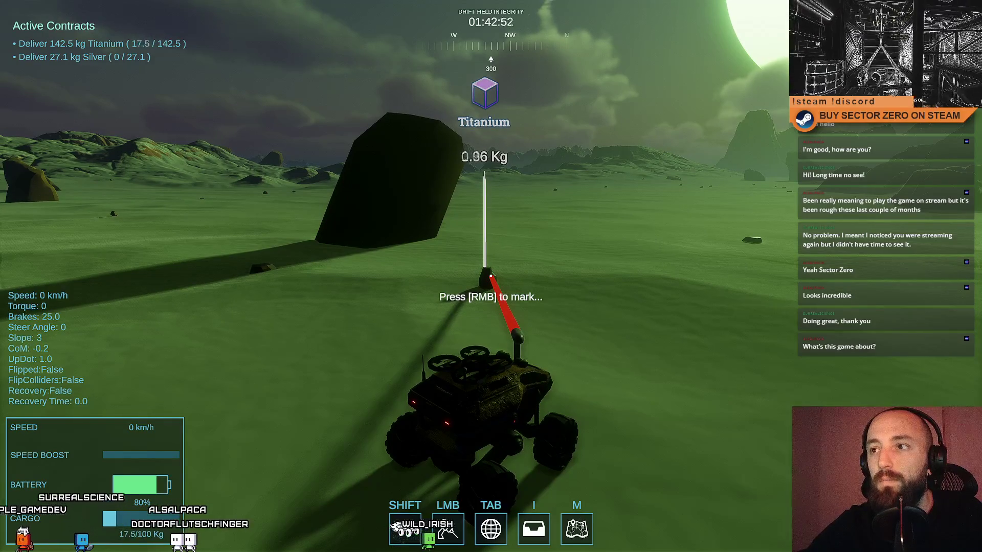
# - Check the rover's cargo overview showing 18.4 kg Titanium, then close it and resume driving
pyautogui.press('i')
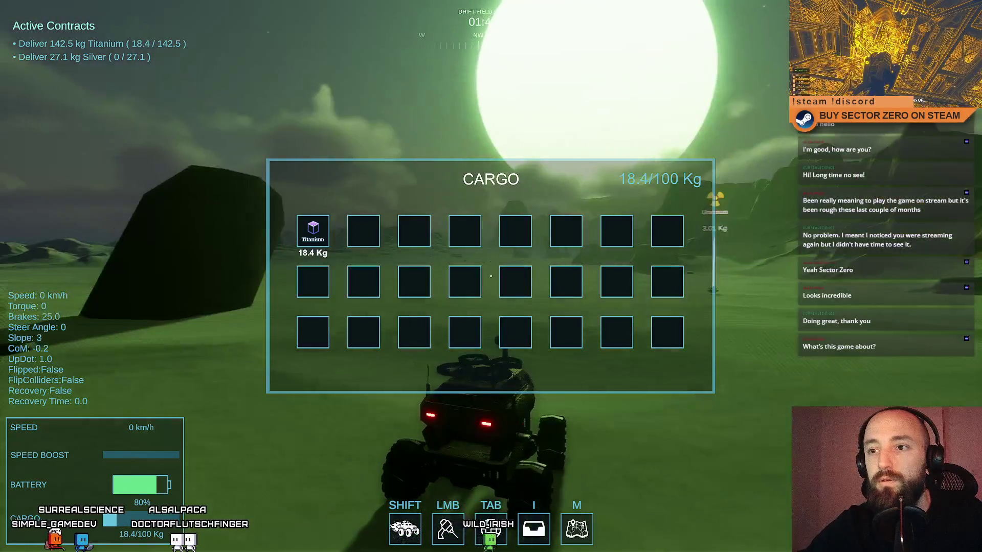
pyautogui.press('i')
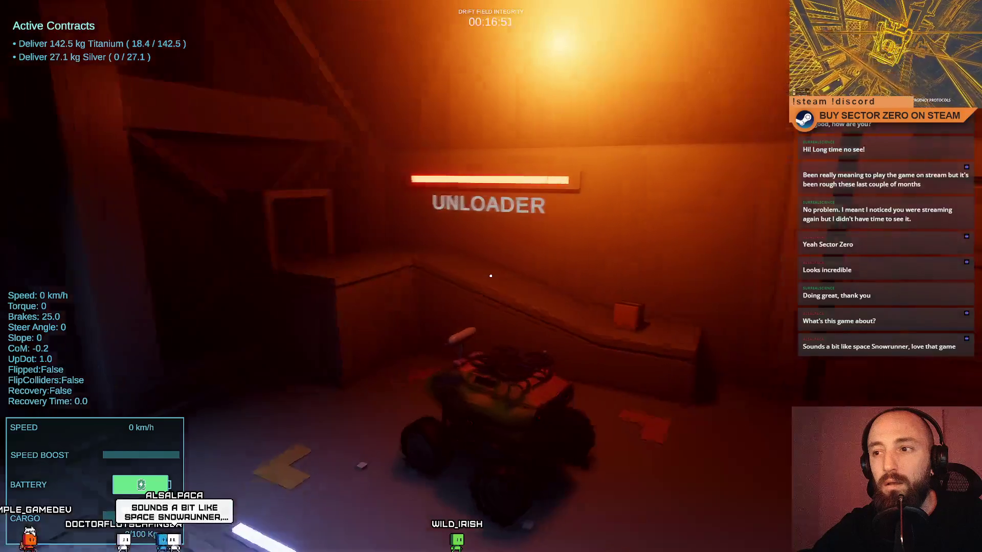
# - Drive the rover from the unloader down the corridor and stop it on the red portal bridge
pyautogui.press('w')
pyautogui.press('a')
pyautogui.press('w')
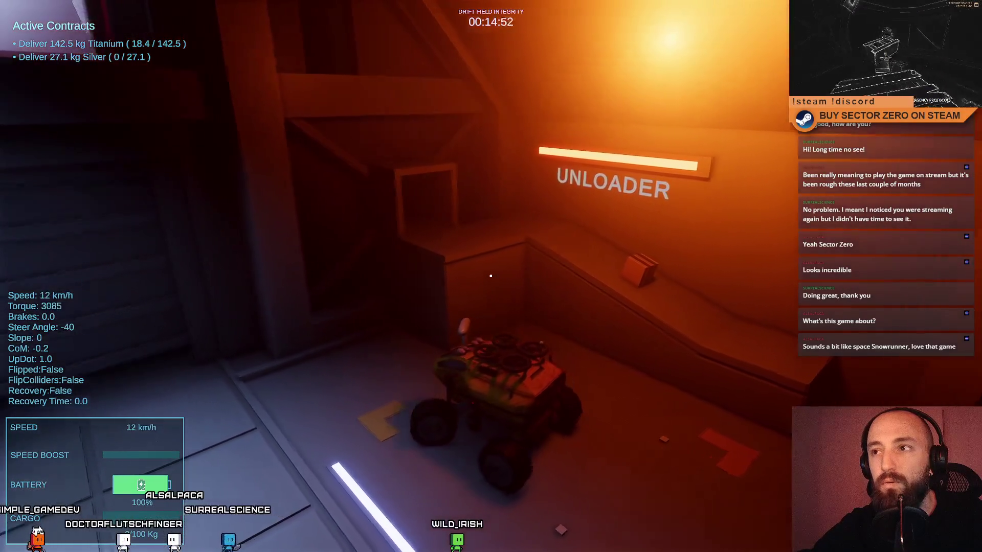
pyautogui.press('w')
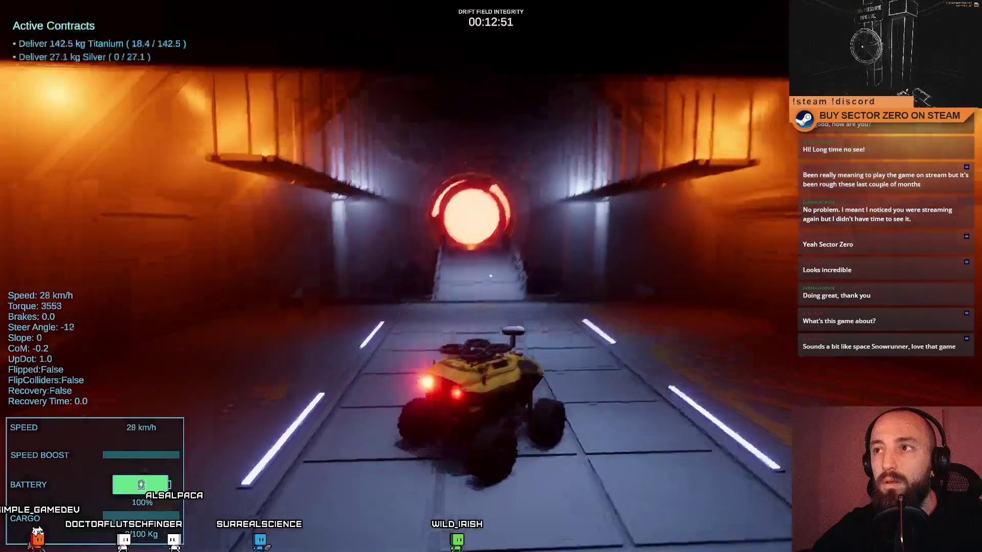
pyautogui.press('w')
pyautogui.press('a')
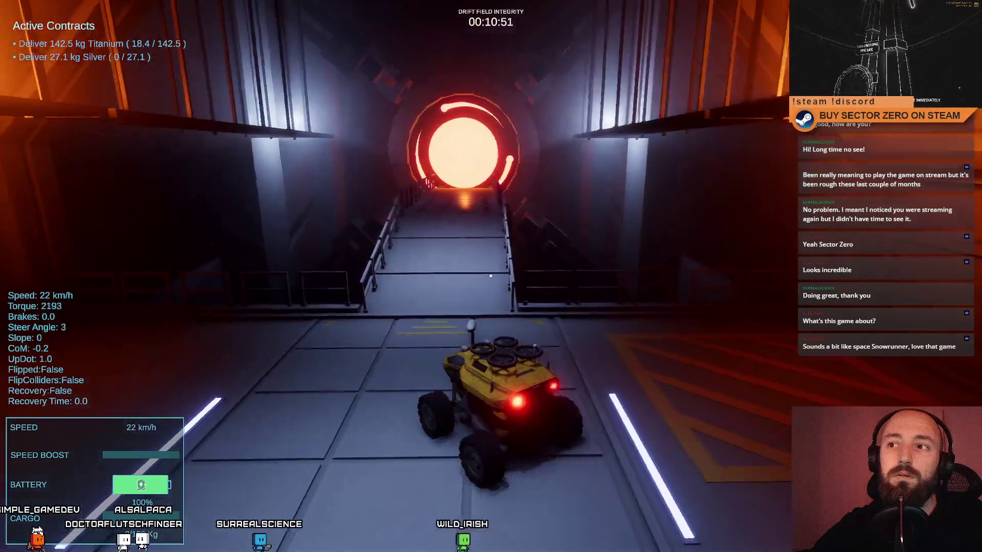
pyautogui.press('s')
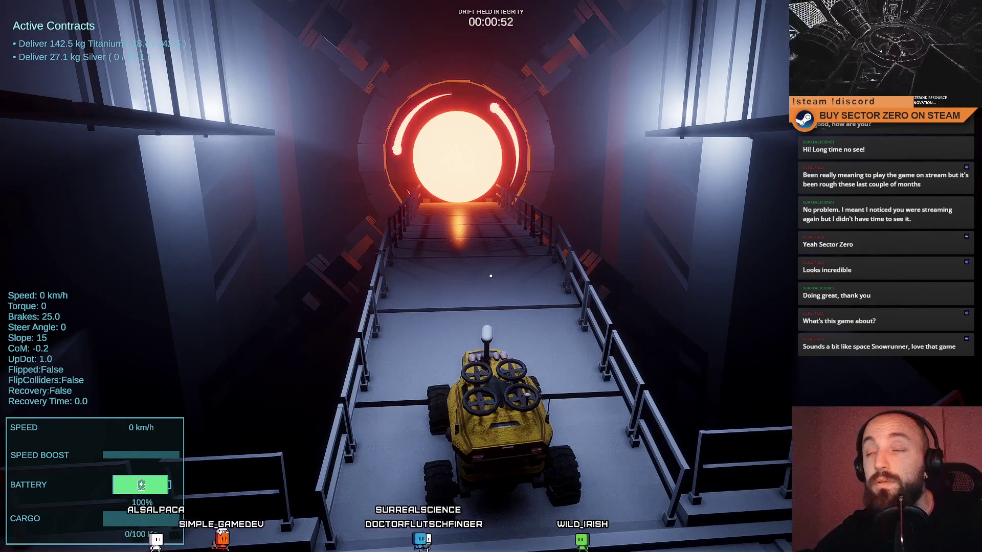
# - Drive through the dark tunnel across the unloader room and park the rover in the bay
pyautogui.press('w')
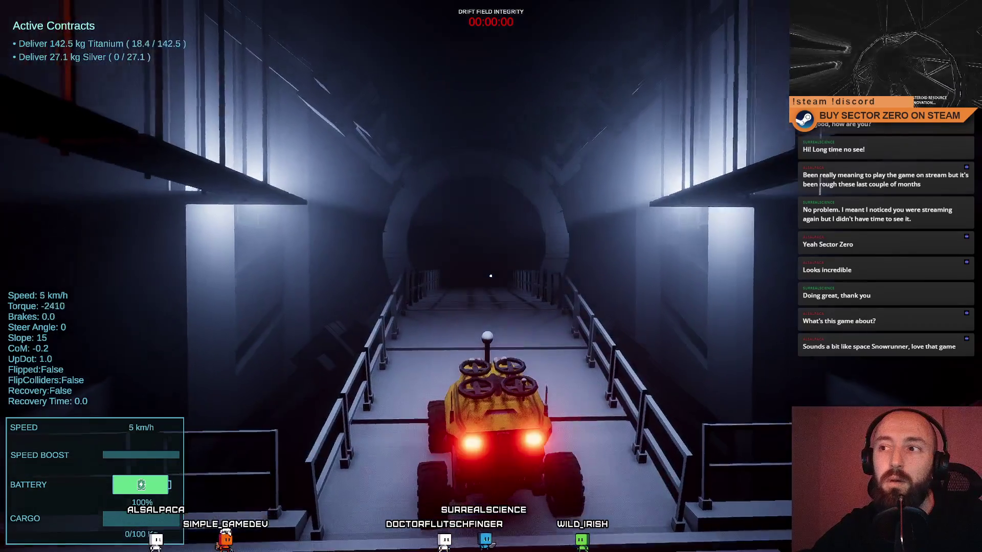
pyautogui.press('a')
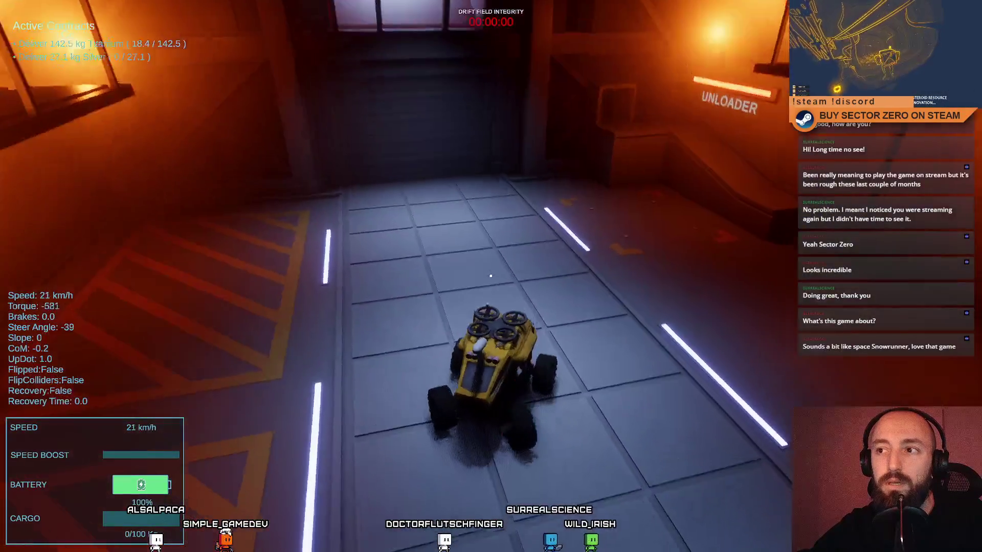
pyautogui.press('space')
pyautogui.press('w')
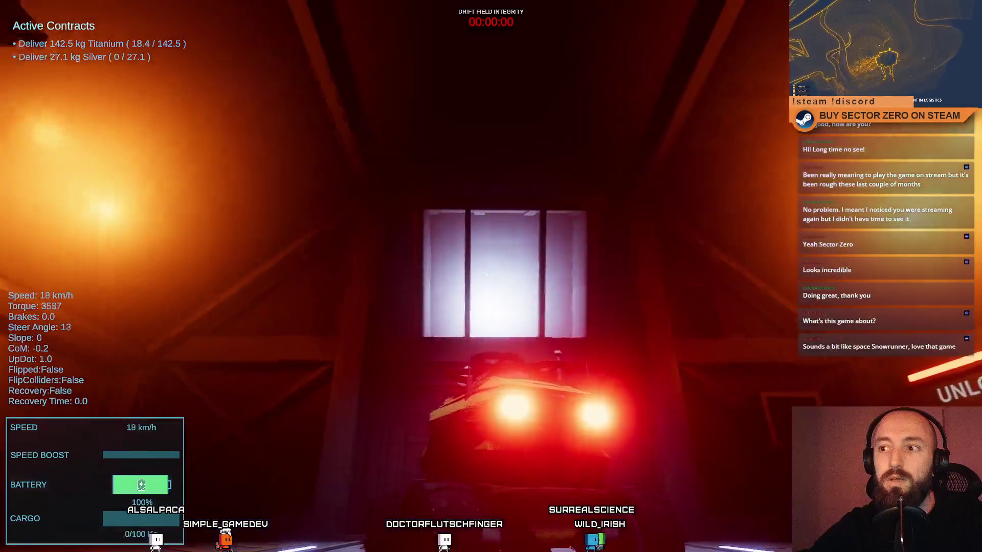
pyautogui.press('w')
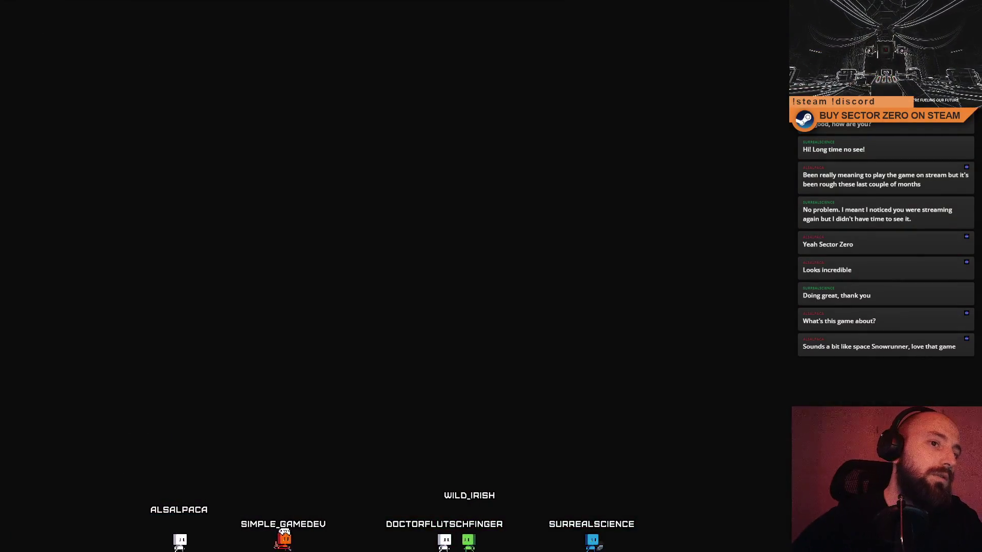
# - Walk to the Contract Terminal and review the active Titanium and Silver contracts
pyautogui.press('w')
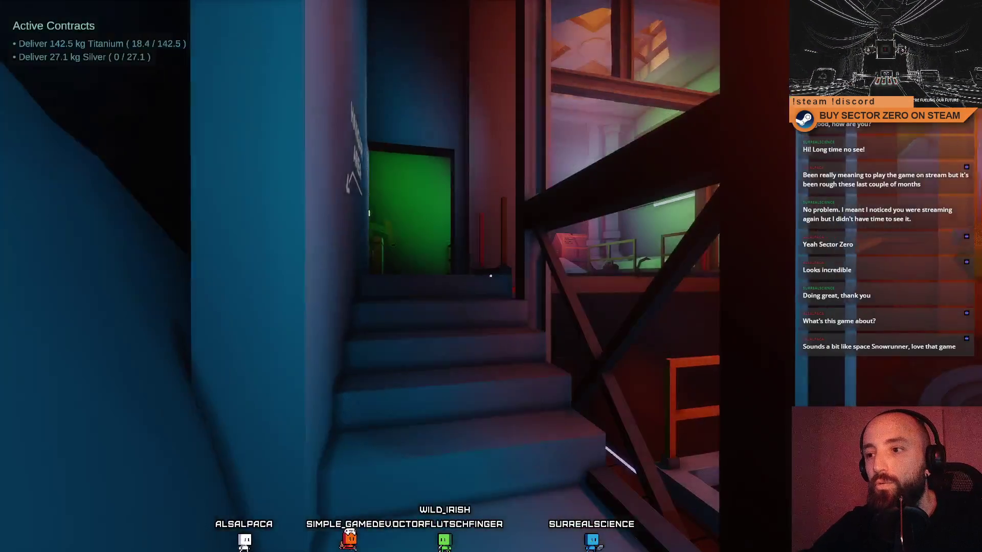
pyautogui.press('w')
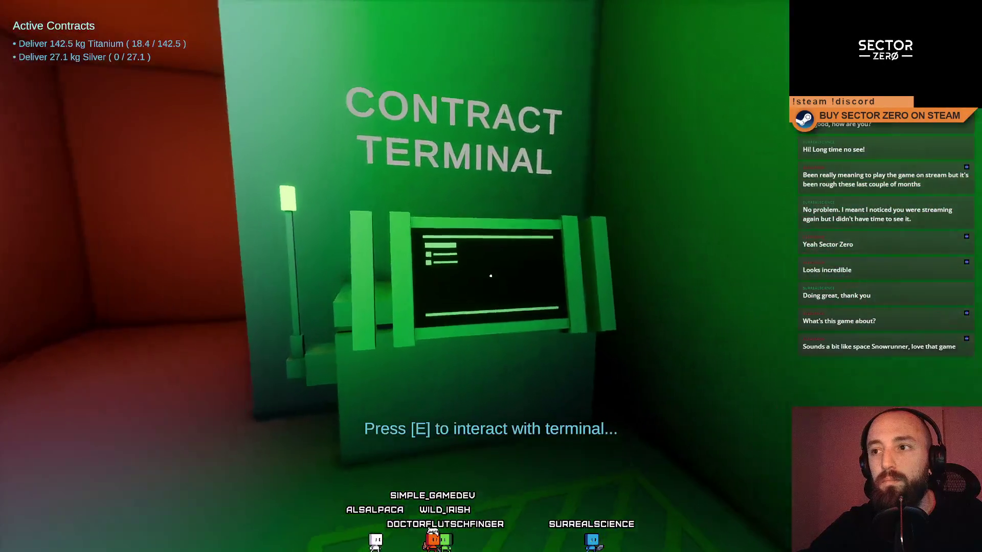
pyautogui.press('e')
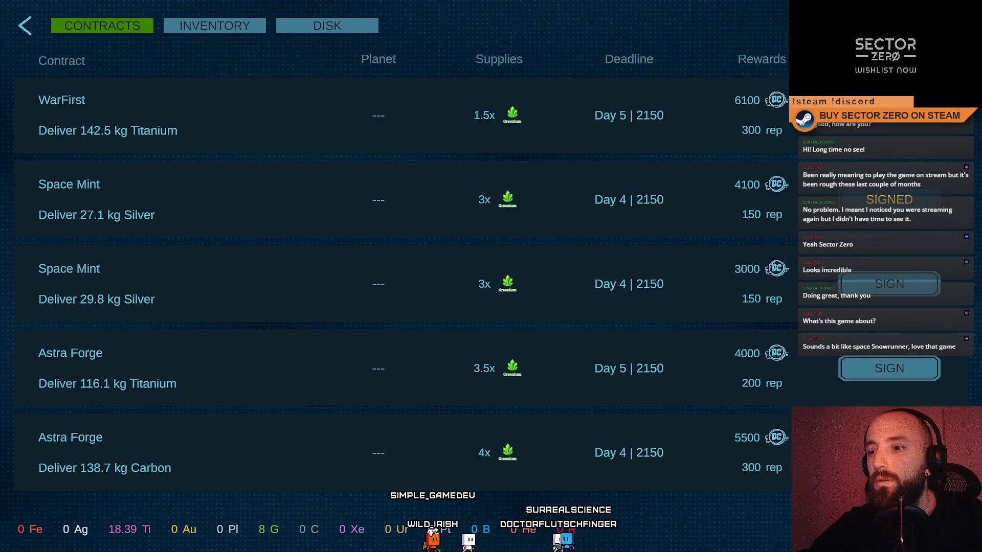
pyautogui.click(27, 27)
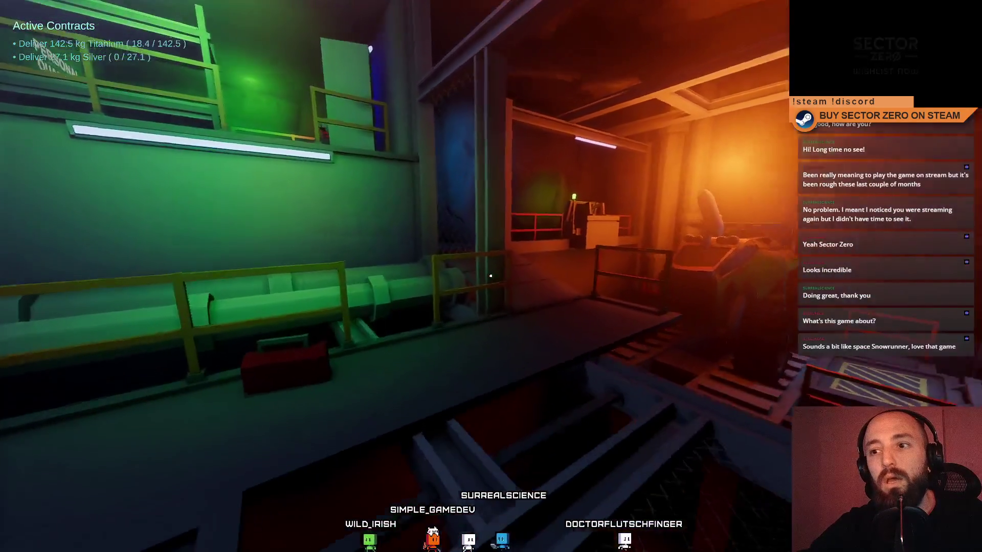
# - Explore the Galaxy Map platform and hangar entrance, then leave fullscreen for the editor
pyautogui.press('w')
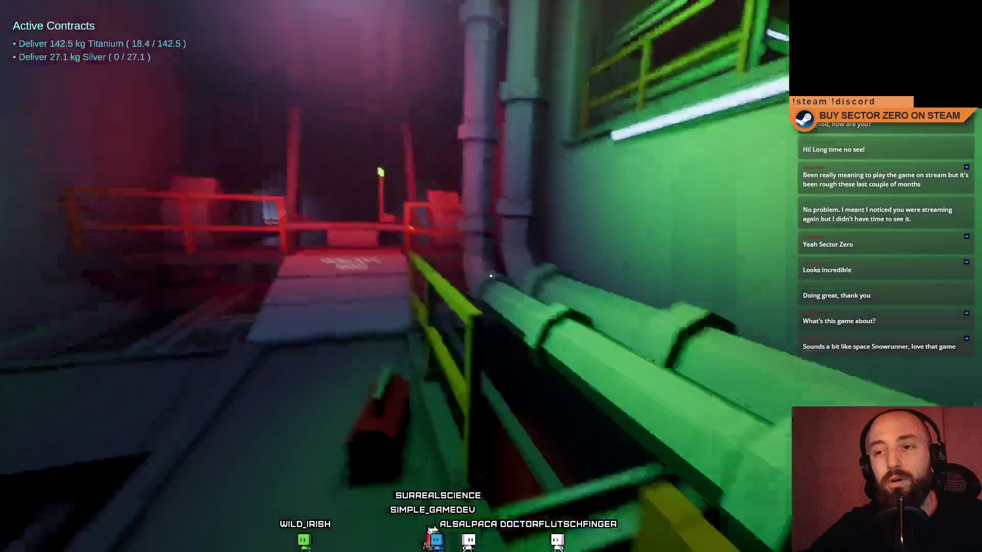
pyautogui.press('w')
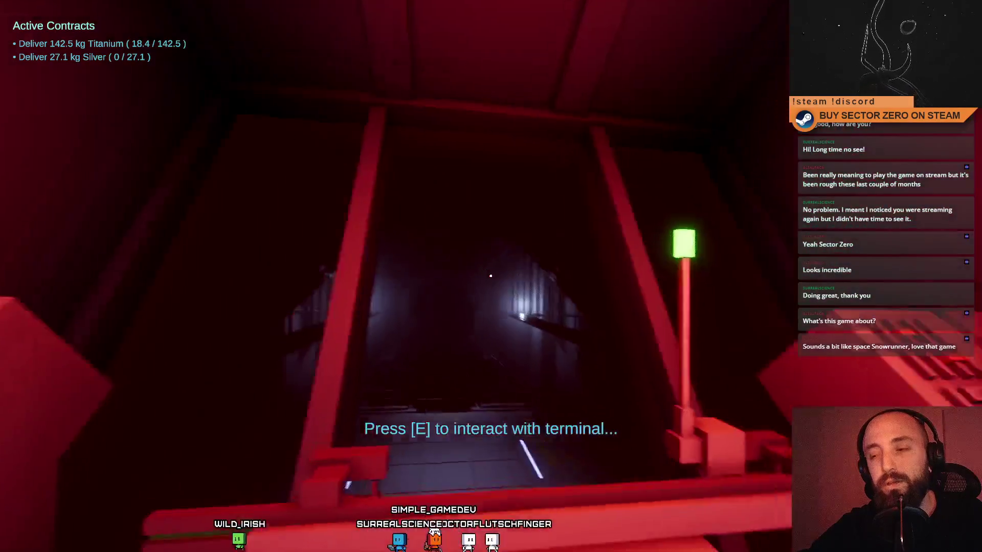
pyautogui.press('w')
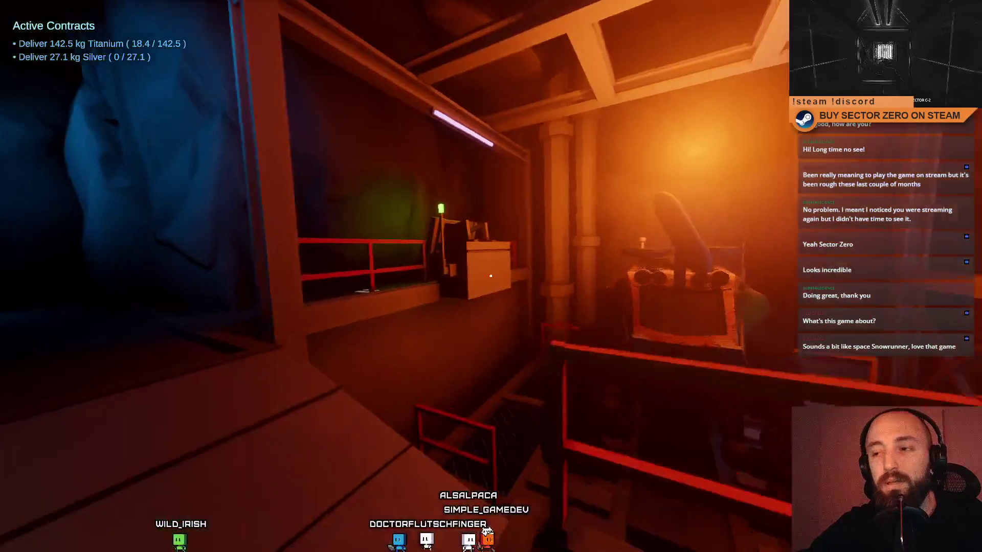
pyautogui.press('w')
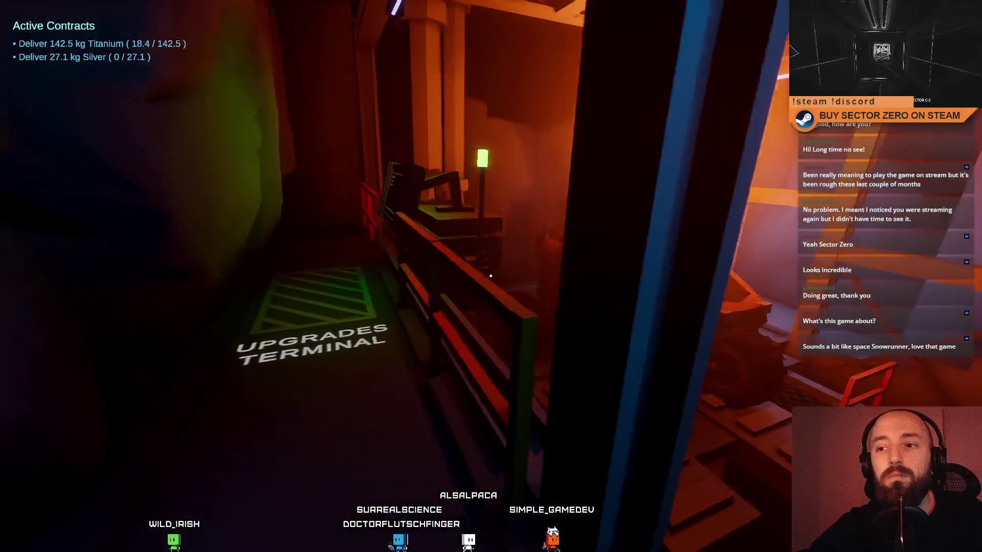
pyautogui.press('w')
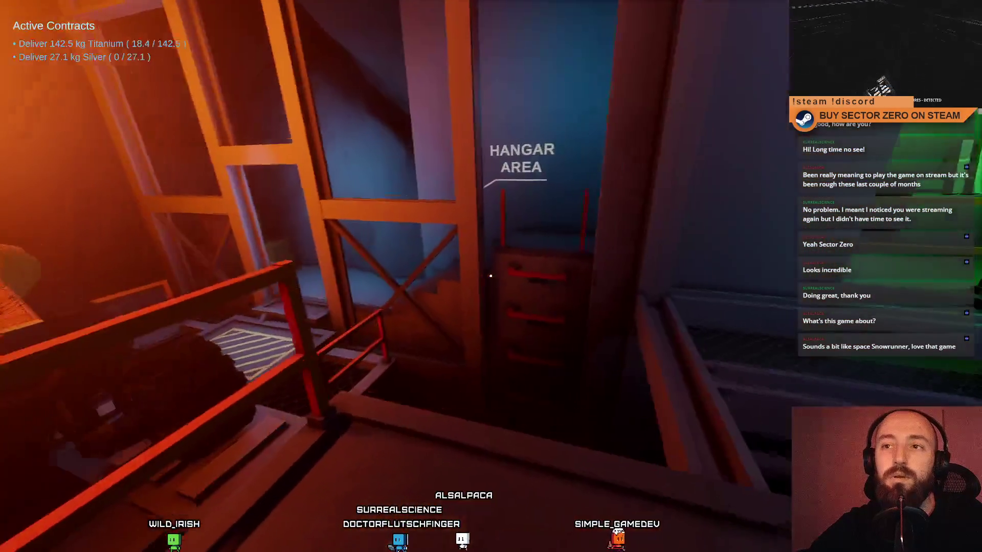
pyautogui.press('Escape')
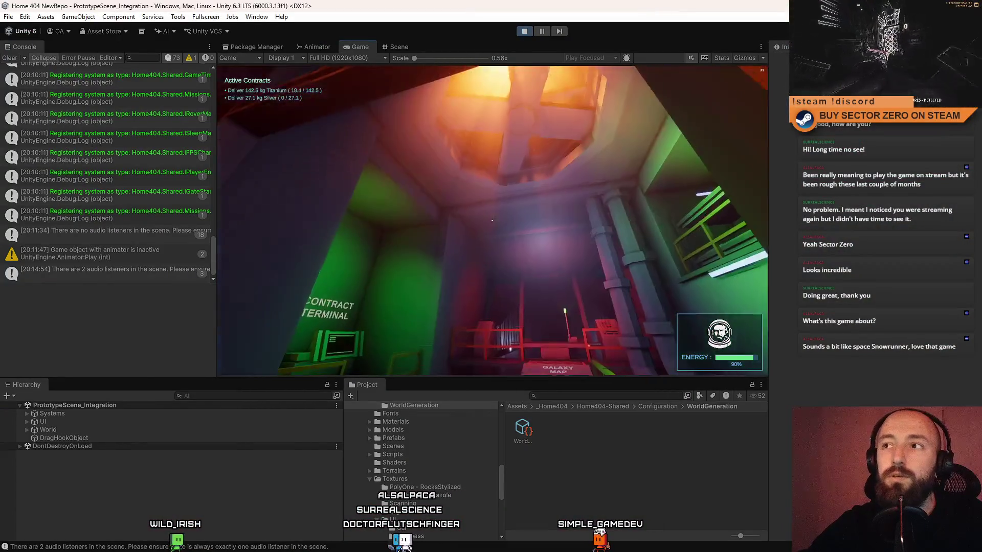
# - Stop Play mode, clear the Console log, and minimise Unity to show the desktop
pyautogui.press('Escape')
pyautogui.press('Escape')
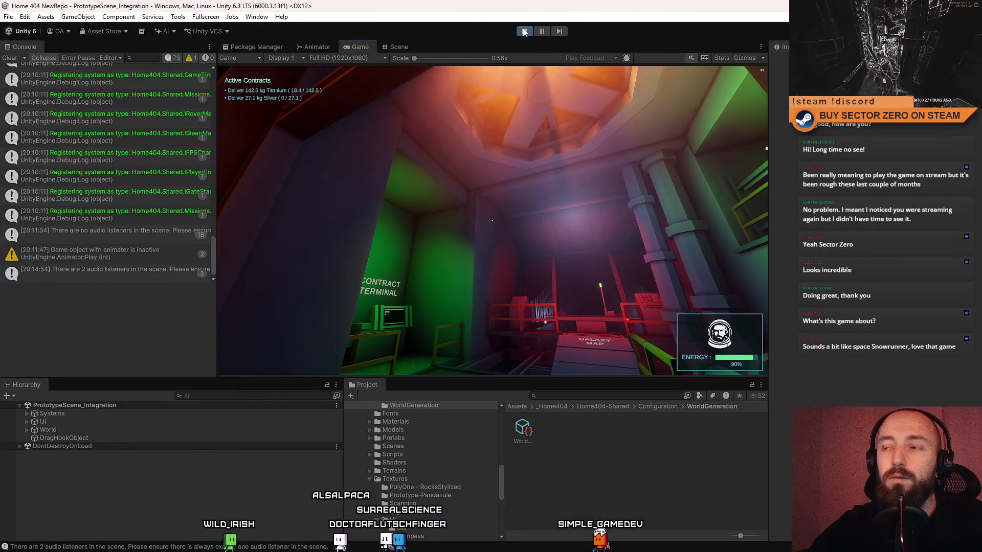
pyautogui.click(525, 33)
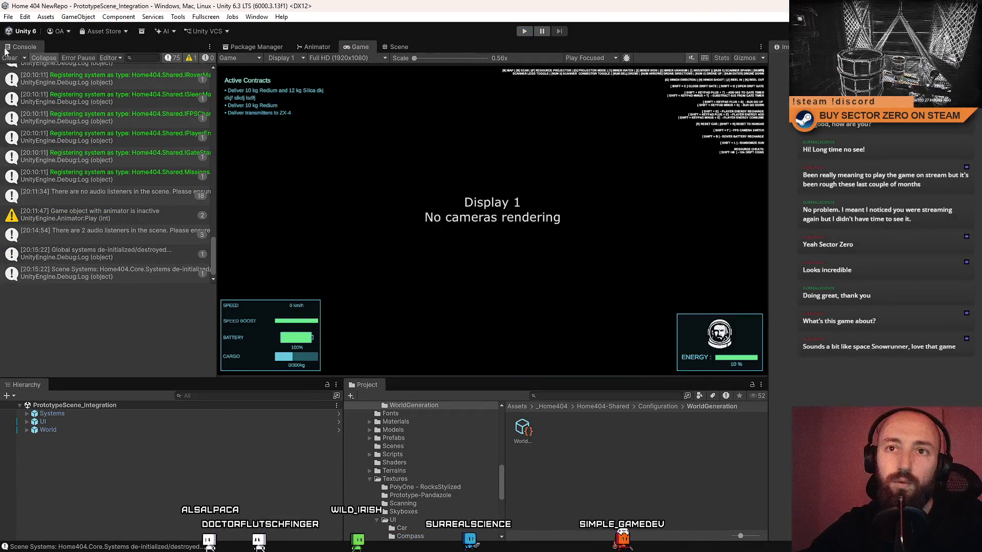
pyautogui.click(9, 57)
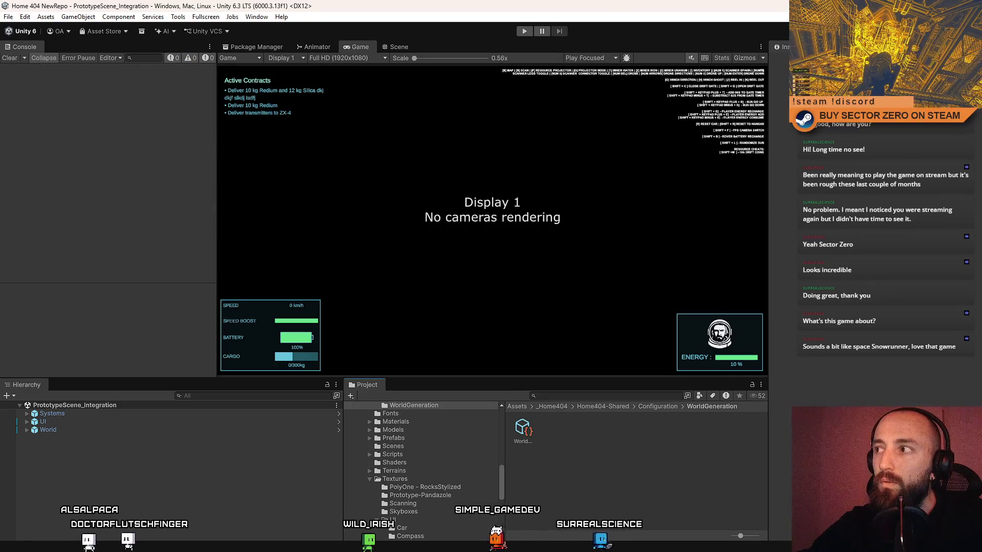
pyautogui.press('super+d')
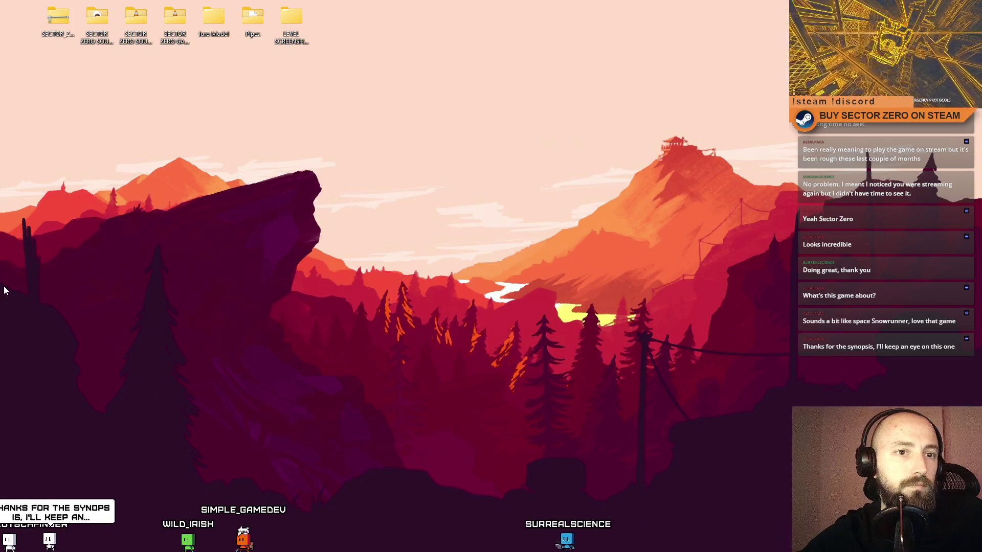
# - Switch to the Sourcetree window showing the Home 404 NewRepo history
pyautogui.hotkey('alt', 'Tab')
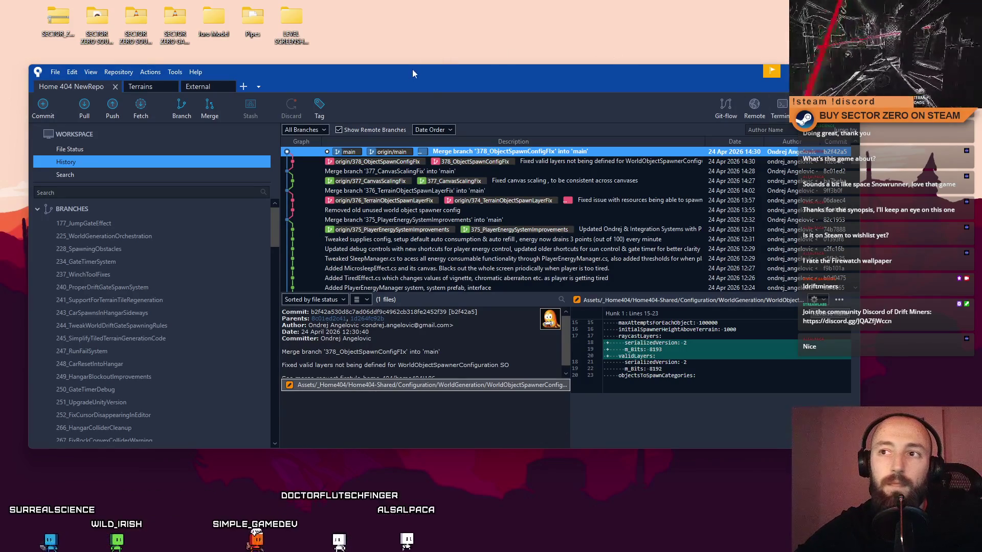
# - Reposition the Sourcetree window so the newer feature branches are visible
pyautogui.moveTo(416, 75); pyautogui.dragTo(486, 68)
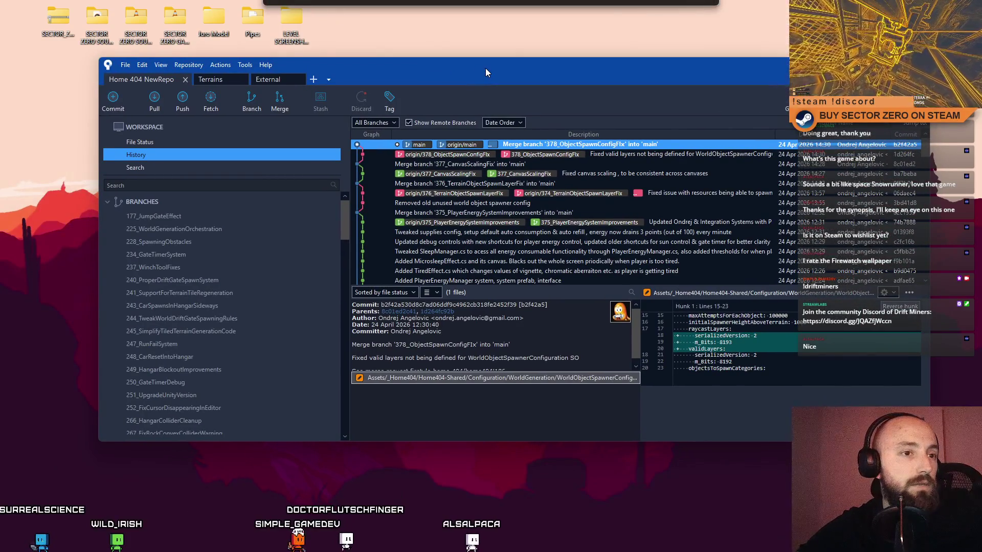
pyautogui.moveTo(485, 69); pyautogui.dragTo(446, 90)
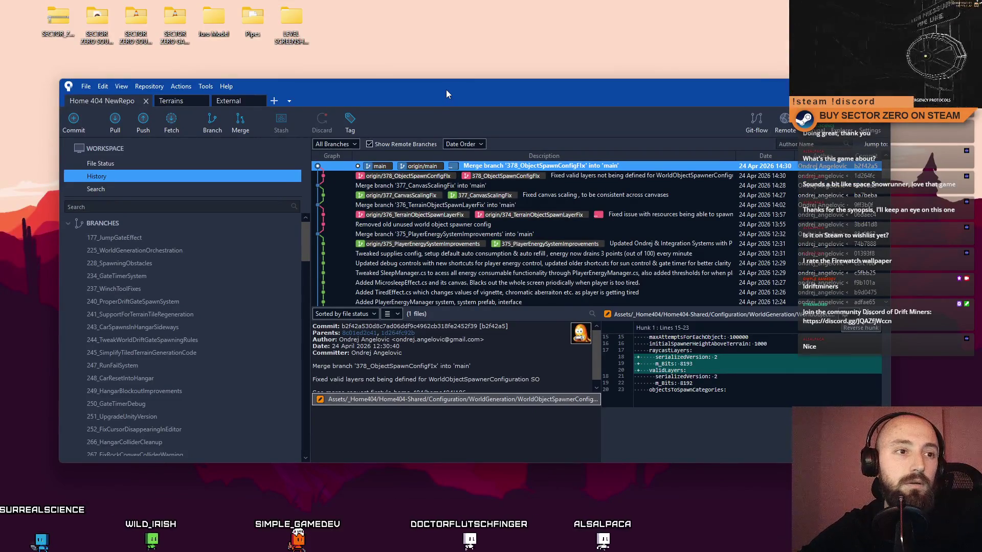
pyautogui.moveTo(446, 90); pyautogui.dragTo(435, 85)
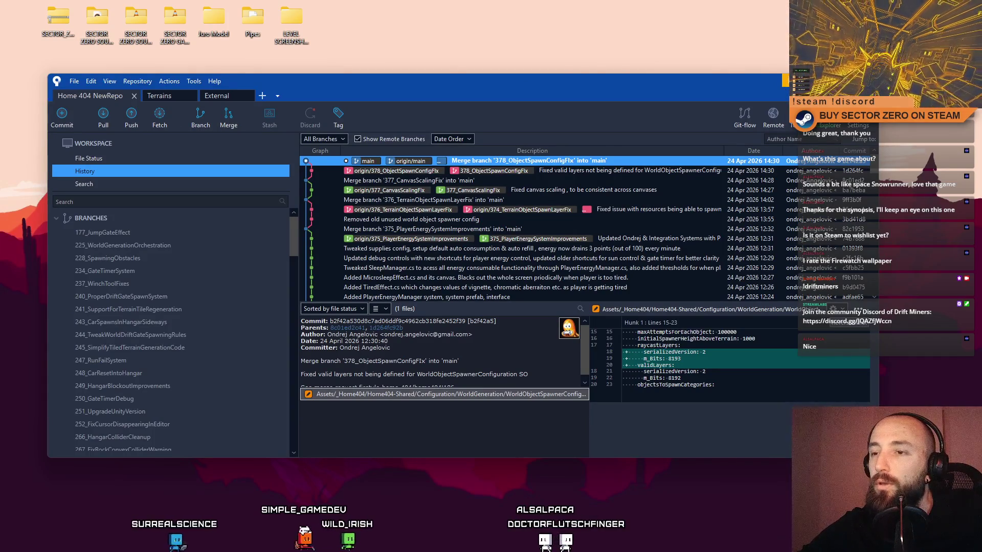
pyautogui.scroll(-5, 203, 242)
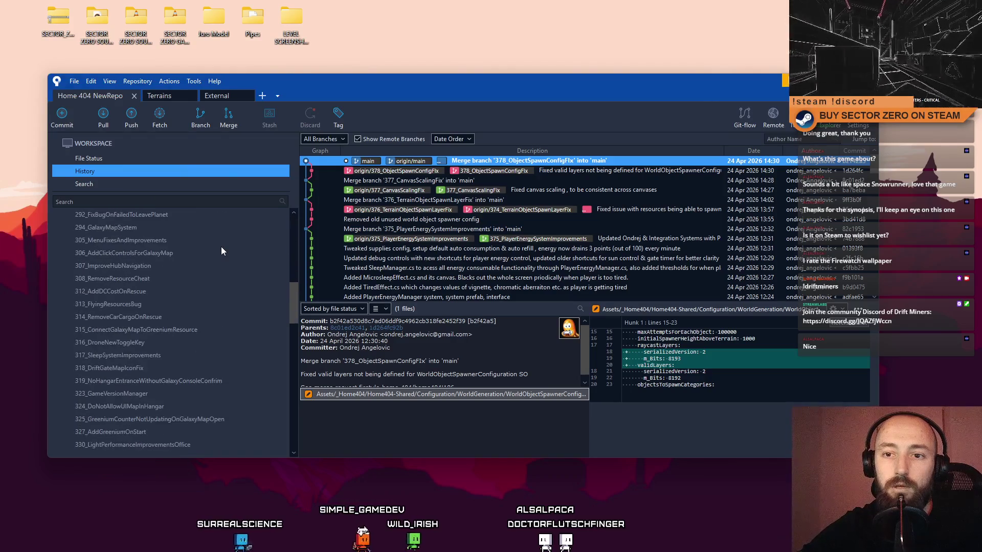
pyautogui.scroll(-10, 221, 247)
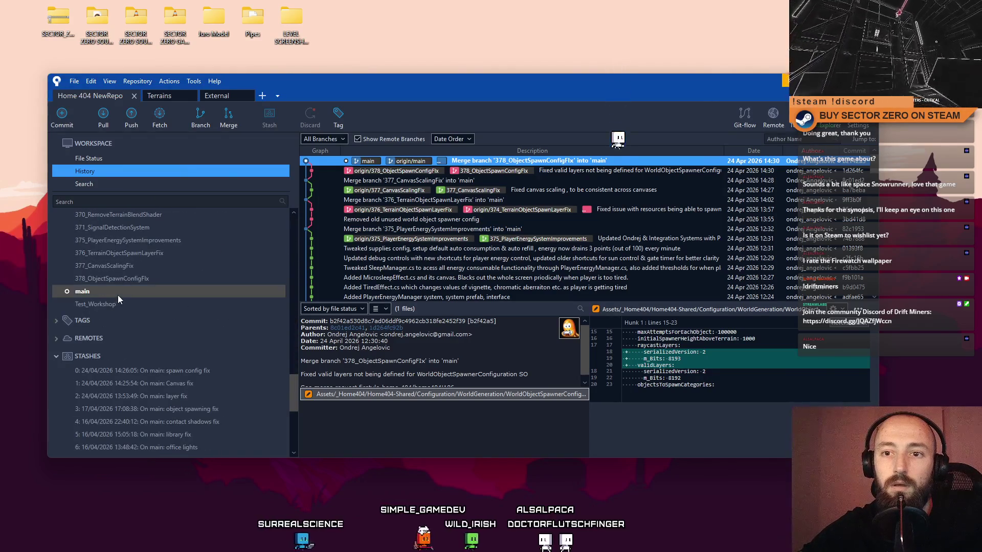
# - Pull origin/main into local main, then start a new branch dialog from main
pyautogui.click(102, 115)
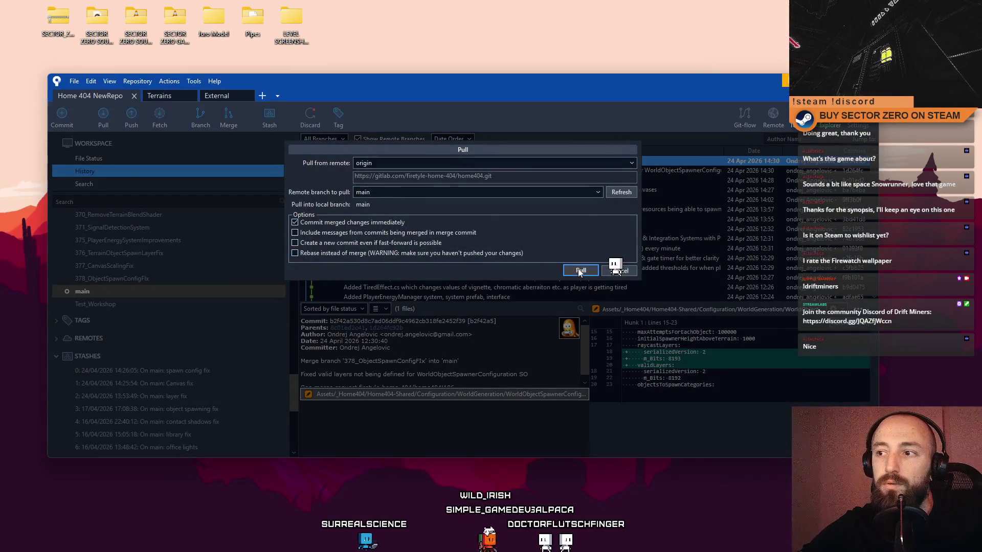
pyautogui.click(580, 271)
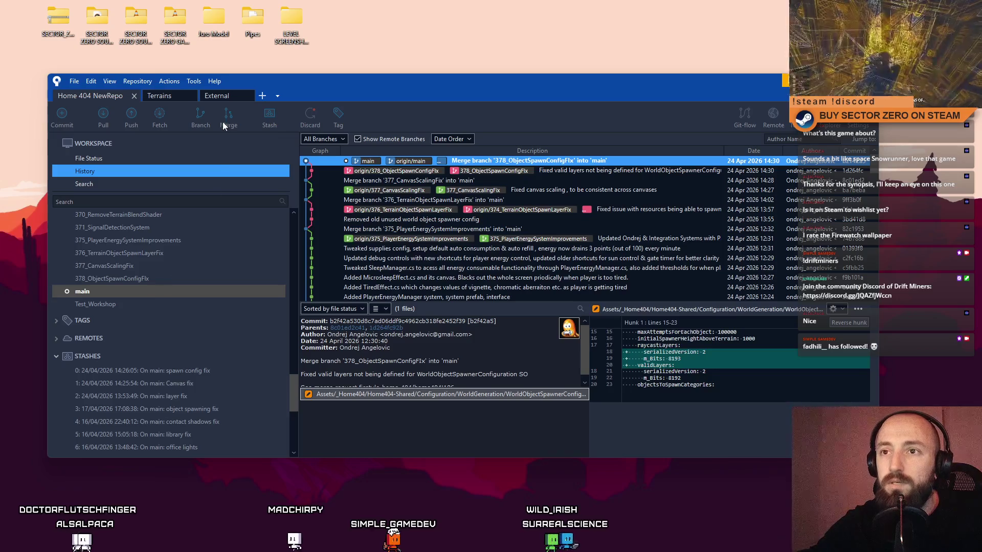
pyautogui.click(200, 117)
pyautogui.write('379')
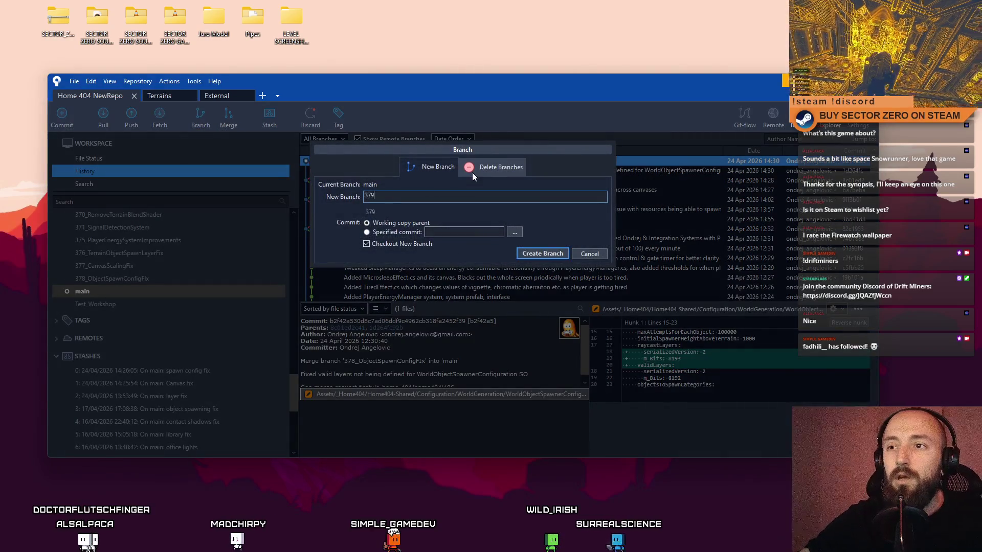
pyautogui.write('_MakeD')
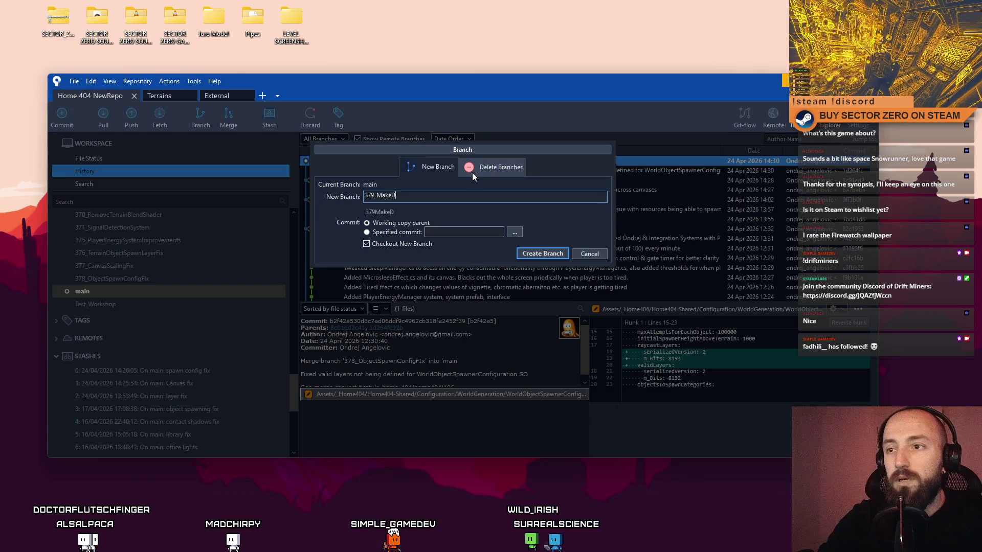
pyautogui.write('riftGateBridgeMoreUserFriendly')
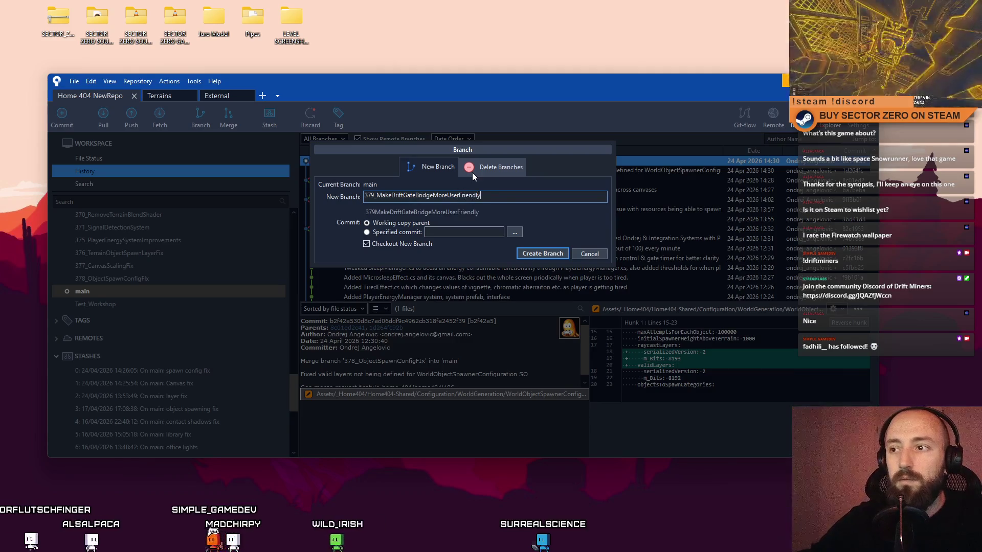
# - Create and check out branch 379_MakeDriftGateBridgeMoreUserFriendly from main
pyautogui.click(529, 253)
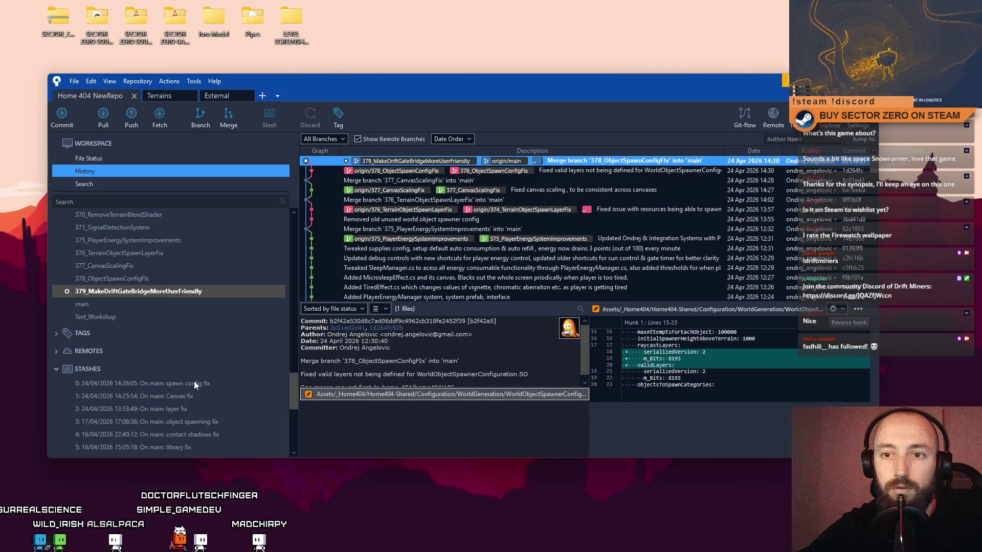
# - Close Sourcetree so Unity can reload the Home 404 NewRepo project
pyautogui.press('super+d')
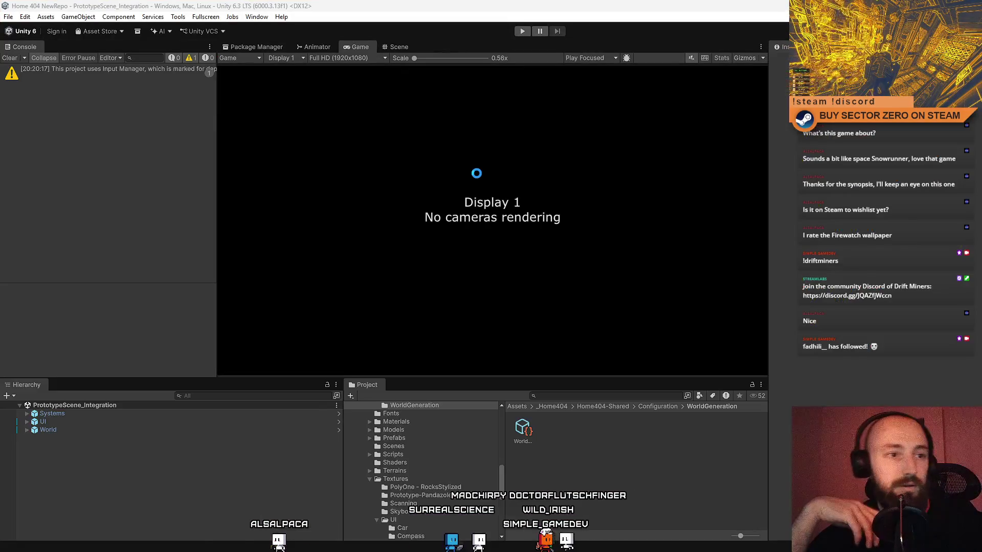
# - Enter Play mode, clear the console, and start the game from the main menu
pyautogui.hotkey('ctrl', 'p')
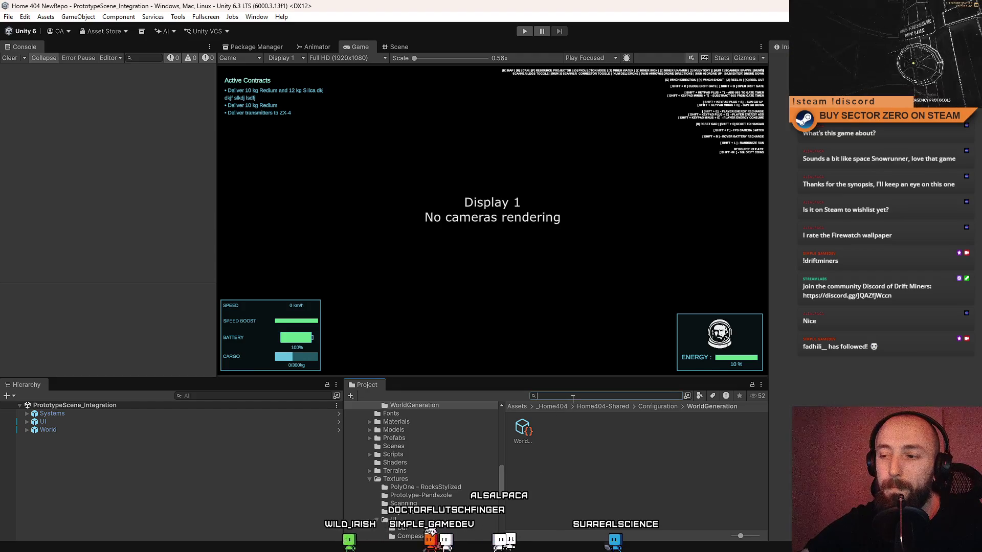
pyautogui.click(524, 31)
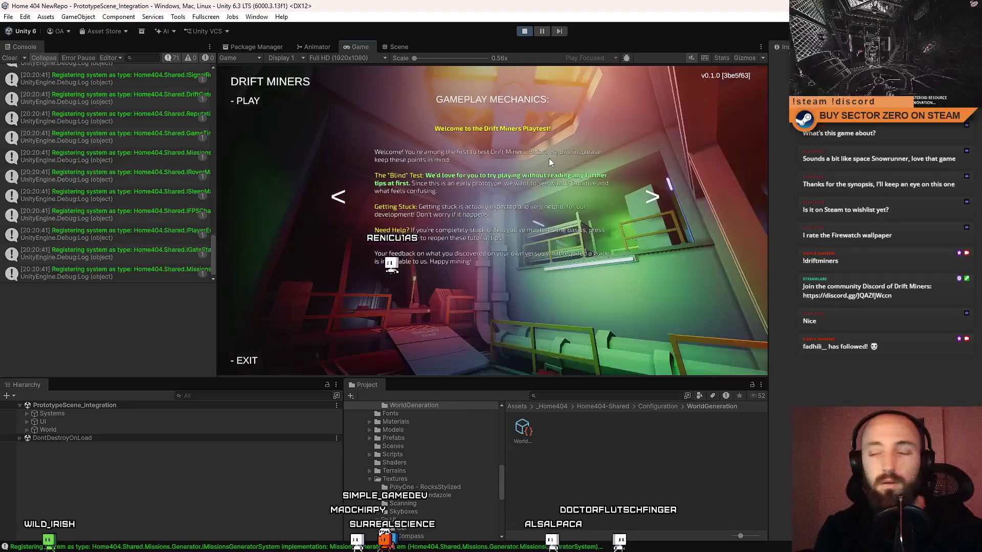
pyautogui.click(16, 59)
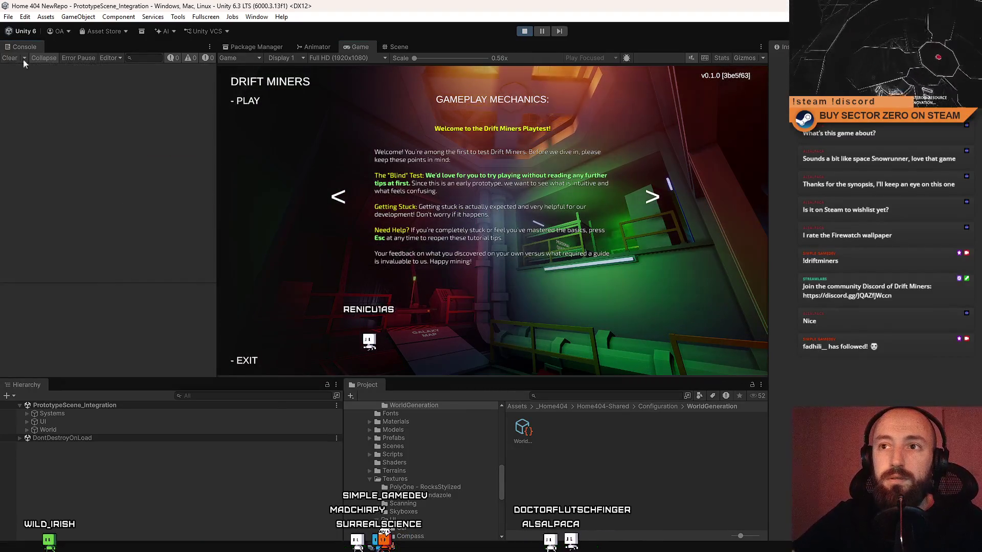
pyautogui.click(270, 102)
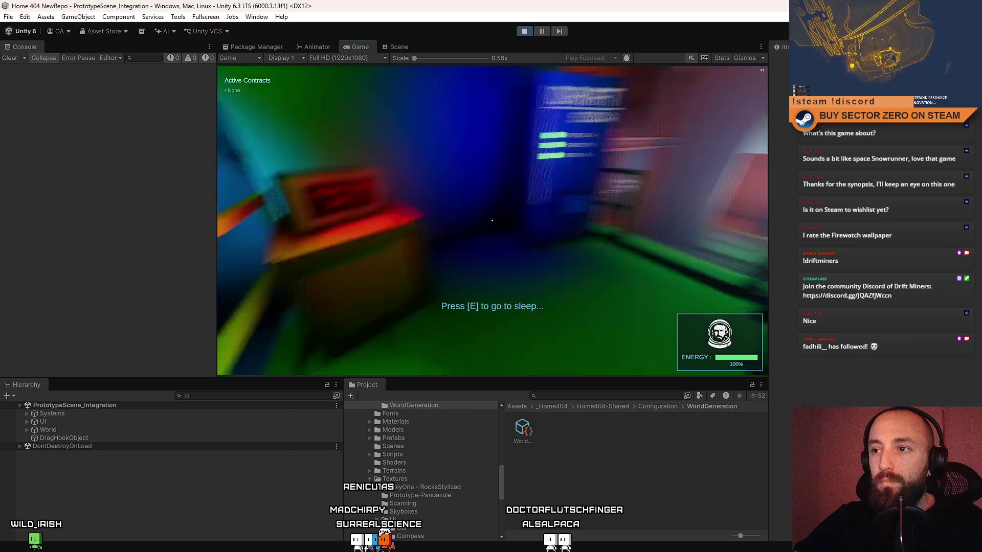
# - Walk from the bunk room through the corridor to the vehicle and travel into the hangar
pyautogui.press('w')
pyautogui.press('w')
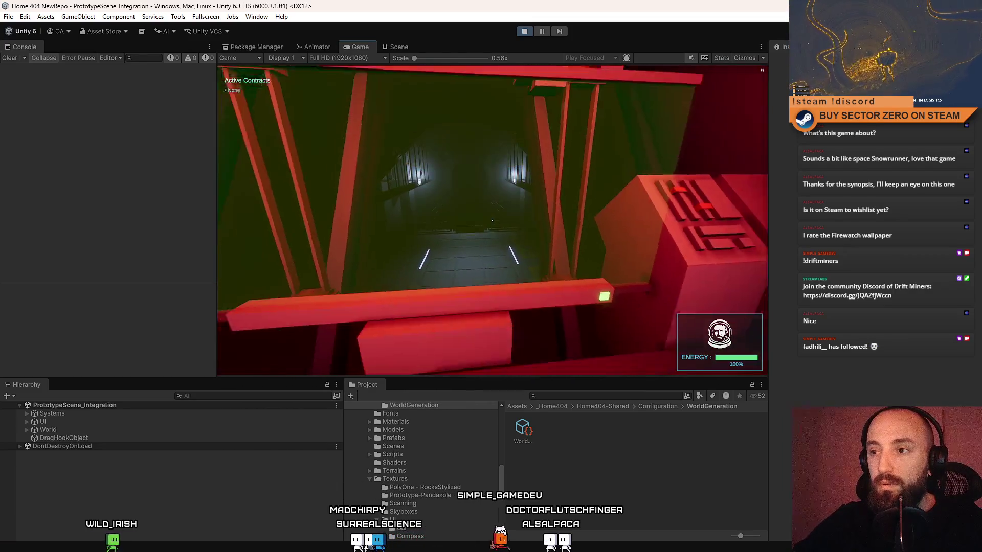
pyautogui.press('w')
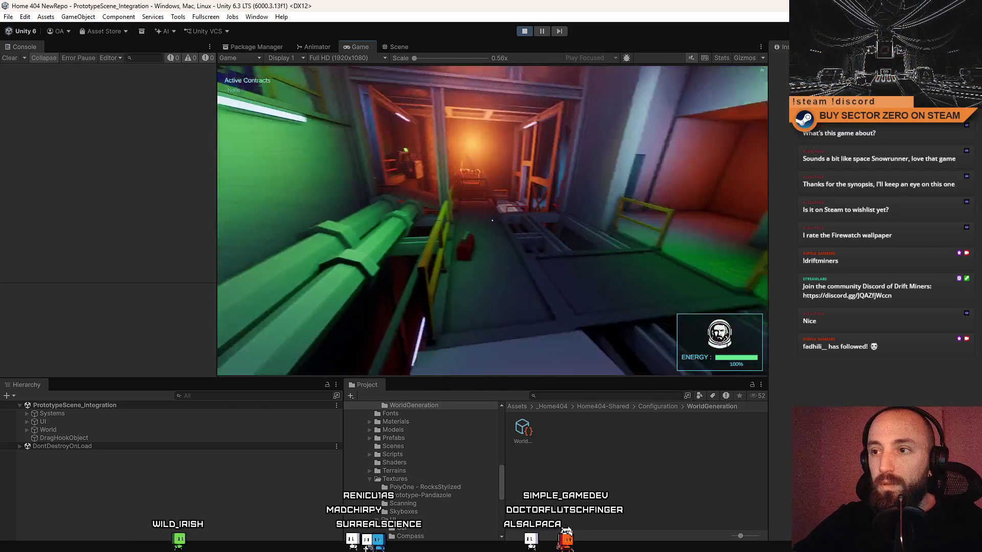
pyautogui.press('w')
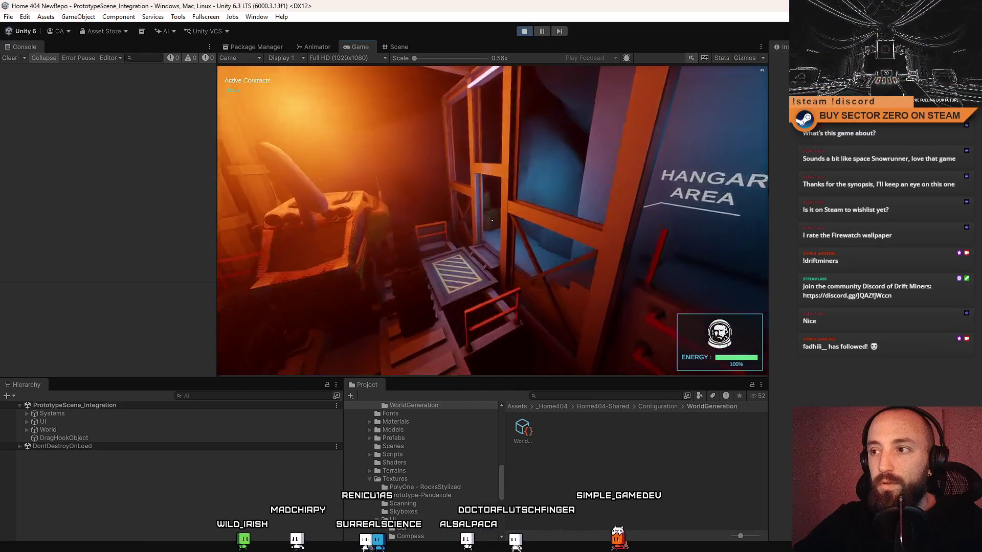
pyautogui.press('e')
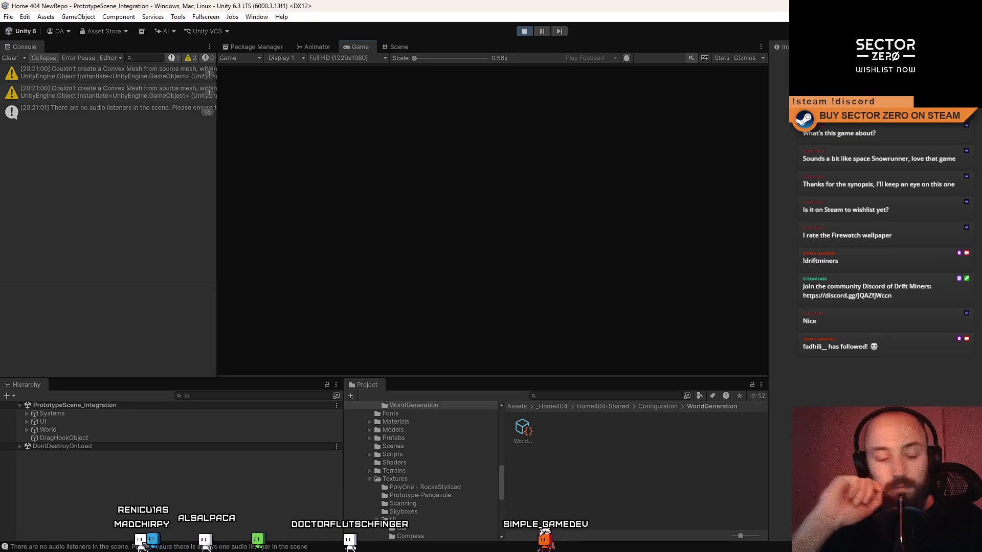
# - Drive the rover up to the drift gate to start Drift Deployment Cycle 001, then go to the Scene view
pyautogui.press('w')
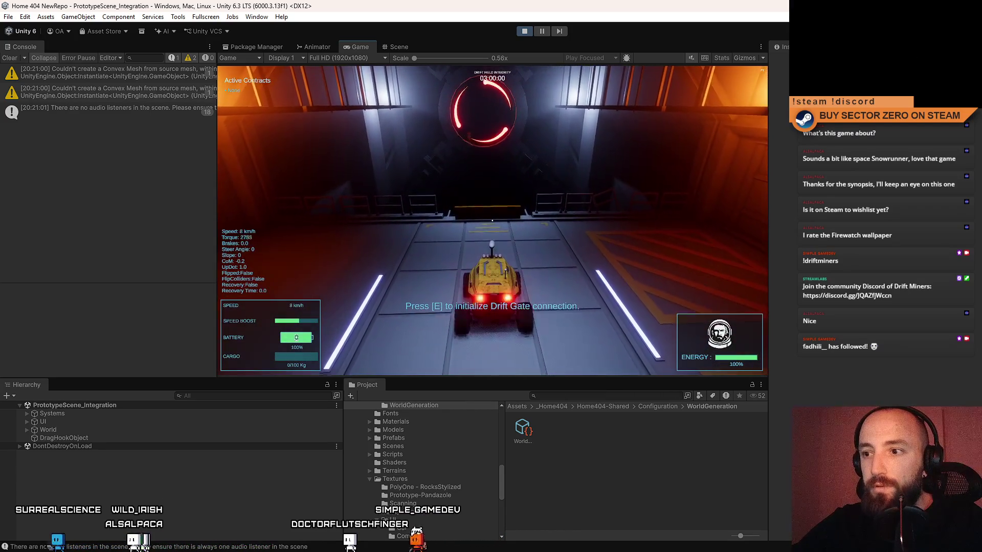
pyautogui.press('s')
pyautogui.press('w')
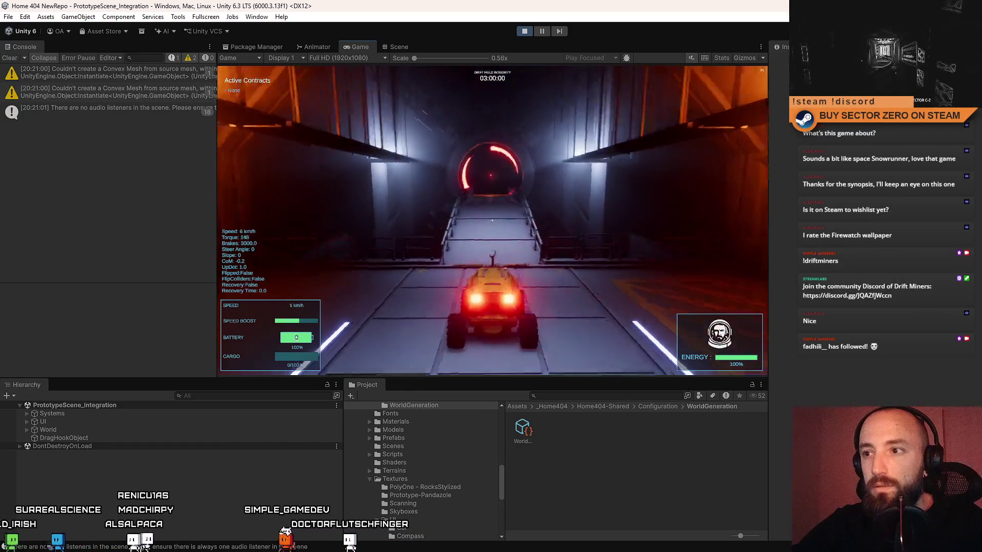
pyautogui.press('e')
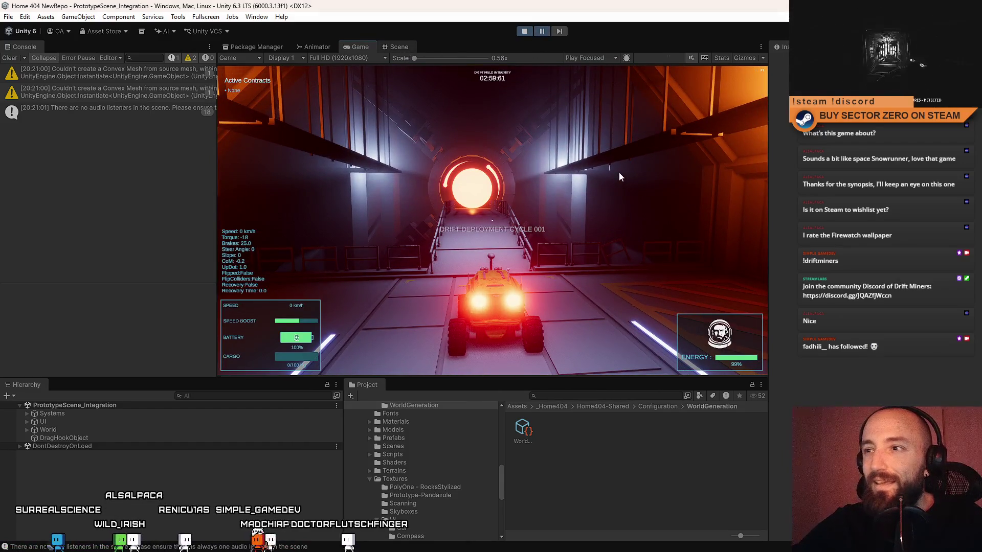
pyautogui.click(398, 47)
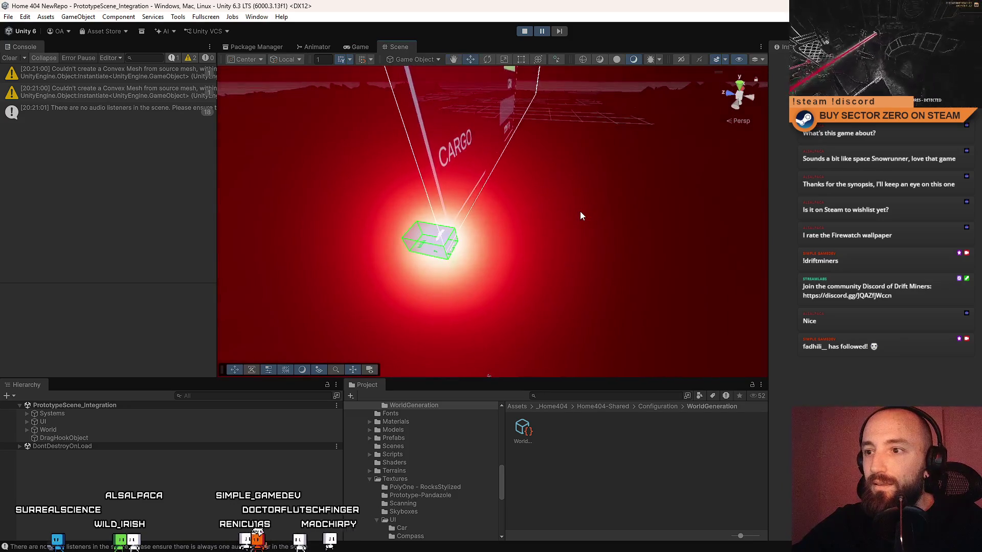
# - Expand World, focus a CargoUnloaderLight(Clone) and fly the scene camera toward it
pyautogui.click(25, 431)
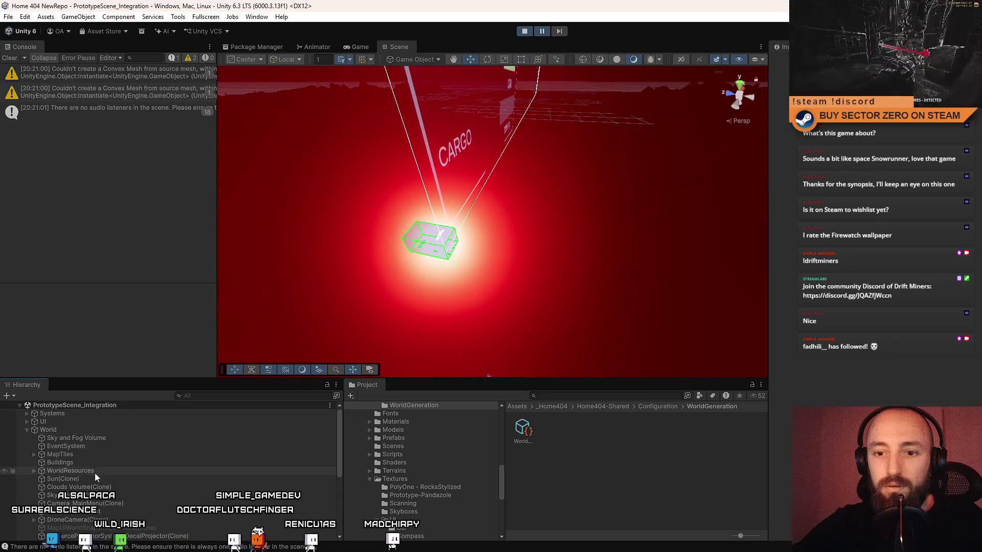
pyautogui.scroll(-2, 98, 459)
pyautogui.scroll(-2, 139, 492)
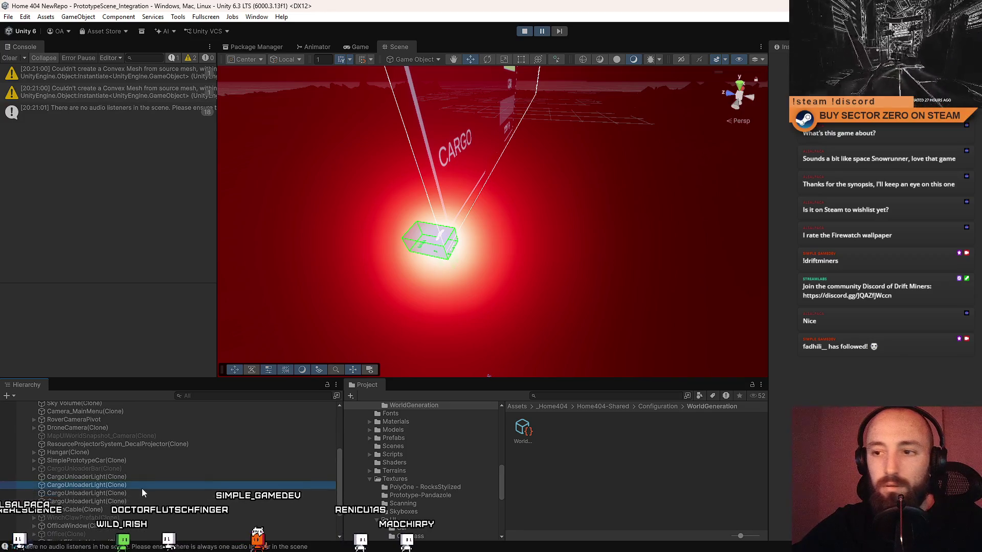
pyautogui.doubleClick(139, 486)
pyautogui.press('w')
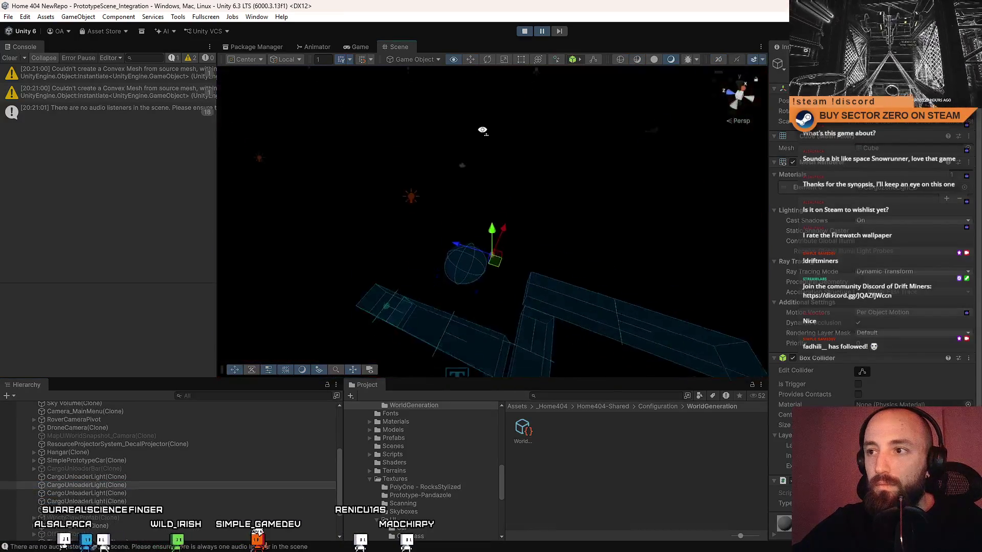
# - Select the HangarBridgeRoot instance and fly up to an overview of the bridge
pyautogui.click(460, 253)
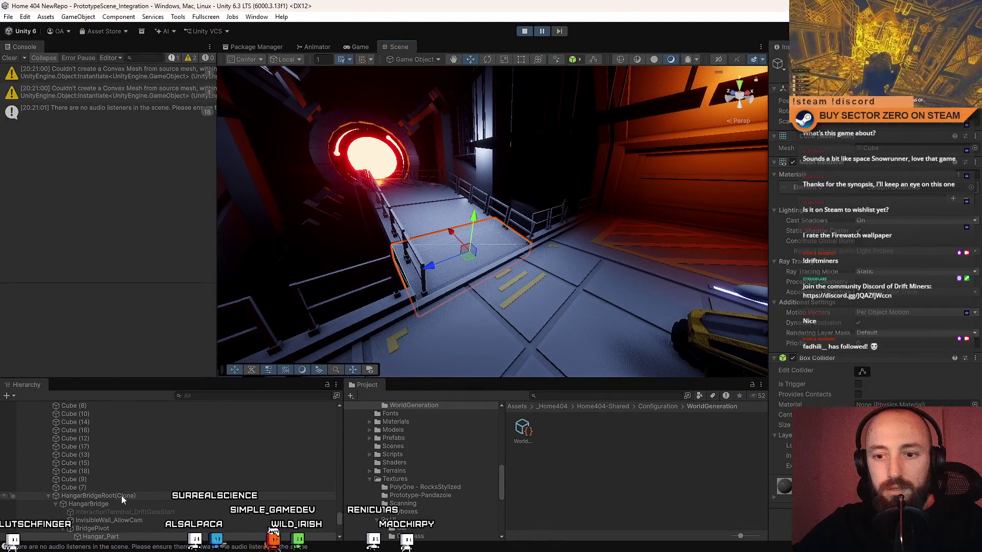
pyautogui.click(121, 496)
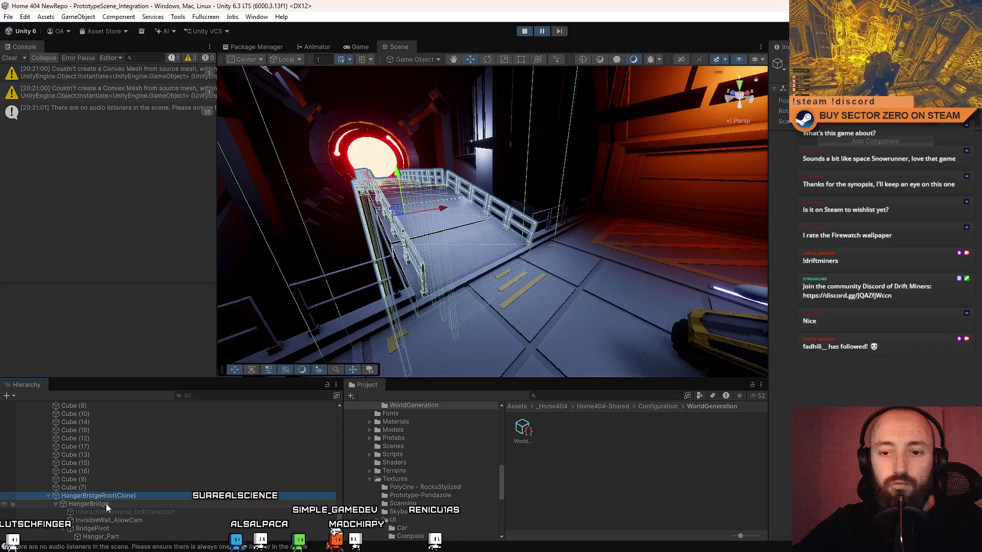
pyautogui.rightClick(665, 321)
pyautogui.moveTo(665, 321)
pyautogui.mouseDown()
pyautogui.moveTo(926, 343)
pyautogui.moveTo(171, 472)
pyautogui.mouseUp()
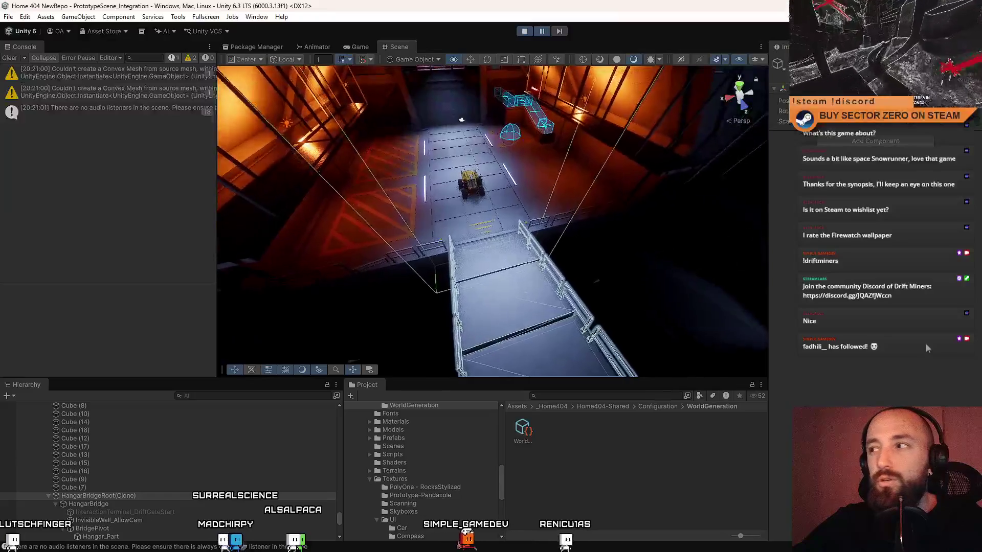
pyautogui.scroll(-3, 170, 471)
pyautogui.scroll(-3, 170, 471)
# - Fly down onto the deck and select a bridge railing and the BridgePivot object
pyautogui.rightClick(289, 241)
pyautogui.moveTo(290, 239)
pyautogui.mouseDown()
pyautogui.moveTo(427, 230)
pyautogui.moveTo(491, 263)
pyautogui.moveTo(491, 278)
pyautogui.mouseUp()
pyautogui.click(426, 223)
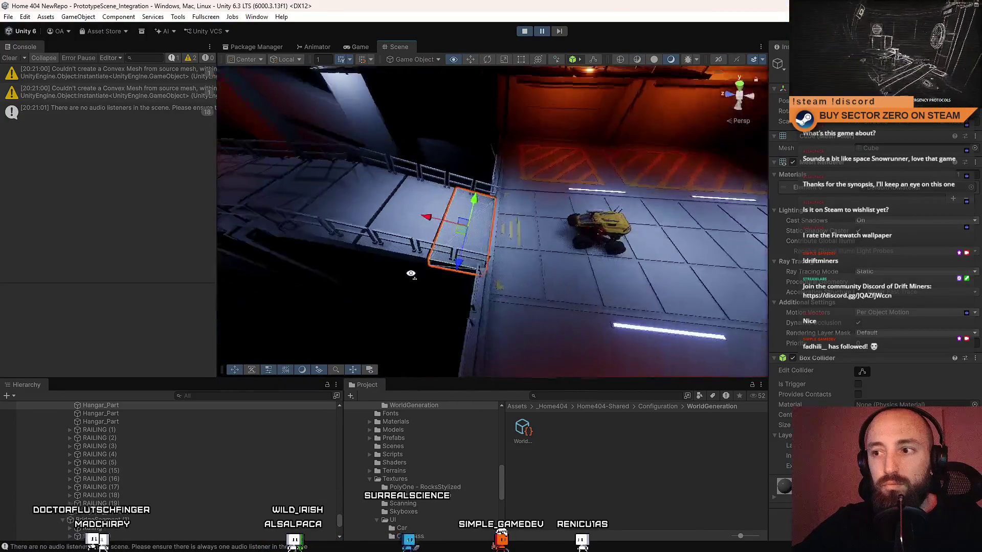
pyautogui.moveTo(492, 278); pyautogui.dragTo(284, 263)
pyautogui.scroll(3, 154, 499)
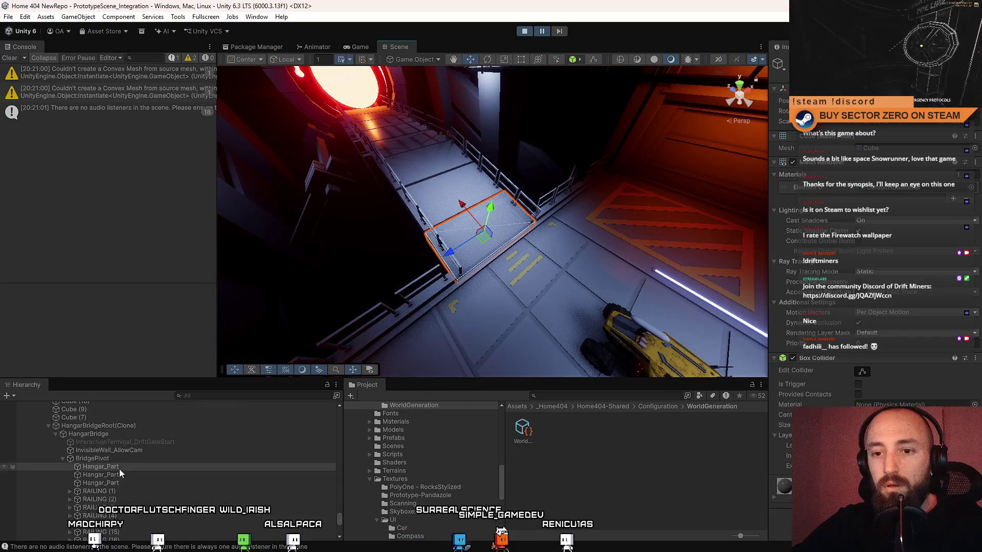
pyautogui.click(130, 459)
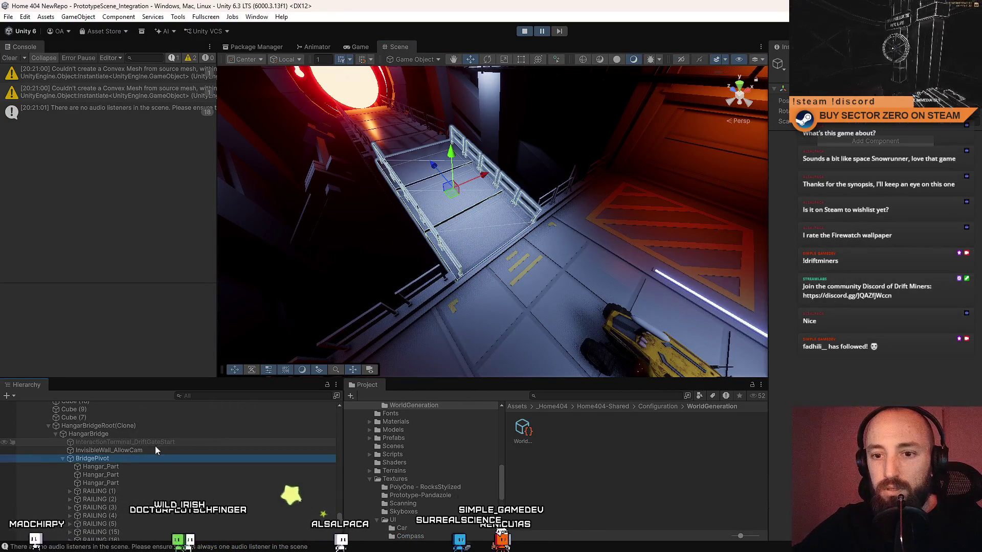
# - Orbit closer until the railed bridge toward the red portal is centred in view
pyautogui.moveTo(537, 123)
pyautogui.mouseDown()
pyautogui.moveTo(577, 94)
pyautogui.moveTo(387, 119)
pyautogui.mouseUp()
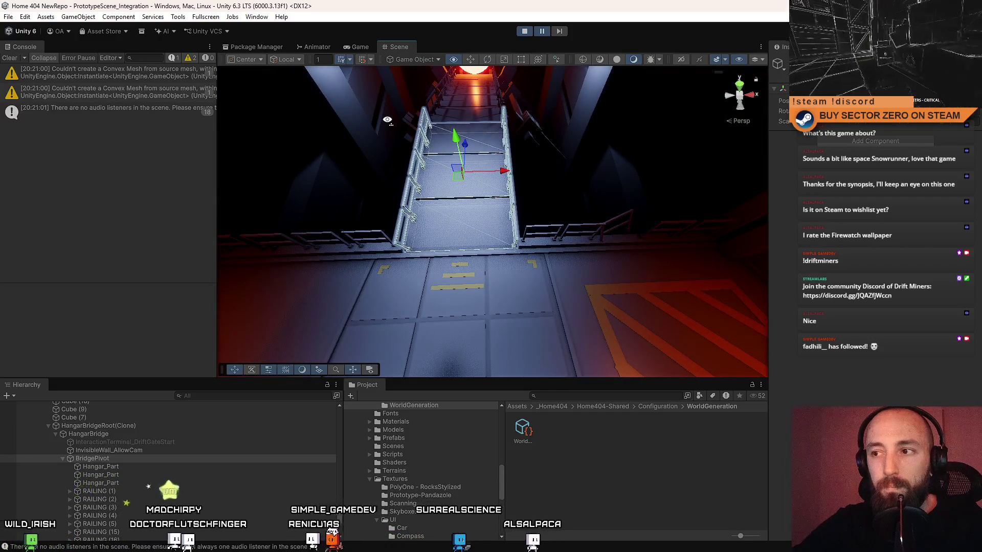
pyautogui.moveTo(387, 120)
pyautogui.mouseDown()
pyautogui.moveTo(371, 140)
pyautogui.moveTo(389, 106)
pyautogui.moveTo(499, 251)
pyautogui.mouseUp()
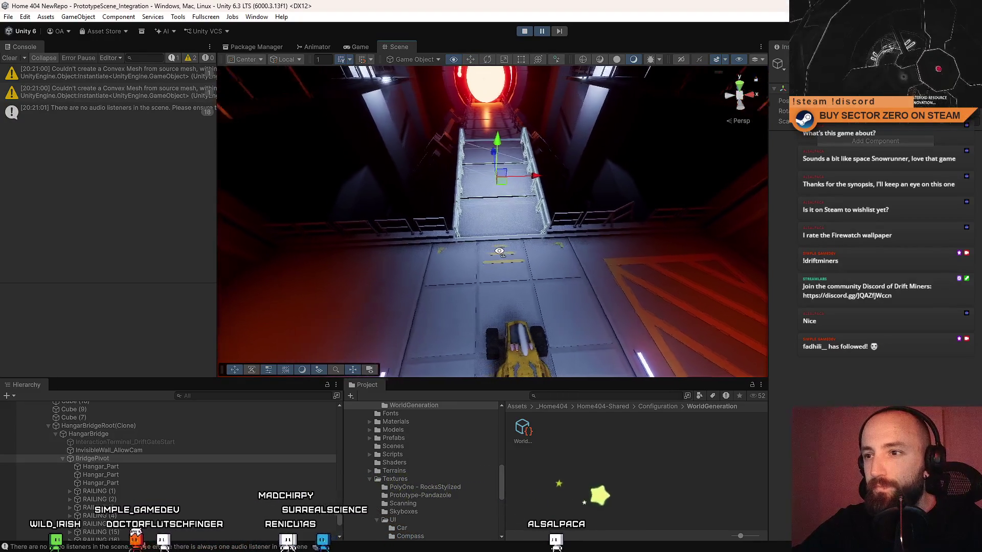
pyautogui.moveTo(499, 251); pyautogui.dragTo(496, 251)
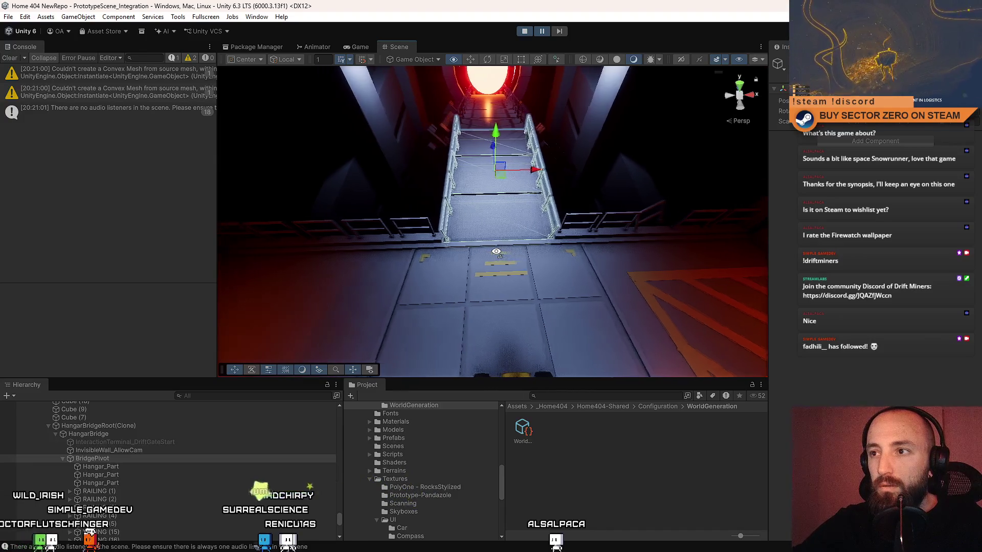
pyautogui.moveTo(496, 252); pyautogui.dragTo(494, 289)
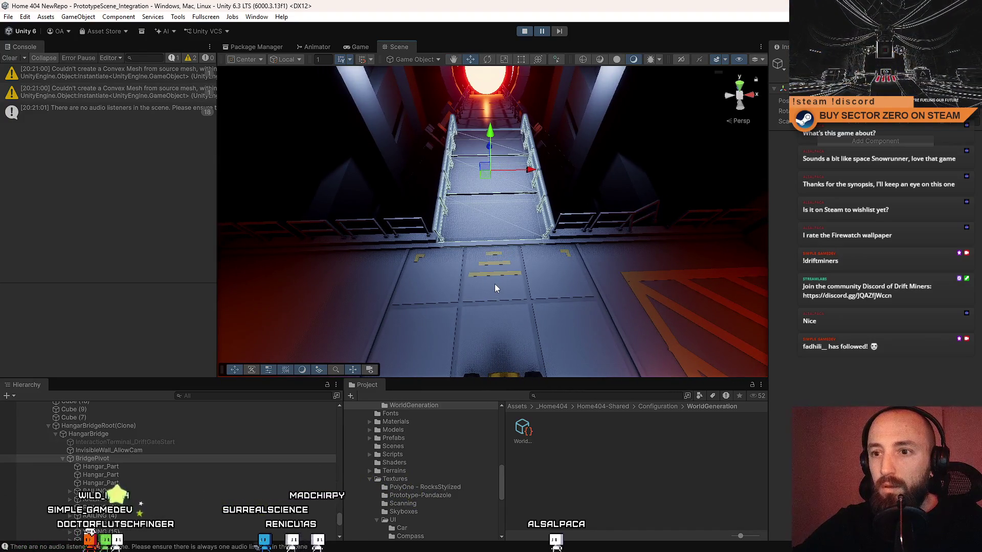
# - Collapse BridgePivot, circle the bridge from several angles, then re-expand its Hangar_Part and RAILING children
pyautogui.click(64, 458)
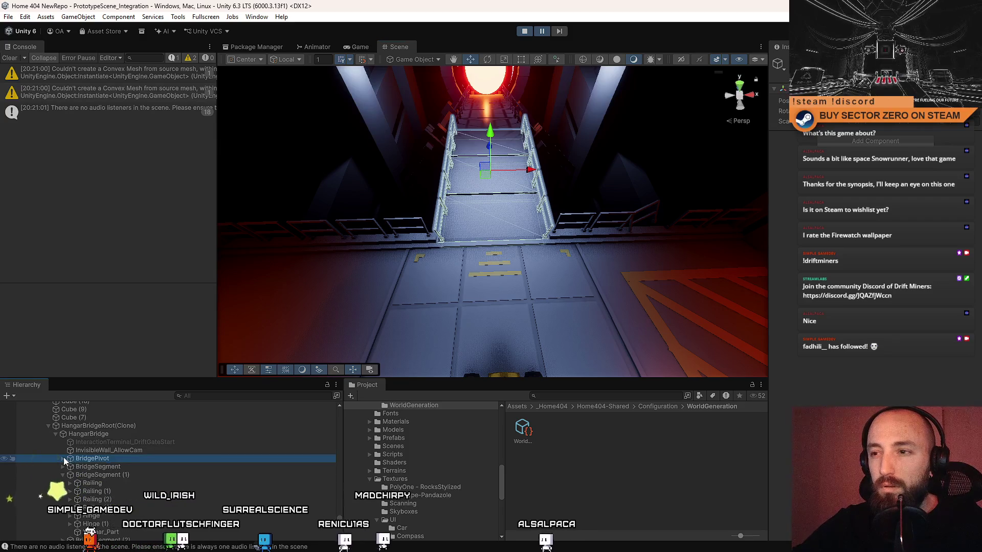
pyautogui.click(63, 458)
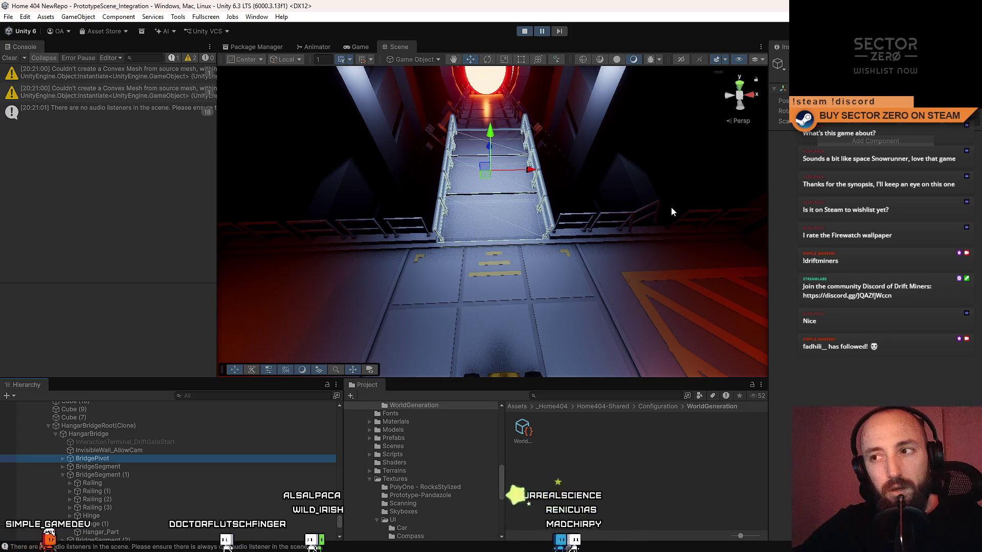
pyautogui.moveTo(670, 206)
pyautogui.mouseDown()
pyautogui.moveTo(472, 167)
pyautogui.moveTo(16, 225)
pyautogui.mouseUp()
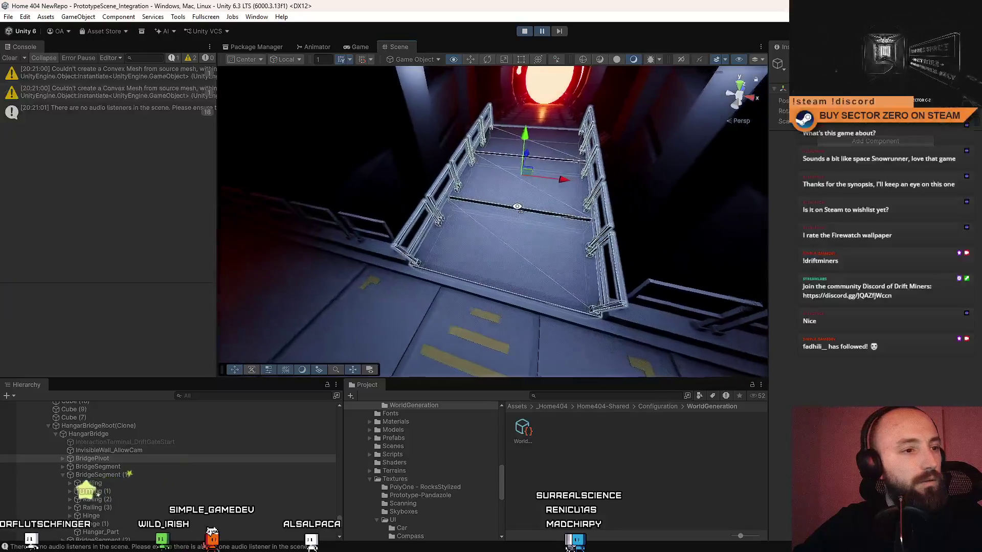
pyautogui.moveTo(511, 245); pyautogui.dragTo(515, 231)
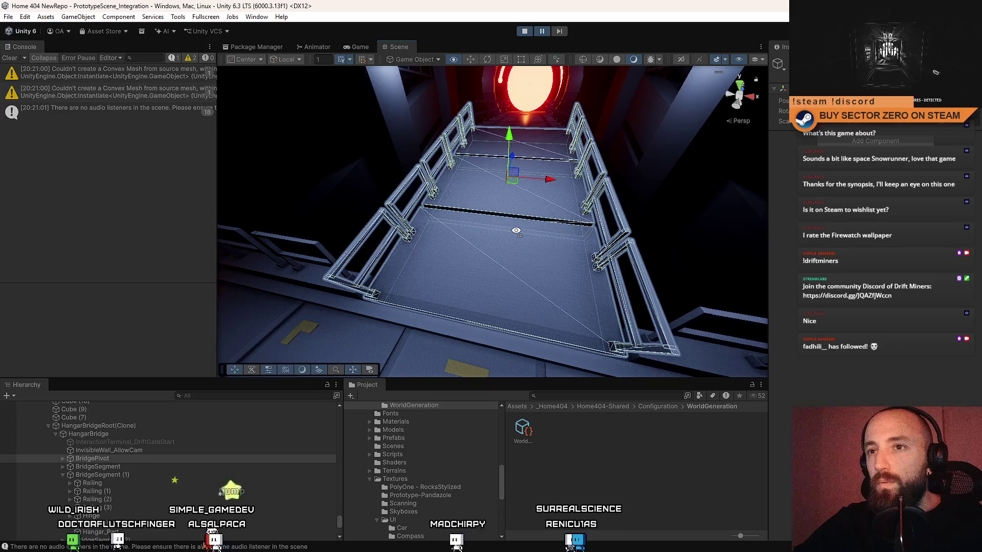
pyautogui.moveTo(516, 230)
pyautogui.mouseDown()
pyautogui.moveTo(347, 244)
pyautogui.moveTo(605, 243)
pyautogui.mouseUp()
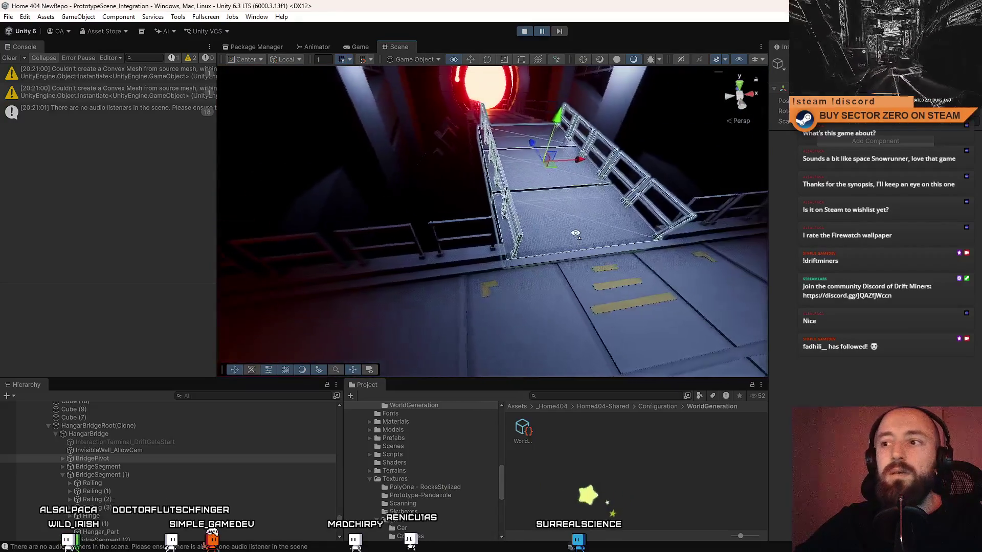
pyautogui.moveTo(604, 243); pyautogui.dragTo(560, 234)
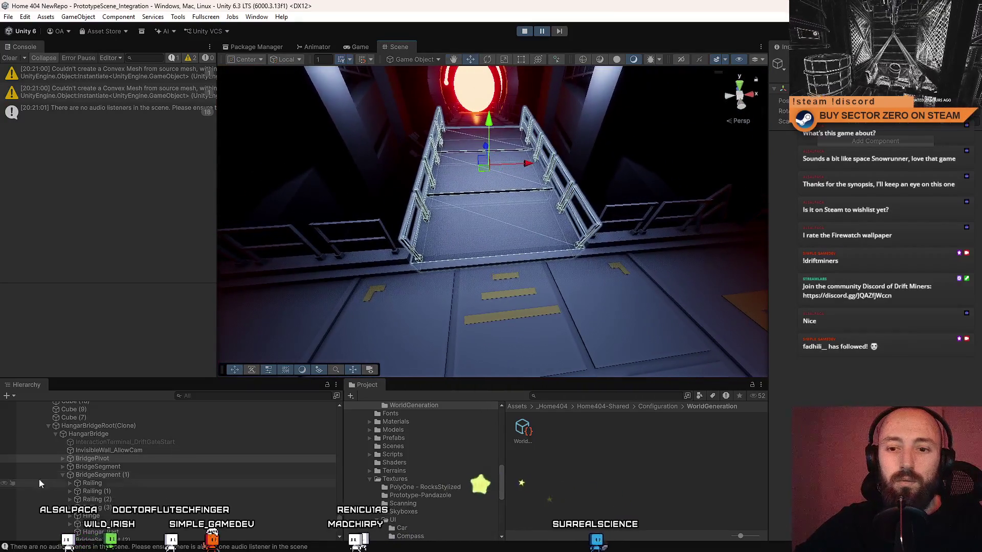
pyautogui.click(64, 458)
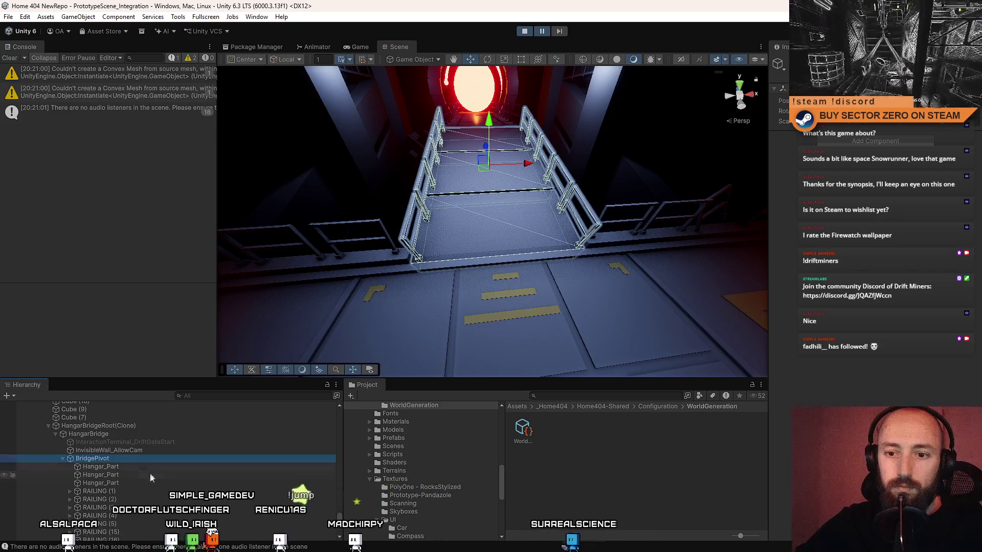
pyautogui.scroll(-2, 146, 474)
# - Try selecting RAILING (2), (4), (5), (15)–(19) and (1)–(5) while orbiting the walkway
pyautogui.click(131, 460)
pyautogui.click(128, 484)
pyautogui.moveTo(322, 253); pyautogui.dragTo(368, 245)
pyautogui.click(139, 493)
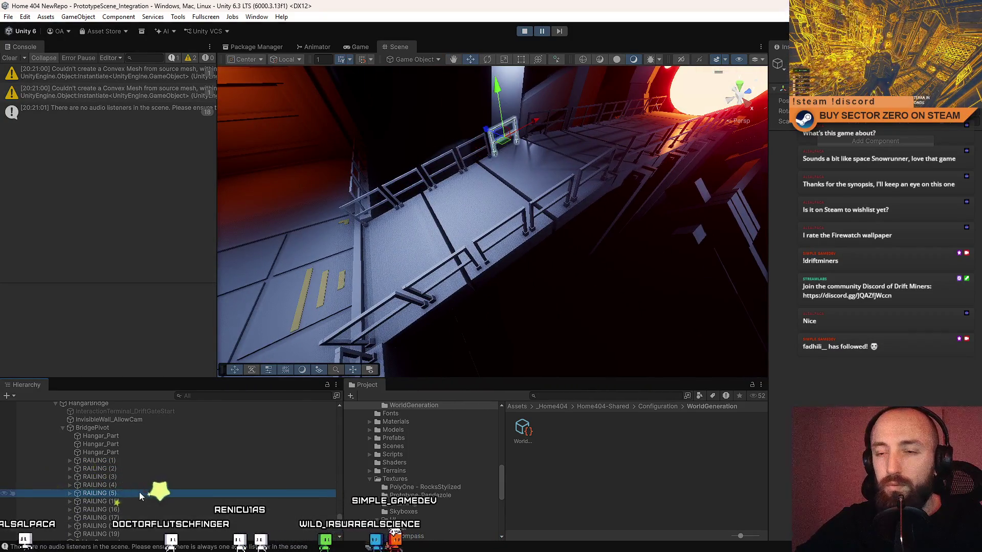
pyautogui.scroll(-2, 137, 489)
pyautogui.click(133, 471)
pyautogui.keyDown('shift'); pyautogui.click(128, 502); pyautogui.keyUp('shift')
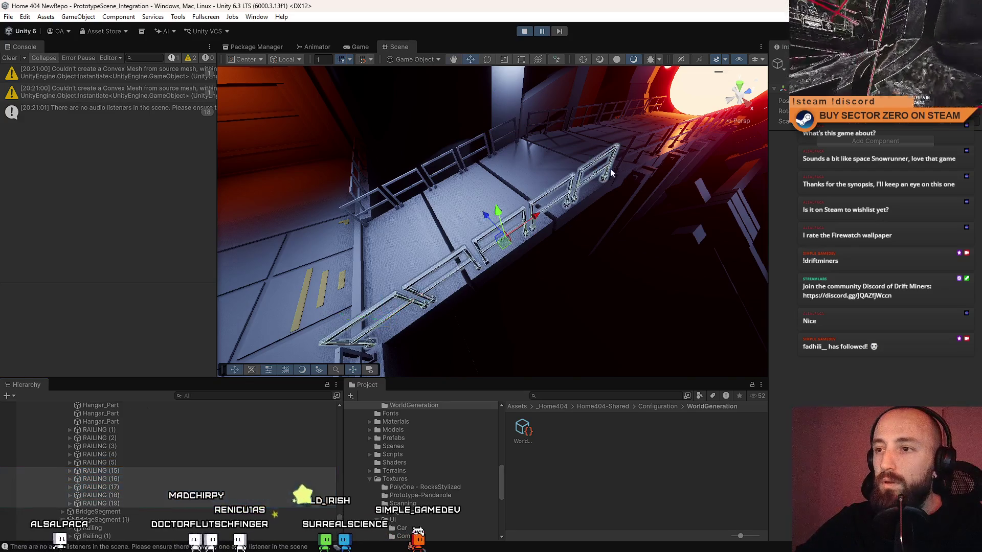
pyautogui.moveTo(611, 173); pyautogui.dragTo(350, 380)
pyautogui.click(124, 431)
pyautogui.keyDown('shift'); pyautogui.click(124, 463); pyautogui.keyUp('shift')
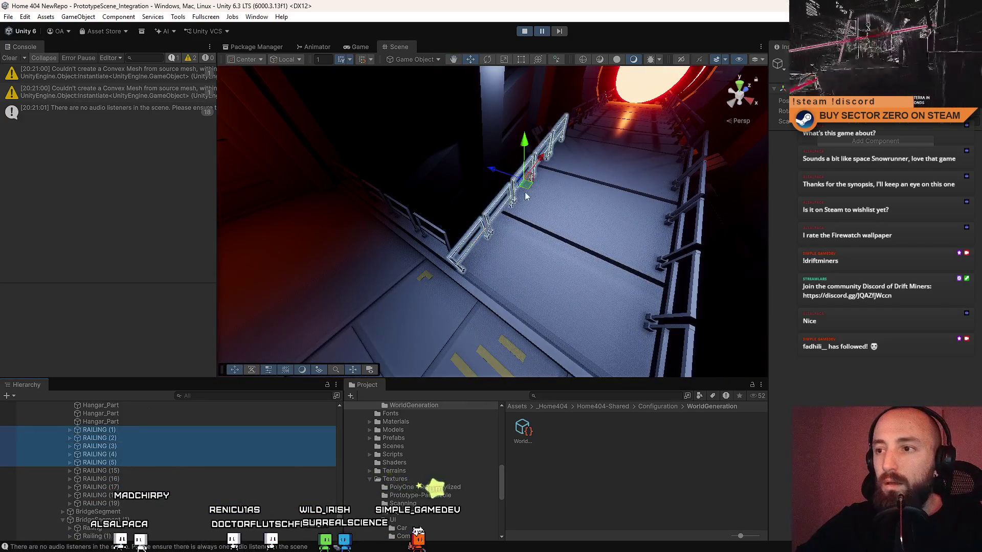
pyautogui.moveTo(525, 197); pyautogui.dragTo(154, 487)
pyautogui.scroll(3, 154, 488)
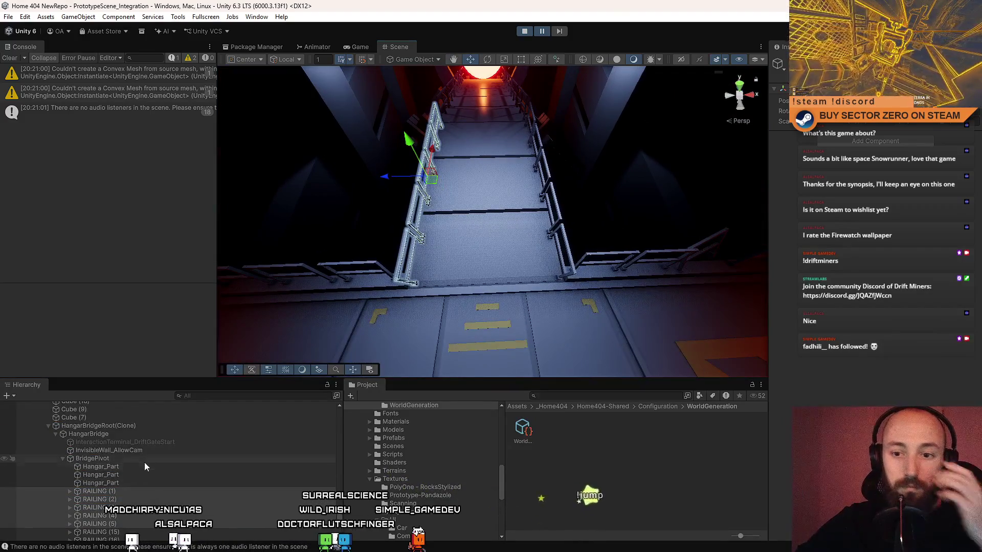
# - Select BridgePivot, its first Hangar_Part, RAILING (1) and RAILING (15), and frame the railing in view
pyautogui.click(151, 459)
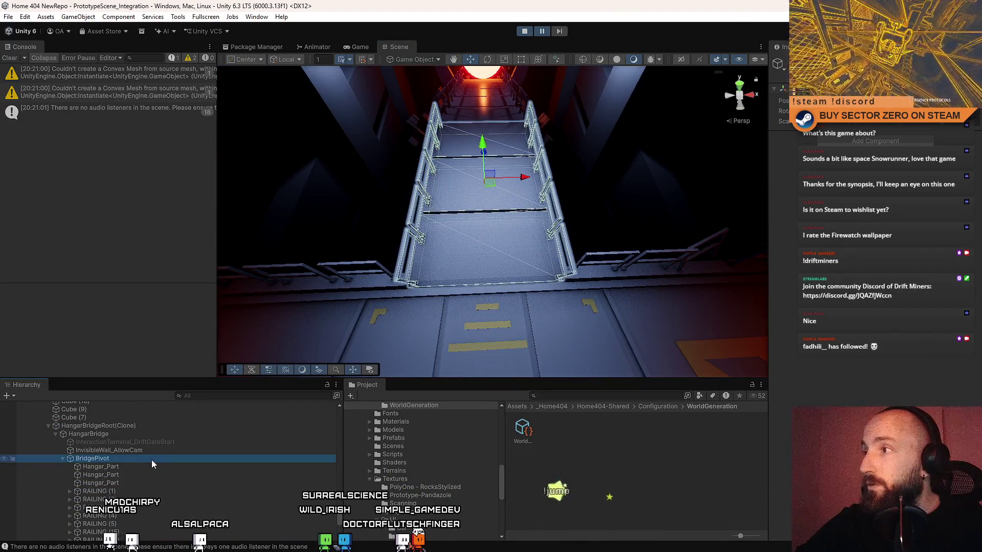
pyautogui.click(141, 467)
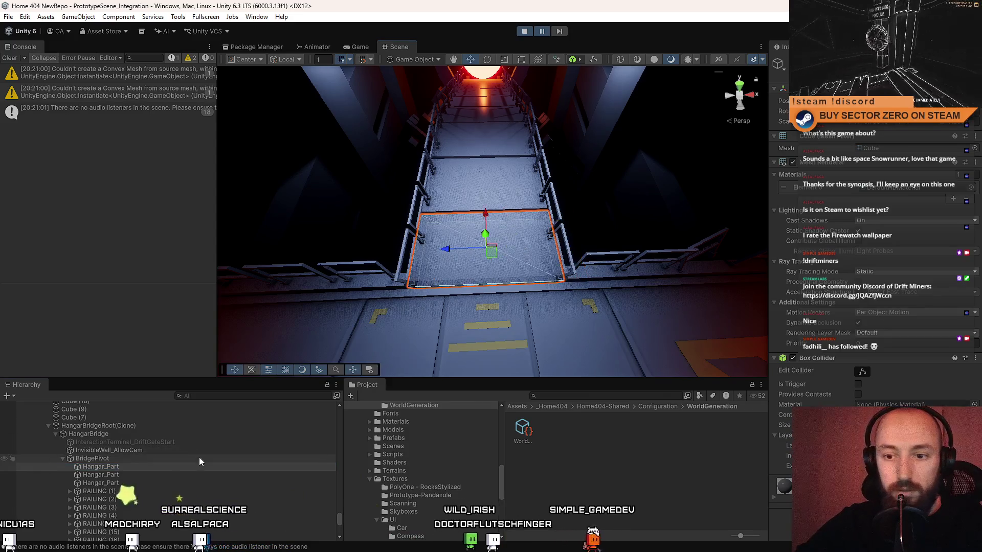
pyautogui.scroll(-2, 154, 459)
pyautogui.click(118, 460)
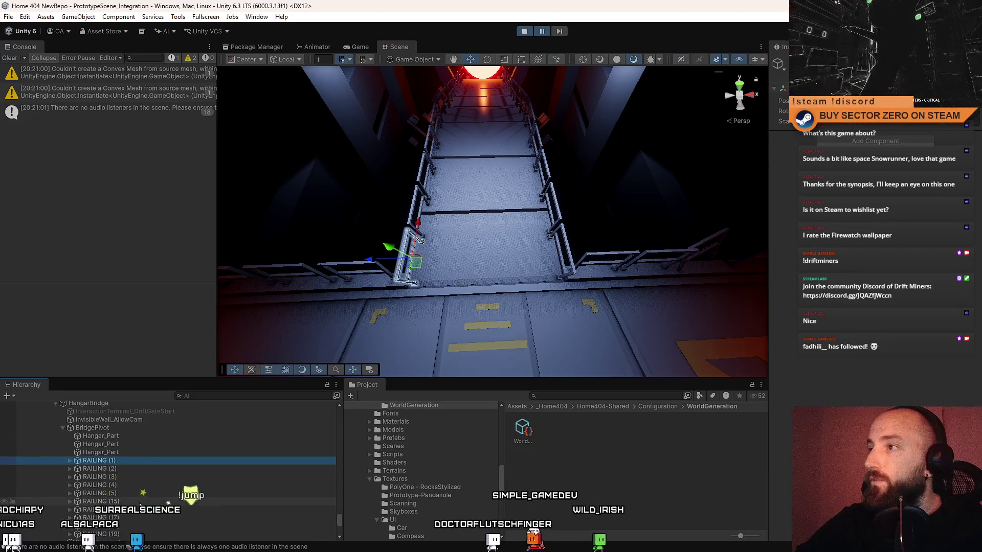
pyautogui.click(139, 502)
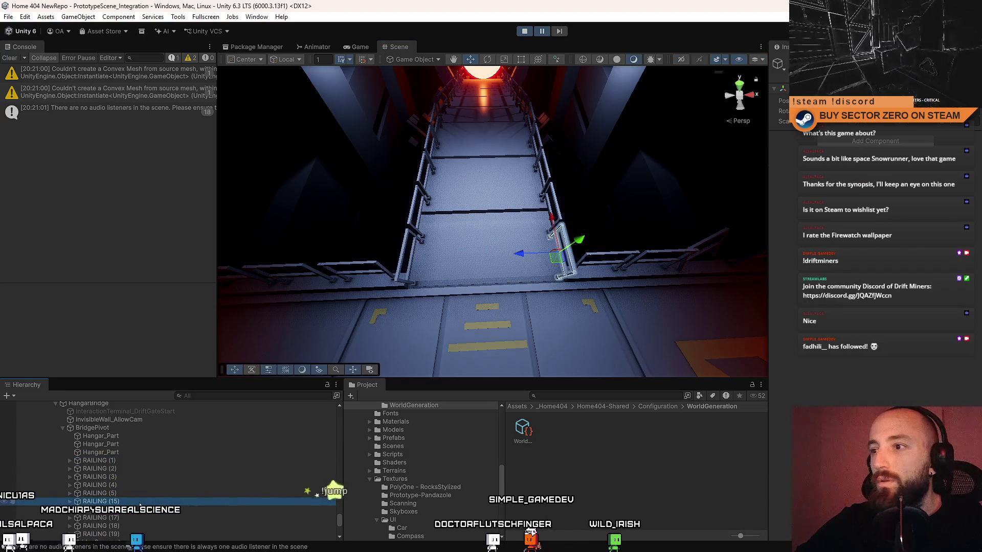
pyautogui.press('f')
pyautogui.moveTo(385, 207); pyautogui.dragTo(119, 511)
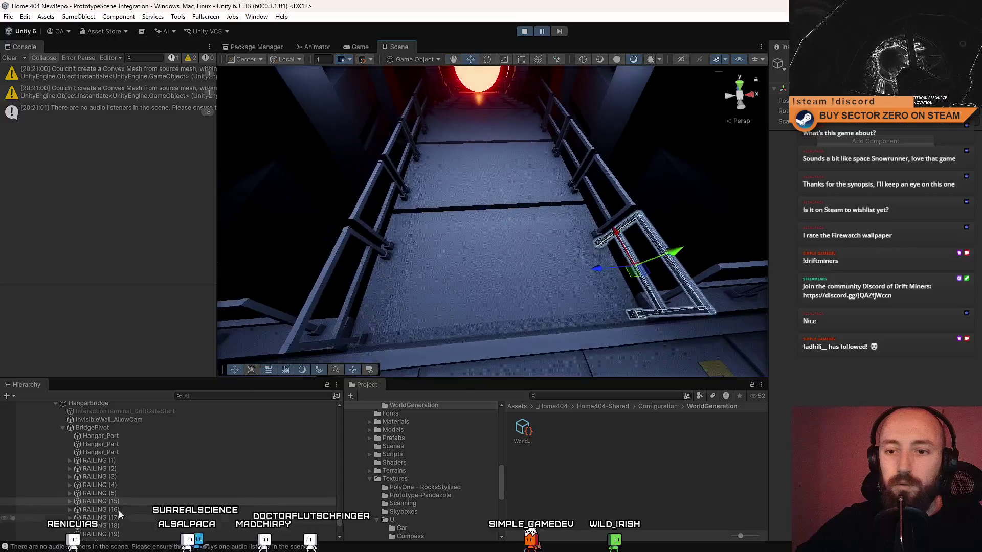
# - Frame RAILING (1)–(5), slide the railing right across the floor, delete it and undo
pyautogui.click(122, 458)
pyautogui.keyDown('shift'); pyautogui.click(124, 491); pyautogui.keyUp('shift')
pyautogui.press('f')
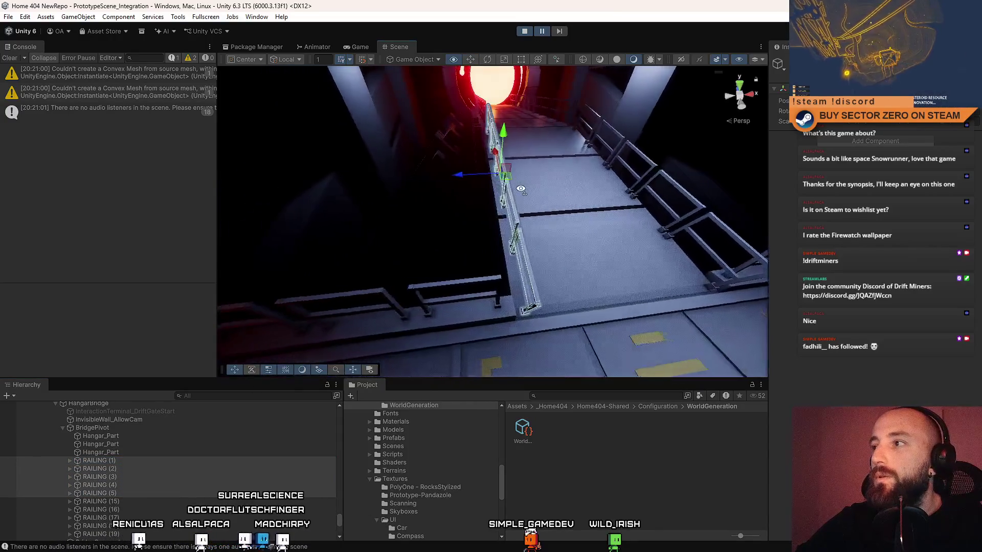
pyautogui.moveTo(521, 189); pyautogui.dragTo(538, 189)
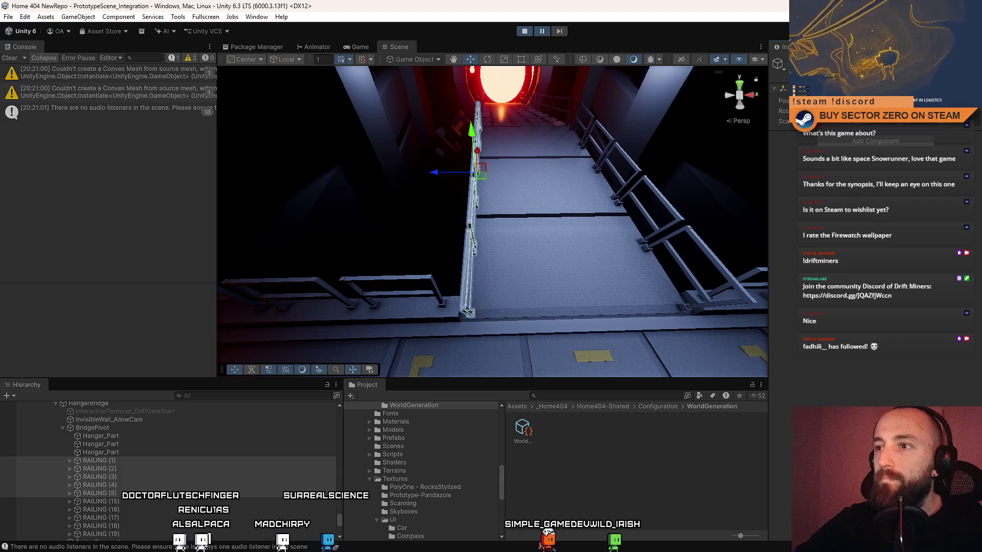
pyautogui.moveTo(479, 176); pyautogui.dragTo(540, 170)
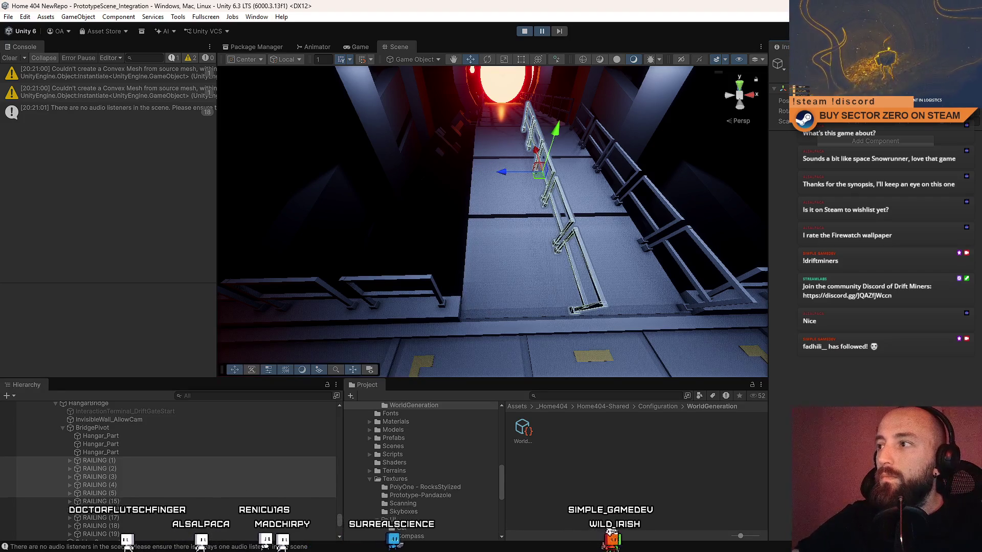
pyautogui.press('Delete')
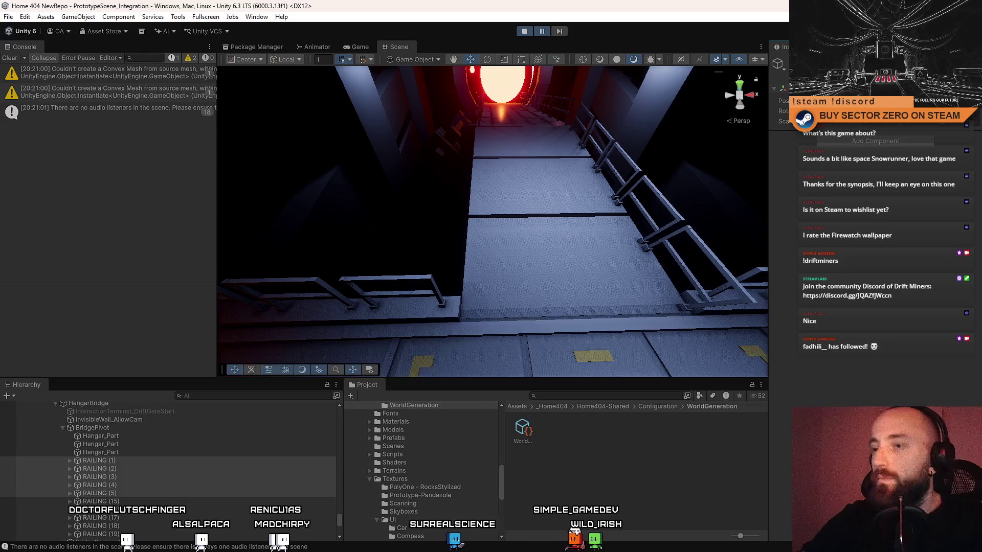
pyautogui.hotkey('ctrl', 'z')
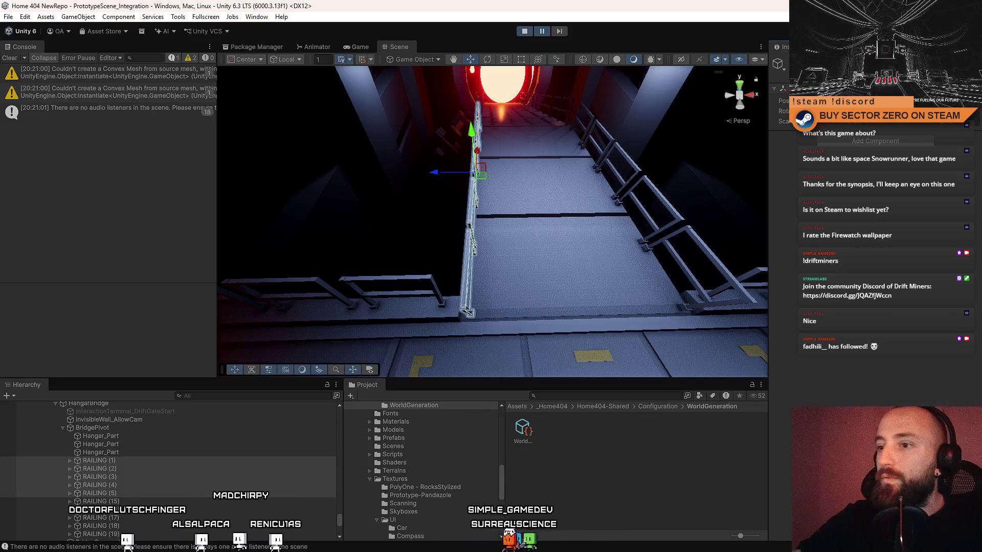
pyautogui.moveTo(706, 135); pyautogui.dragTo(491, 235)
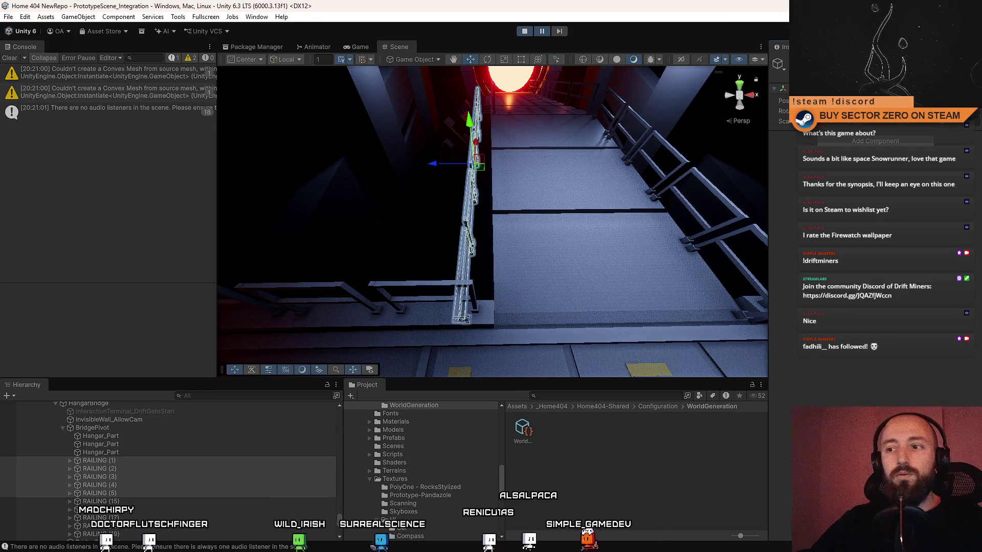
# - Fly the scene camera back and then forward along the corridor toward the red portal
pyautogui.press('s')
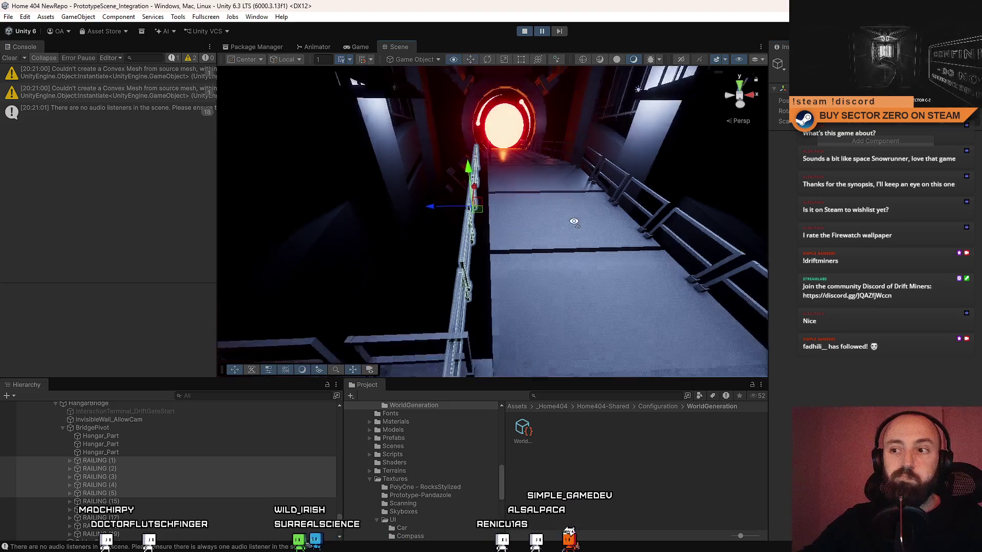
pyautogui.press('s')
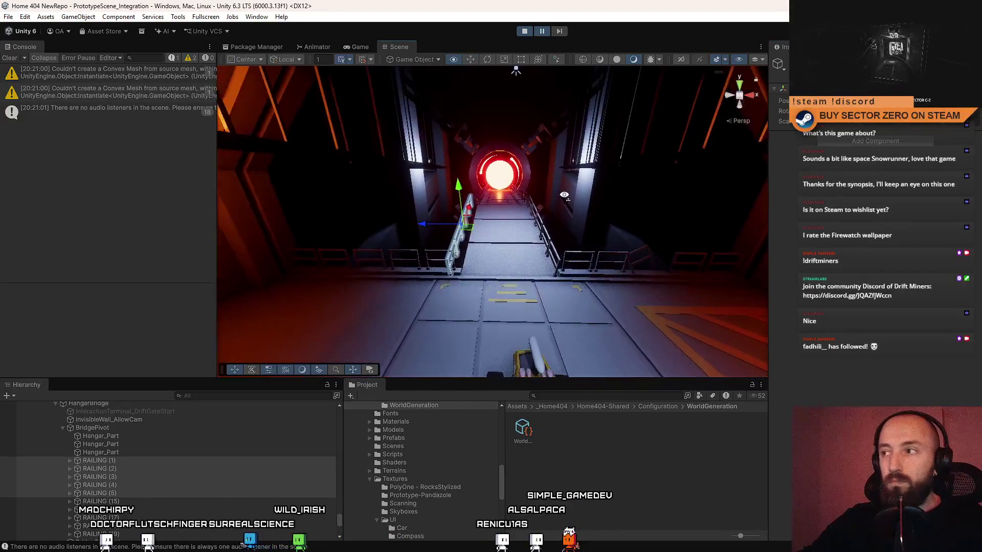
pyautogui.press('w')
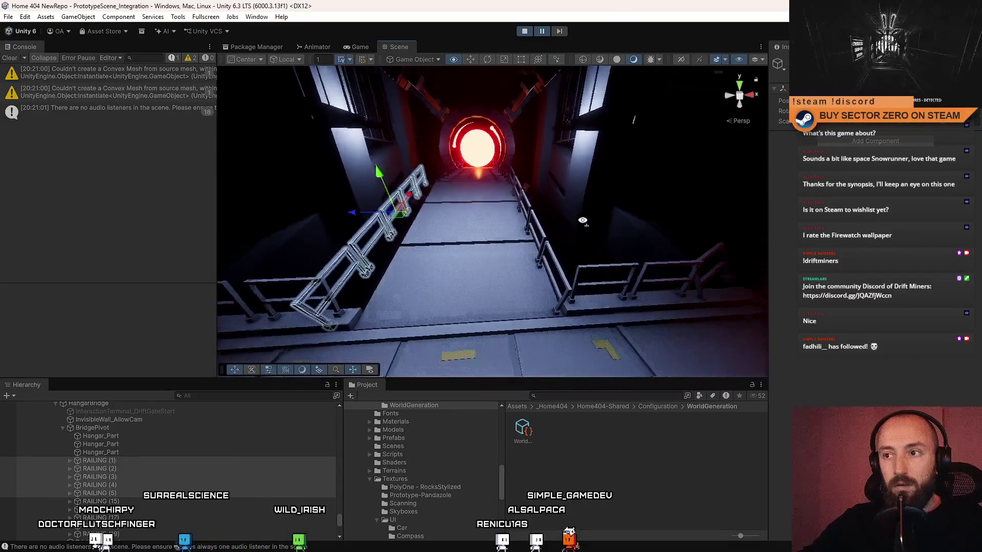
pyautogui.press('w')
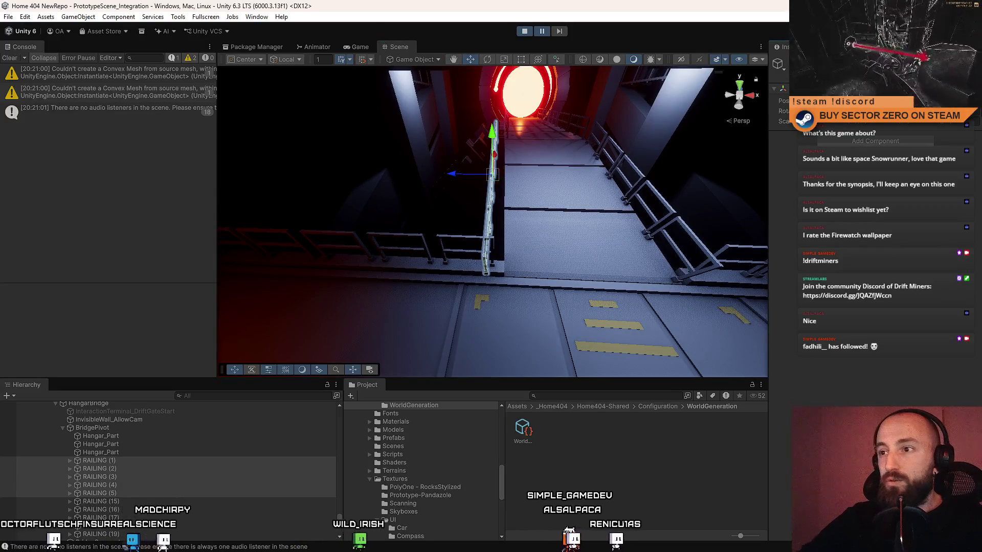
pyautogui.press('w')
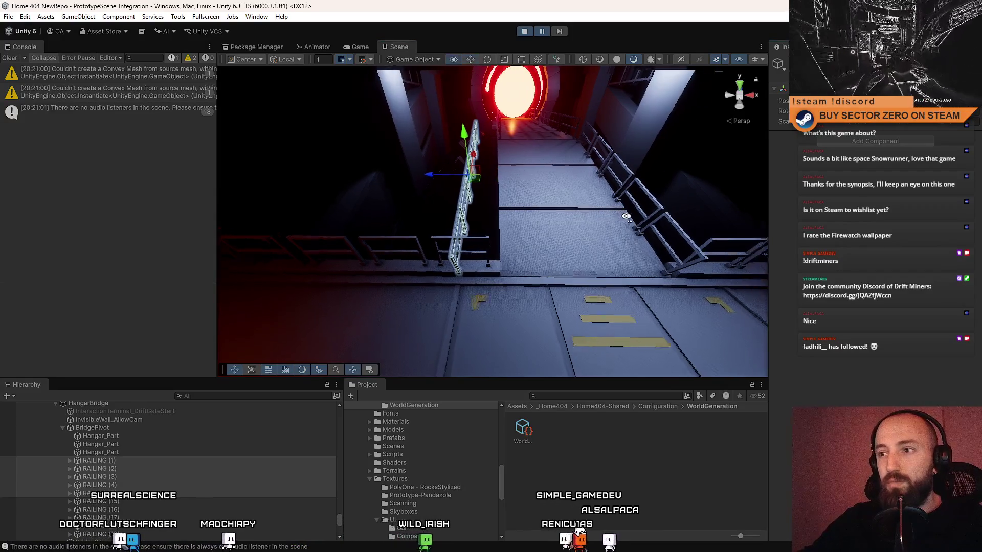
pyautogui.press('w')
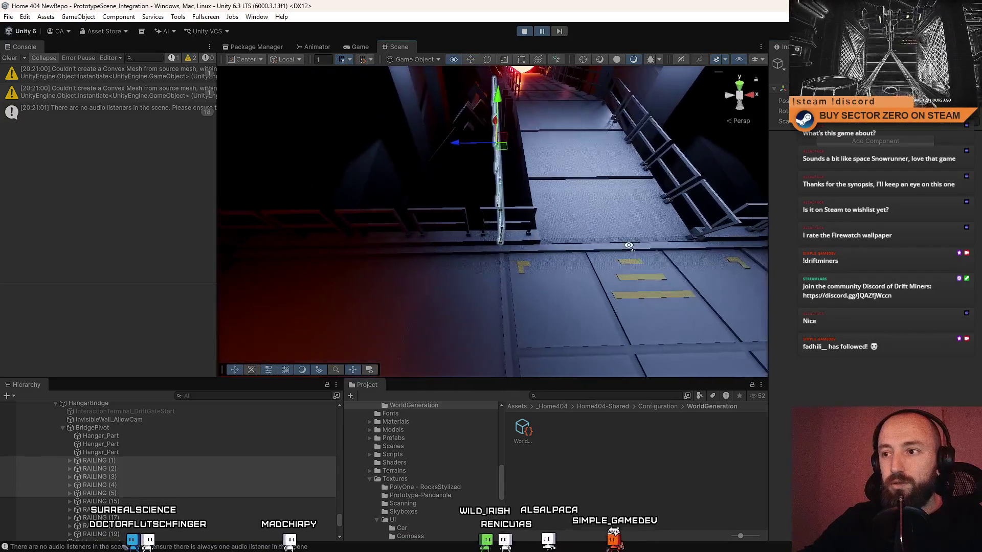
pyautogui.press('w')
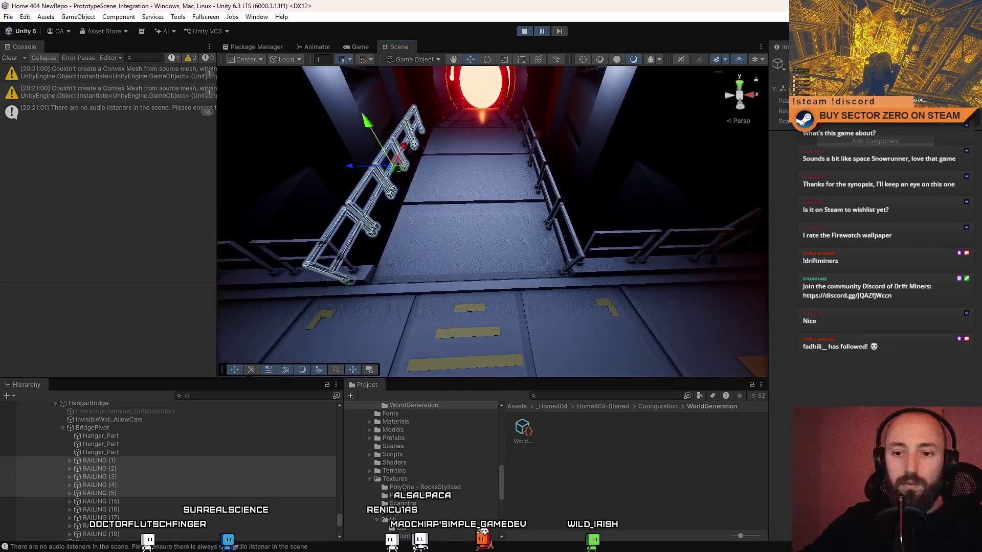
pyautogui.scroll(-2, 127, 459)
# - Shift RAILING (15)–(19) right to the walkway edge, then select and frame a Hangar_Part floor panel
pyautogui.click(124, 470)
pyautogui.keyDown('shift'); pyautogui.click(122, 503); pyautogui.keyUp('shift')
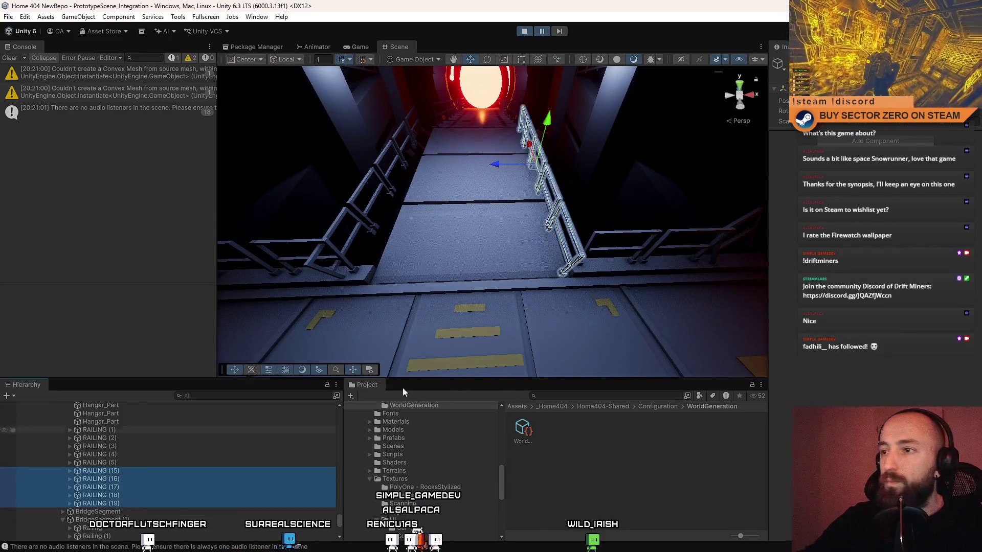
pyautogui.moveTo(497, 163); pyautogui.dragTo(514, 164)
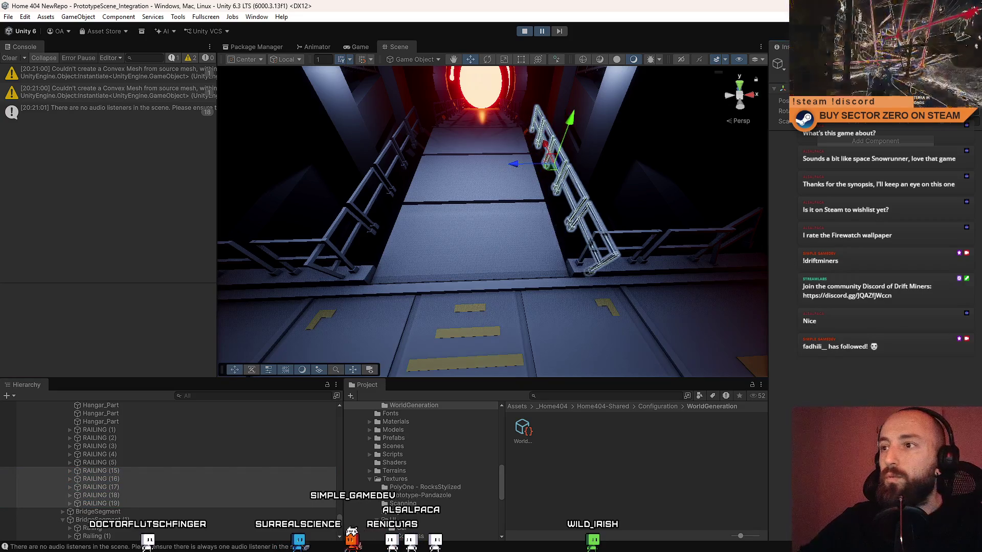
pyautogui.click(476, 256)
pyautogui.press('f')
pyautogui.moveTo(439, 244); pyautogui.dragTo(548, 228)
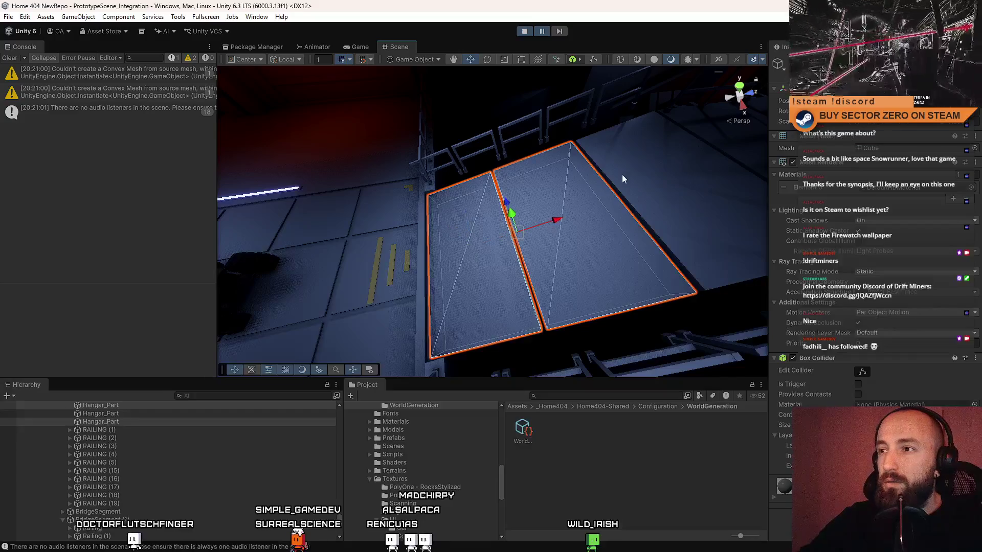
pyautogui.moveTo(421, 238); pyautogui.dragTo(660, 219)
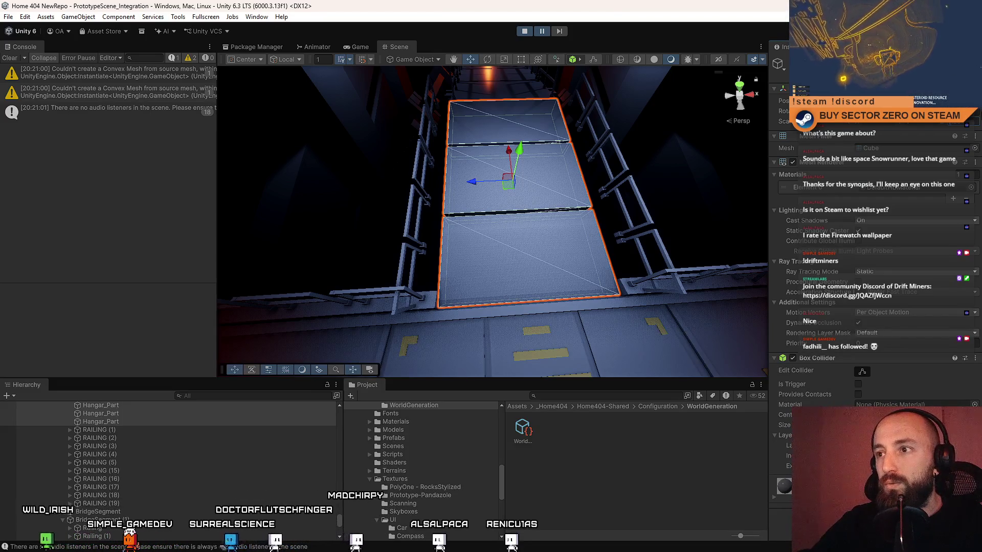
pyautogui.moveTo(515, 245)
pyautogui.mouseDown()
pyautogui.moveTo(527, 240)
pyautogui.moveTo(288, 236)
pyautogui.moveTo(505, 164)
pyautogui.mouseUp()
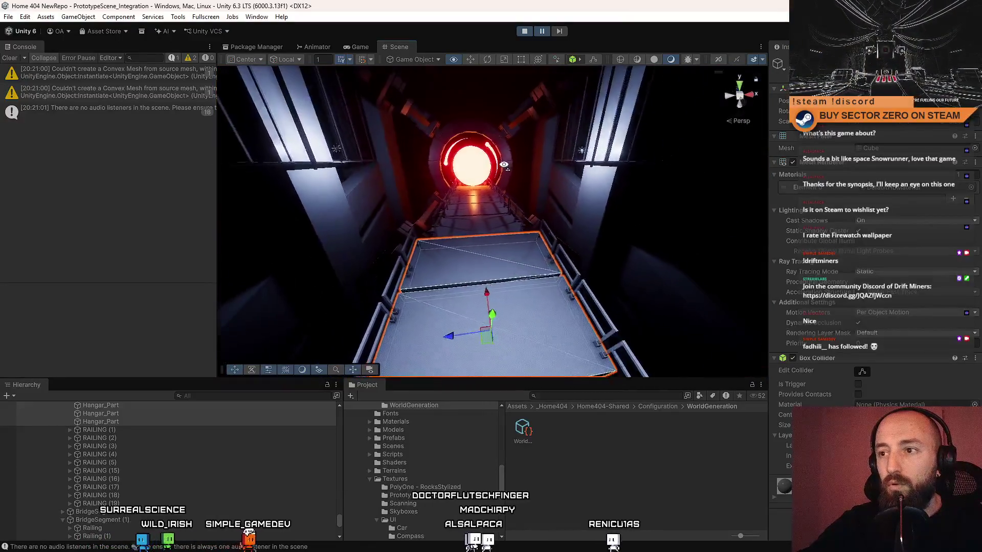
pyautogui.moveTo(504, 164)
pyautogui.mouseDown()
pyautogui.moveTo(495, 220)
pyautogui.moveTo(262, 253)
pyautogui.moveTo(469, 254)
pyautogui.mouseUp()
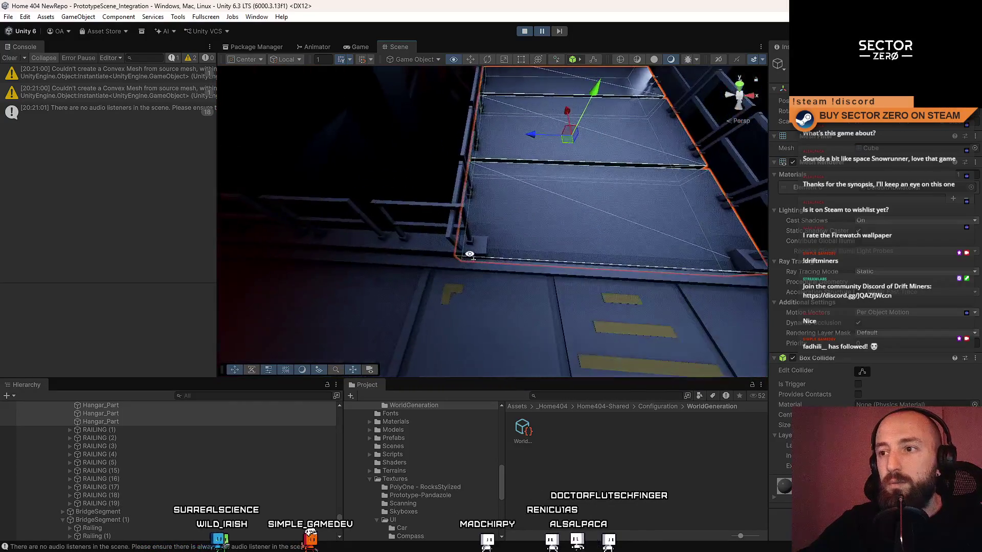
pyautogui.moveTo(469, 253); pyautogui.dragTo(490, 227)
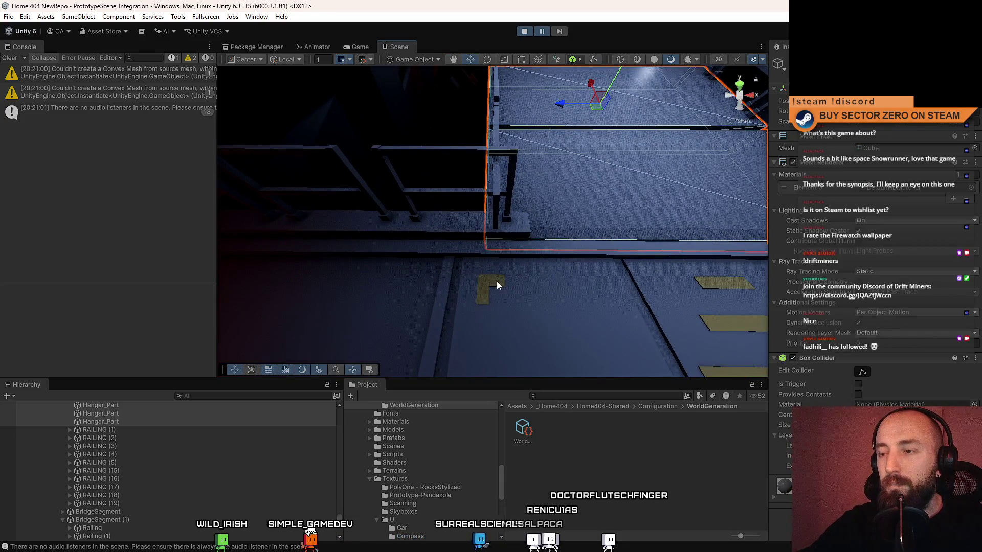
pyautogui.click(455, 231)
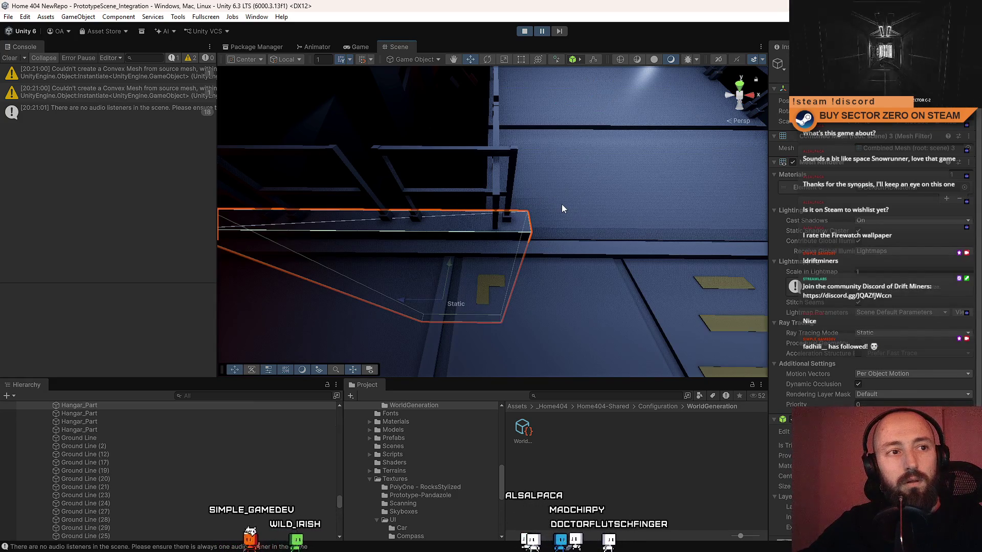
pyautogui.moveTo(561, 209)
pyautogui.mouseDown()
pyautogui.moveTo(609, 265)
pyautogui.moveTo(446, 221)
pyautogui.moveTo(375, 244)
pyautogui.mouseUp()
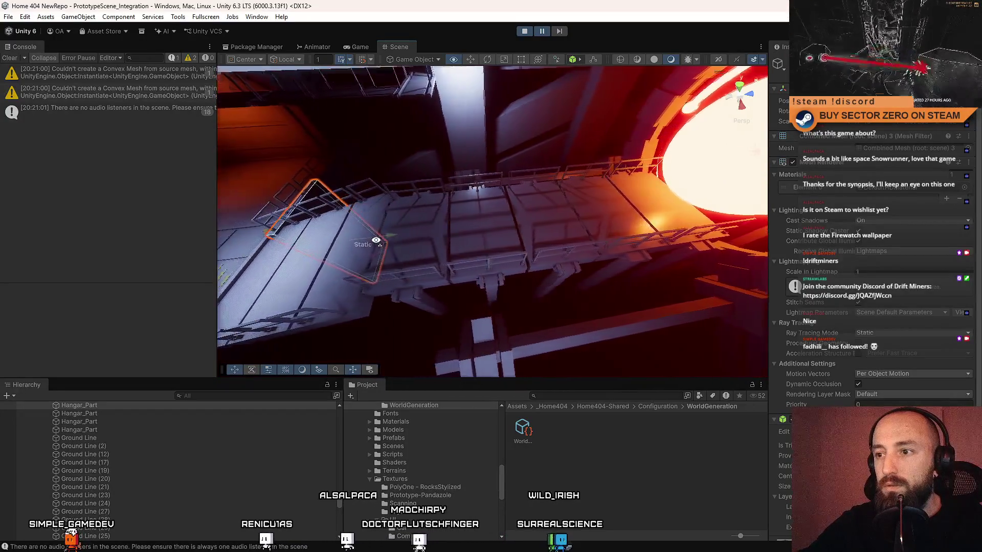
pyautogui.moveTo(375, 243); pyautogui.dragTo(360, 227)
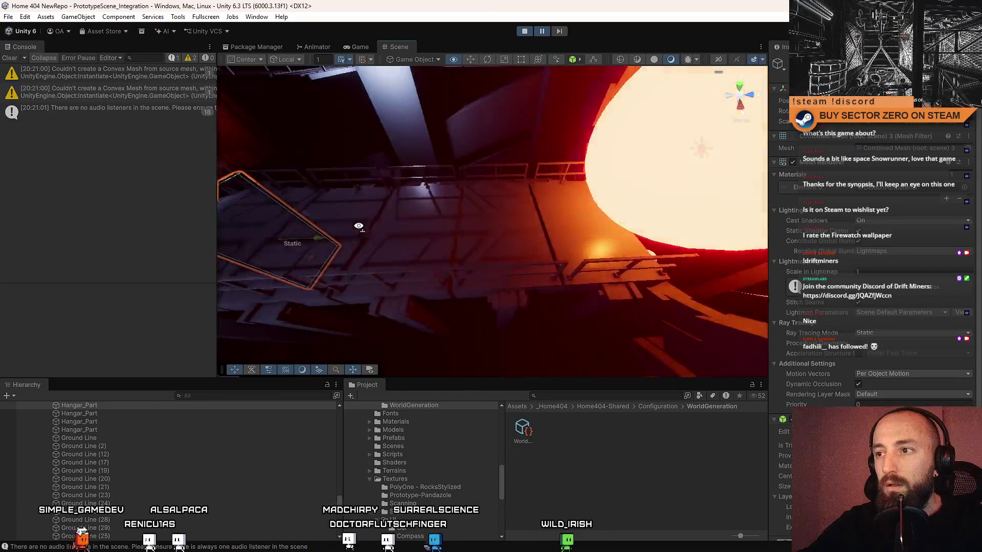
pyautogui.moveTo(361, 227)
pyautogui.mouseDown()
pyautogui.moveTo(570, 155)
pyautogui.moveTo(514, 227)
pyautogui.mouseUp()
pyautogui.click(515, 227)
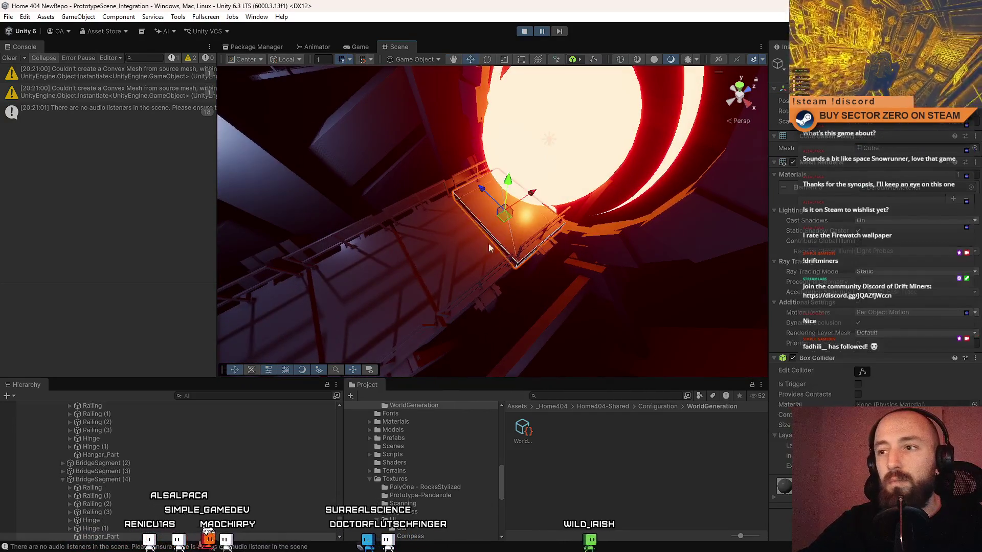
# - Select the floor segment beside the planet and move, rotate and narrow it with the W/E/R gizmos
pyautogui.moveTo(561, 251)
pyautogui.mouseDown()
pyautogui.moveTo(437, 251)
pyautogui.moveTo(456, 132)
pyautogui.moveTo(584, 140)
pyautogui.moveTo(719, 31)
pyautogui.mouseUp()
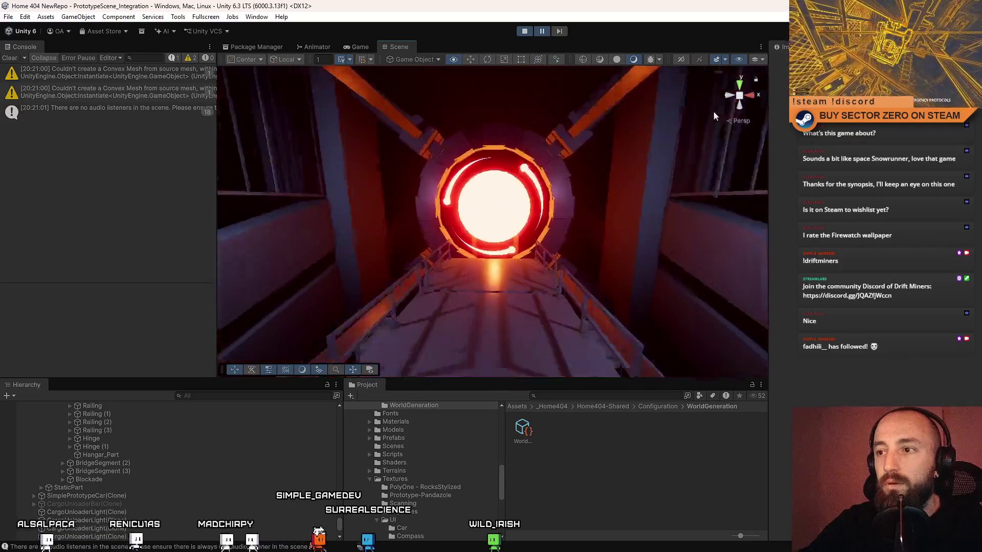
pyautogui.moveTo(719, 31)
pyautogui.mouseDown()
pyautogui.moveTo(502, 215)
pyautogui.moveTo(522, 166)
pyautogui.mouseUp()
pyautogui.click(502, 216)
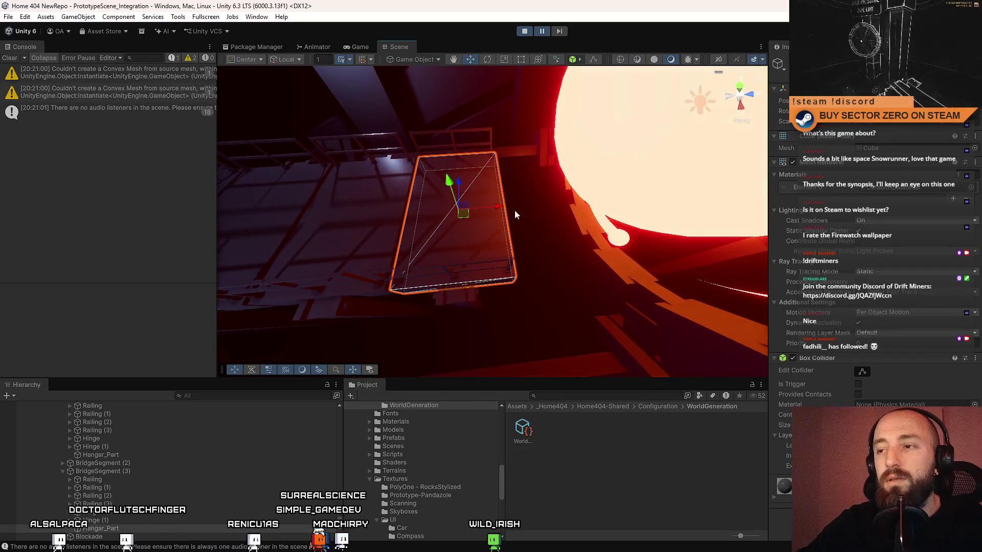
pyautogui.press('e')
pyautogui.moveTo(497, 208)
pyautogui.mouseDown()
pyautogui.moveTo(548, 200)
pyautogui.moveTo(492, 180)
pyautogui.moveTo(540, 189)
pyautogui.moveTo(531, 213)
pyautogui.moveTo(526, 160)
pyautogui.mouseUp()
pyautogui.press('w')
pyautogui.press('r')
pyautogui.press('e')
pyautogui.press('w')
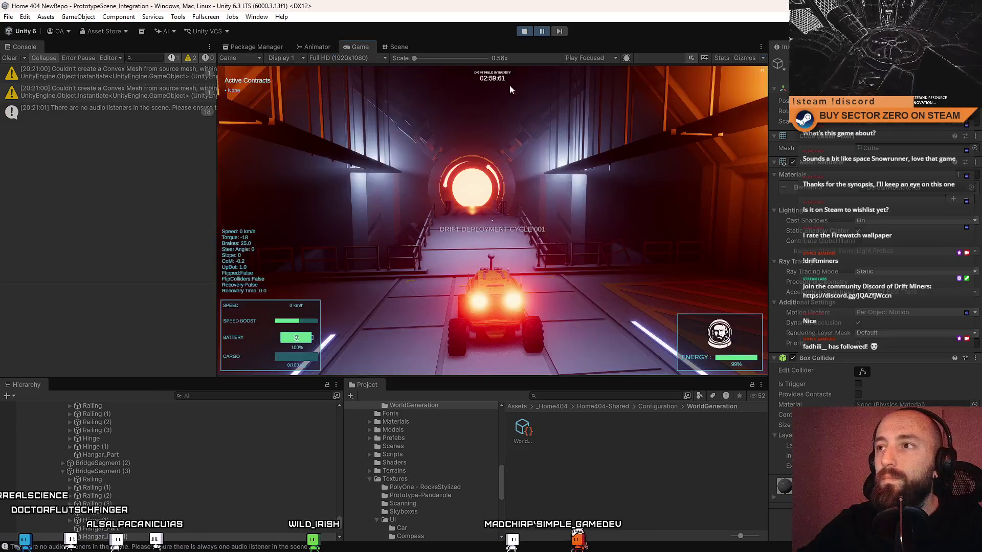
# - Maximize the Game view and drive the rover up the ramp, out of the hangar and toward the glowing portal
pyautogui.press('F10')
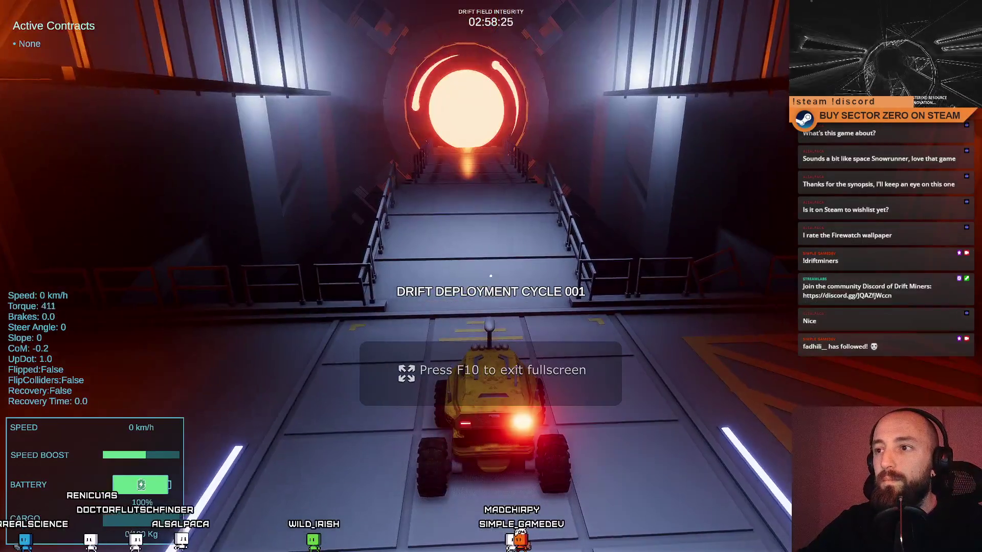
pyautogui.press('w')
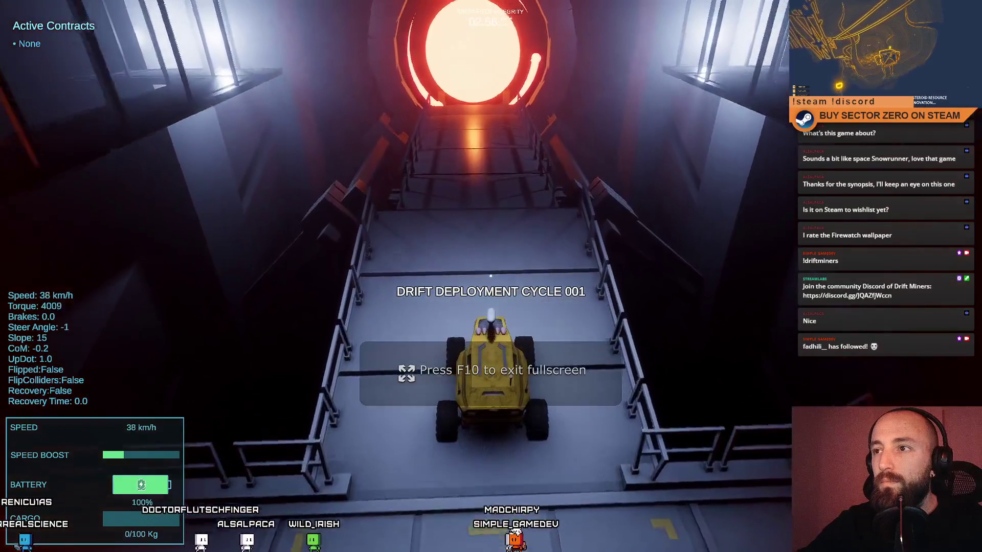
pyautogui.press('w')
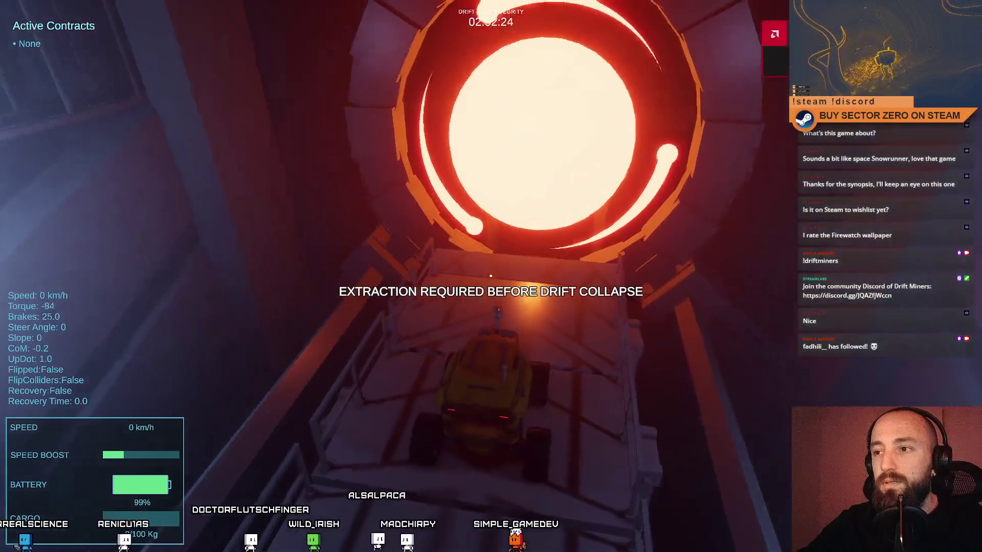
pyautogui.press('w')
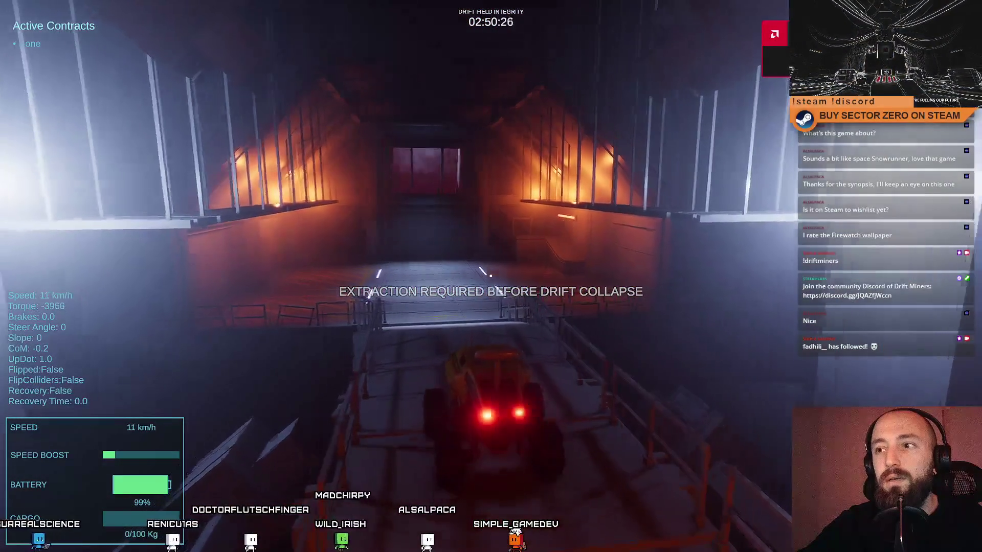
pyautogui.press('w')
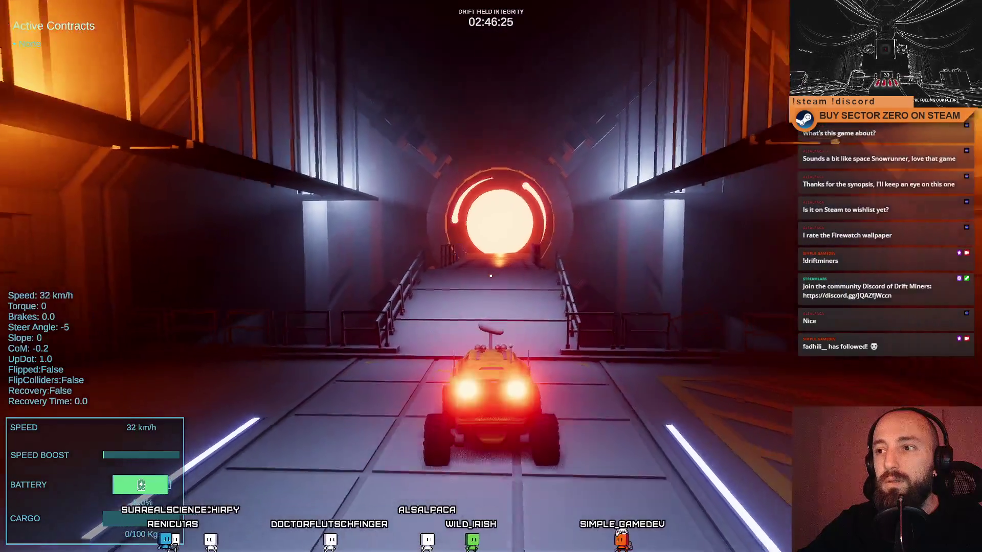
pyautogui.press('w')
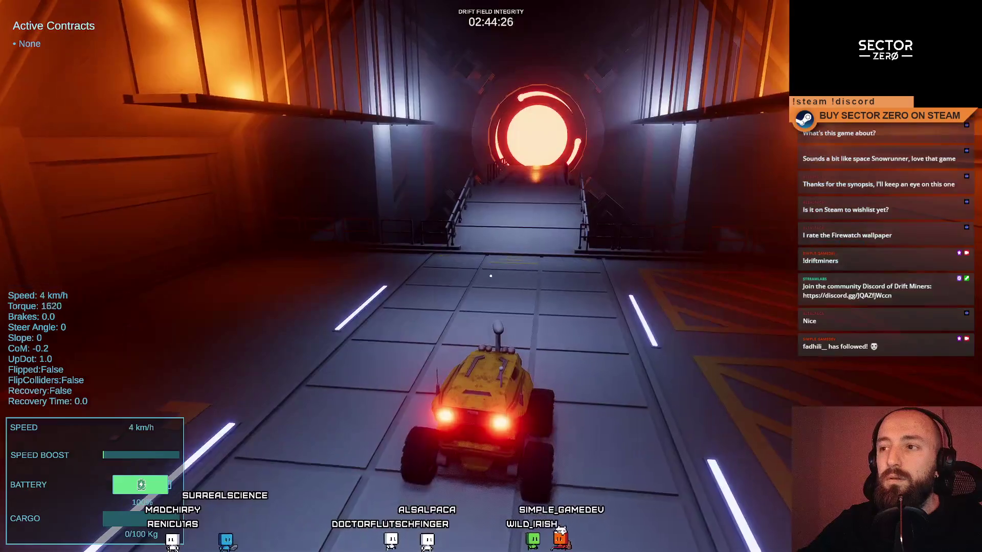
pyautogui.press('a')
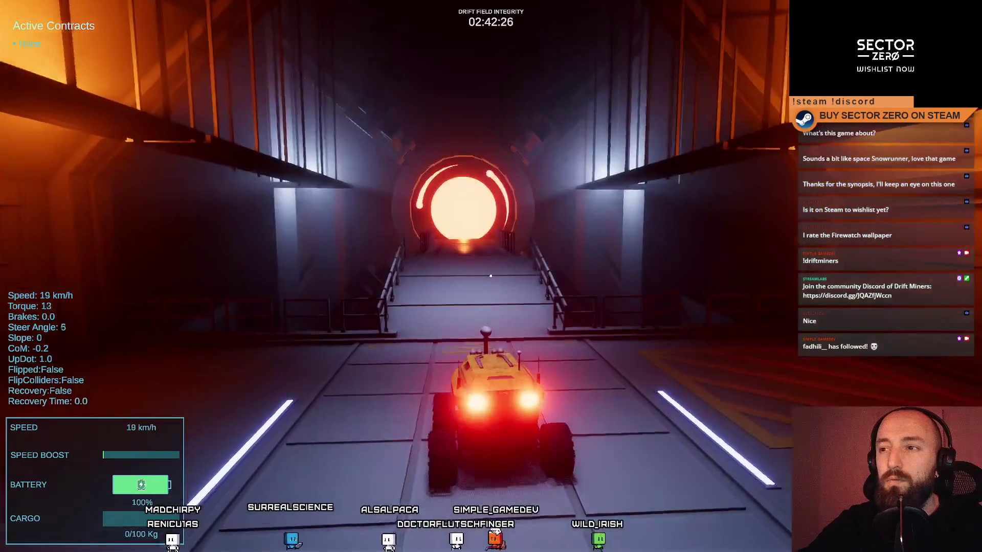
pyautogui.press('s')
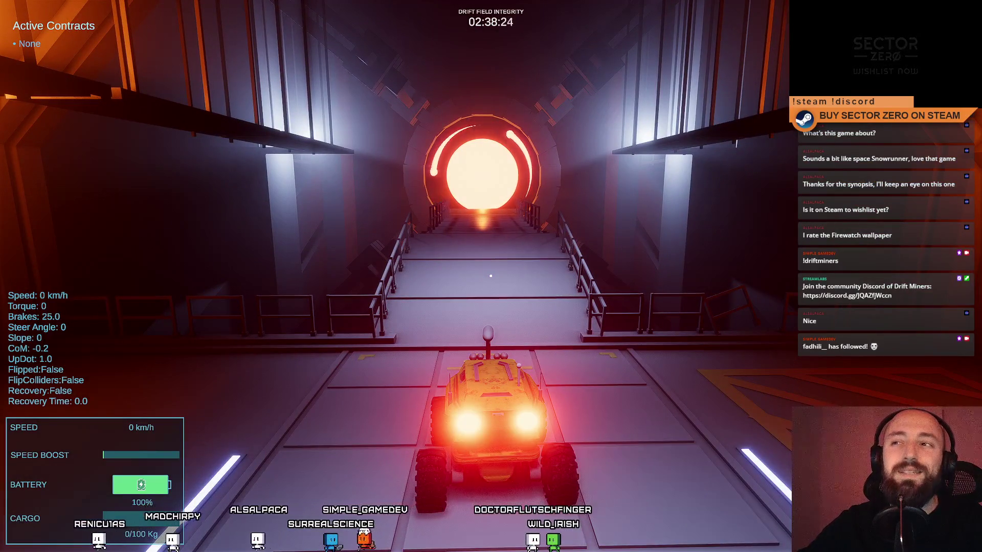
pyautogui.press('w')
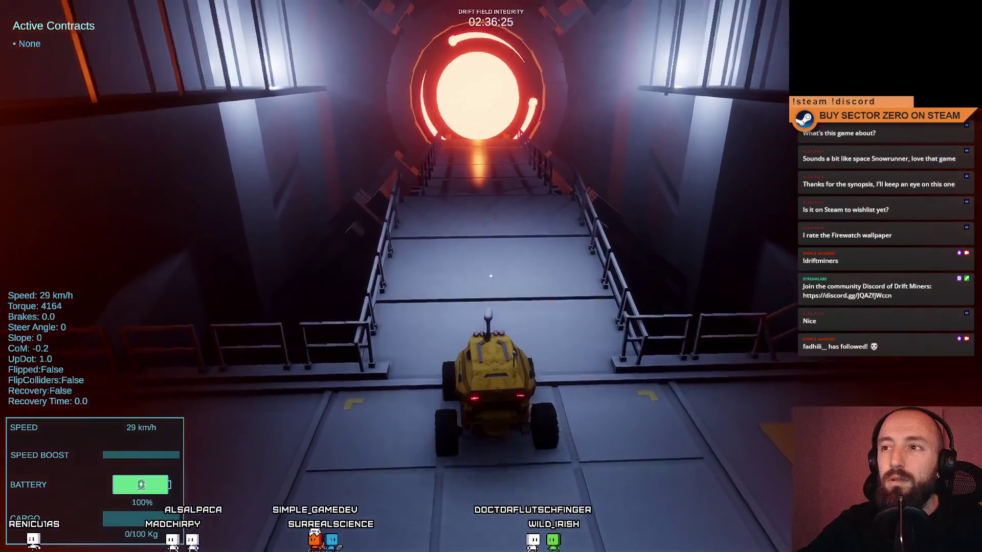
# - Leave fullscreen, return to the Scene view and look around at the drift gate portal
pyautogui.press('Escape')
pyautogui.press('Escape')
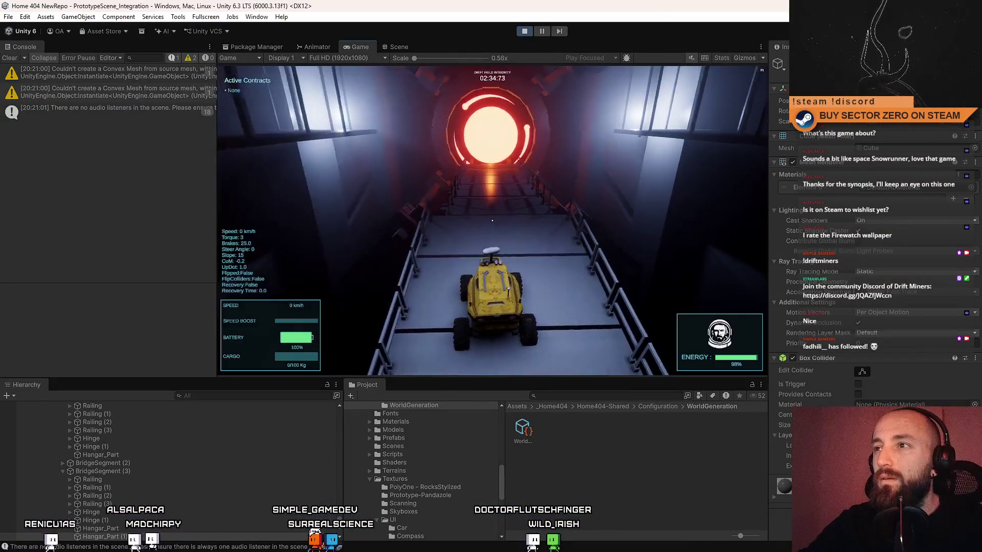
pyautogui.press('Escape')
pyautogui.press('Escape')
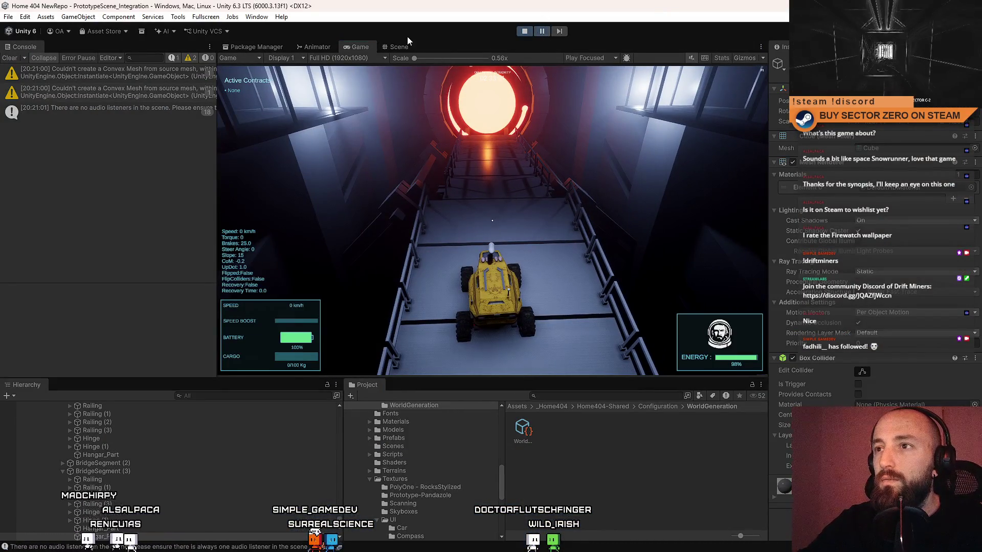
pyautogui.click(399, 46)
pyautogui.moveTo(418, 68)
pyautogui.mouseDown()
pyautogui.moveTo(377, 231)
pyautogui.moveTo(127, 440)
pyautogui.mouseUp()
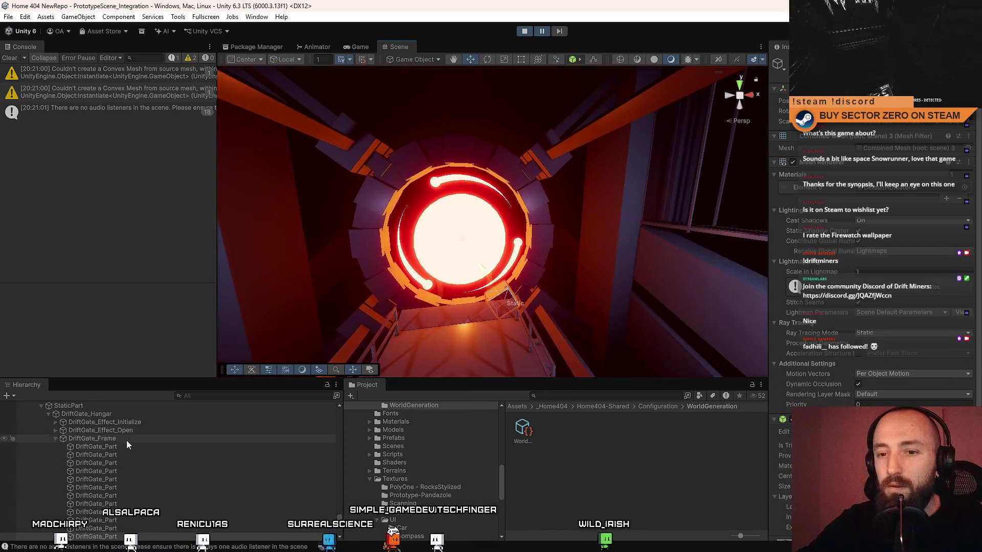
pyautogui.click(124, 438)
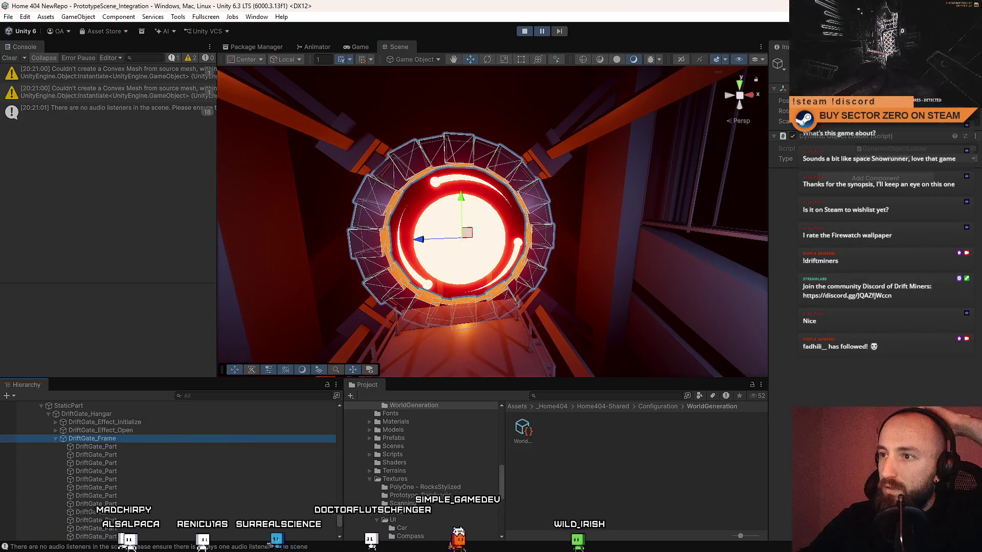
pyautogui.press('Down')
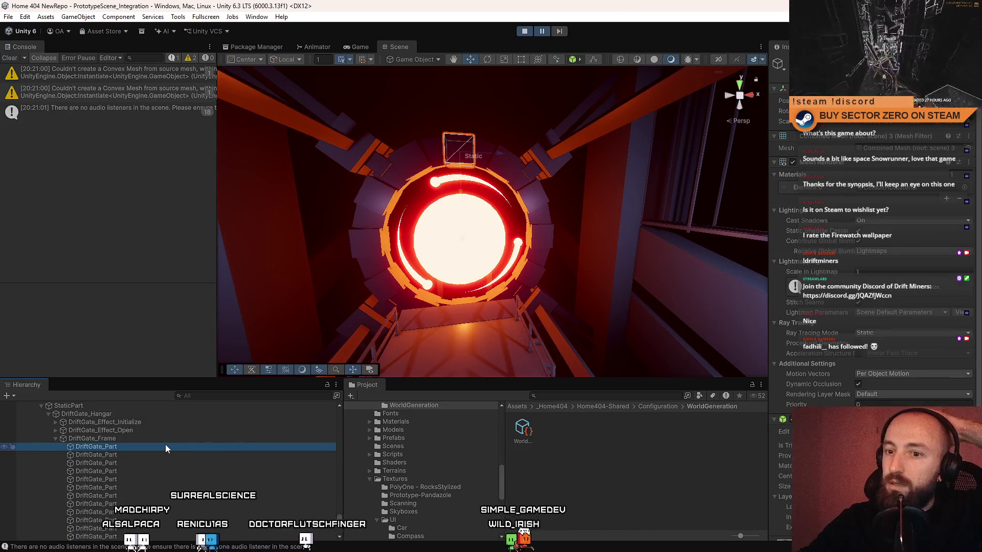
pyautogui.click(179, 442)
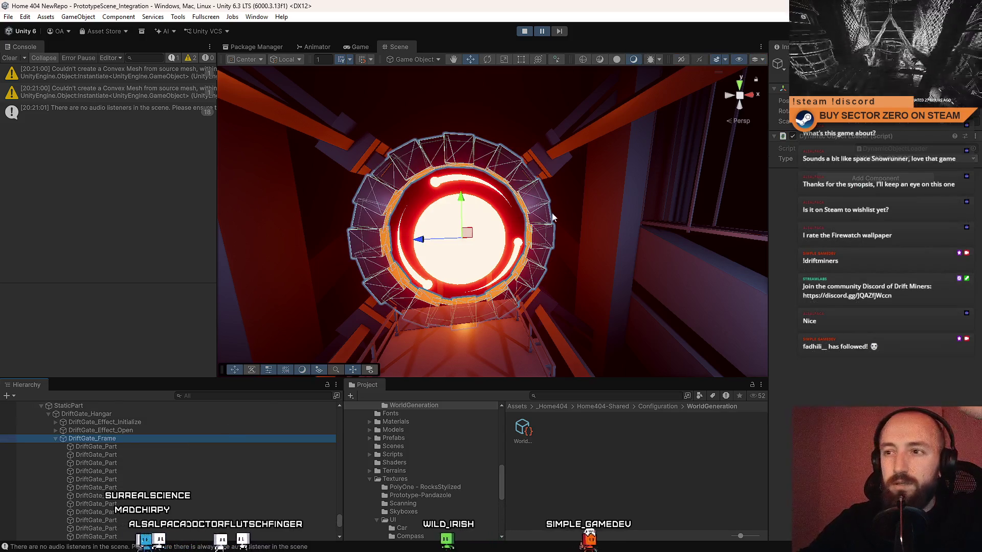
pyautogui.moveTo(568, 207)
pyautogui.mouseDown()
pyautogui.moveTo(473, 325)
pyautogui.moveTo(584, 335)
pyautogui.moveTo(680, 318)
pyautogui.moveTo(438, 213)
pyautogui.moveTo(390, 300)
pyautogui.moveTo(272, 299)
pyautogui.moveTo(493, 282)
pyautogui.moveTo(387, 307)
pyautogui.mouseUp()
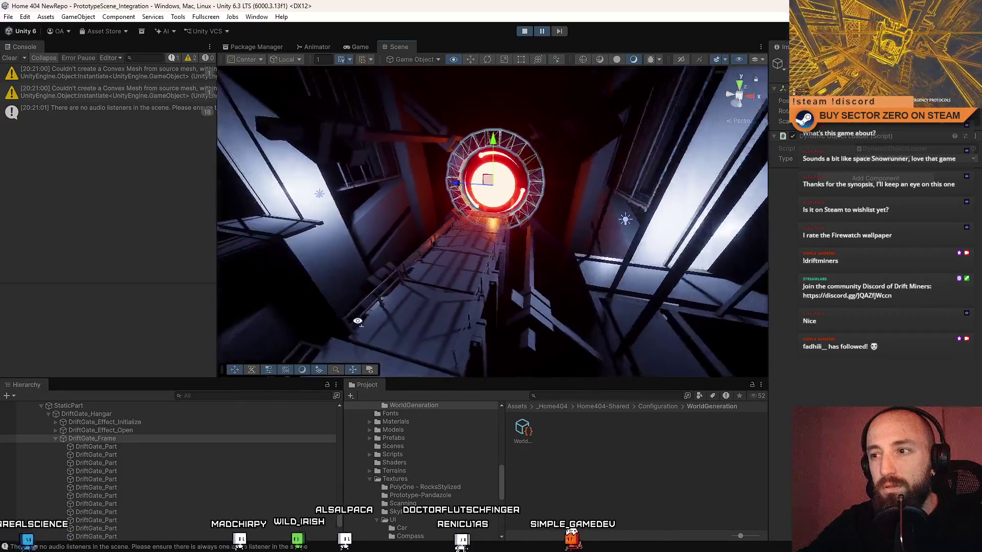
# - Frame the walkway platform, select its BridgePivot and clear the console warnings
pyautogui.moveTo(387, 307)
pyautogui.mouseDown()
pyautogui.moveTo(495, 291)
pyautogui.moveTo(284, 339)
pyautogui.mouseUp()
pyautogui.click(491, 307)
pyautogui.press('f')
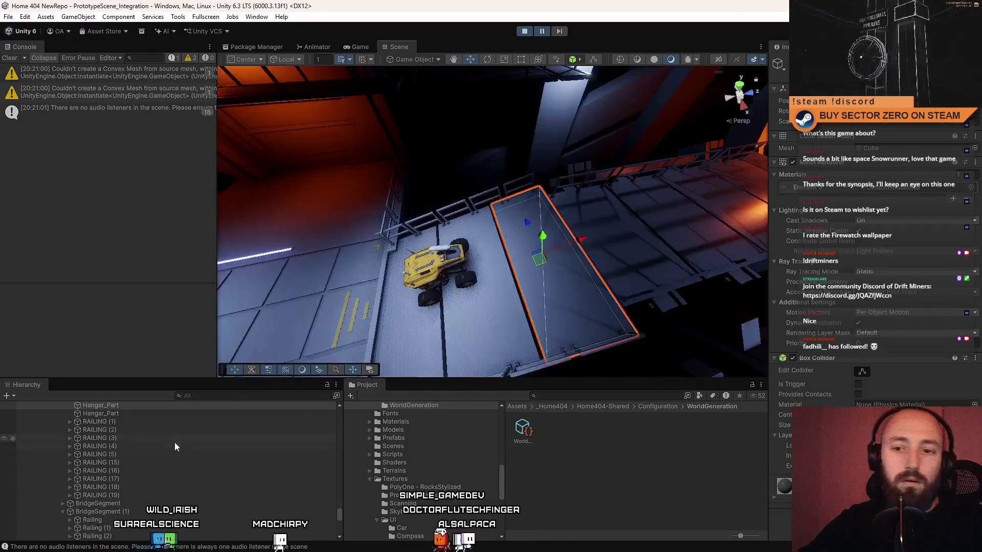
pyautogui.click(162, 453)
pyautogui.moveTo(490, 221); pyautogui.dragTo(531, 234)
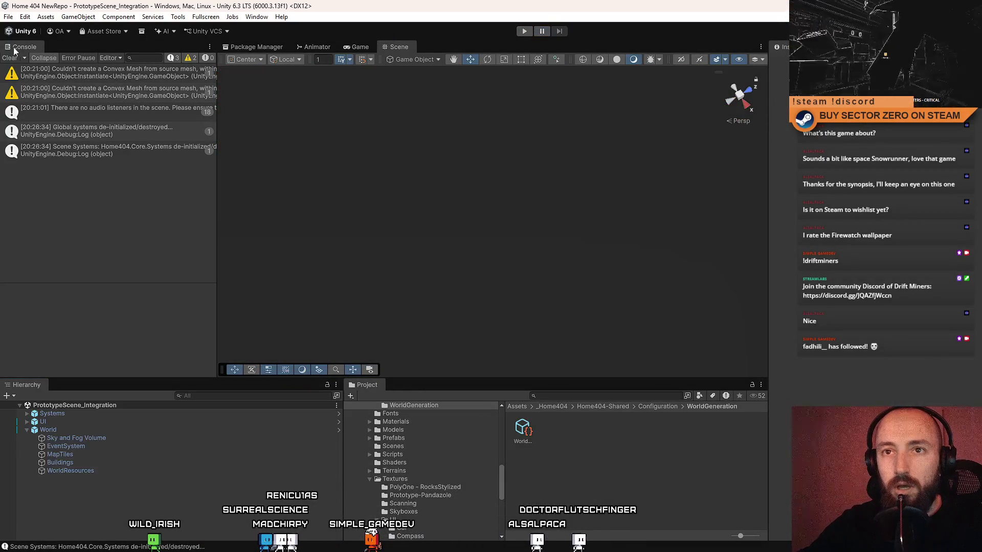
pyautogui.click(11, 57)
pyautogui.write('bridge t:prefab')
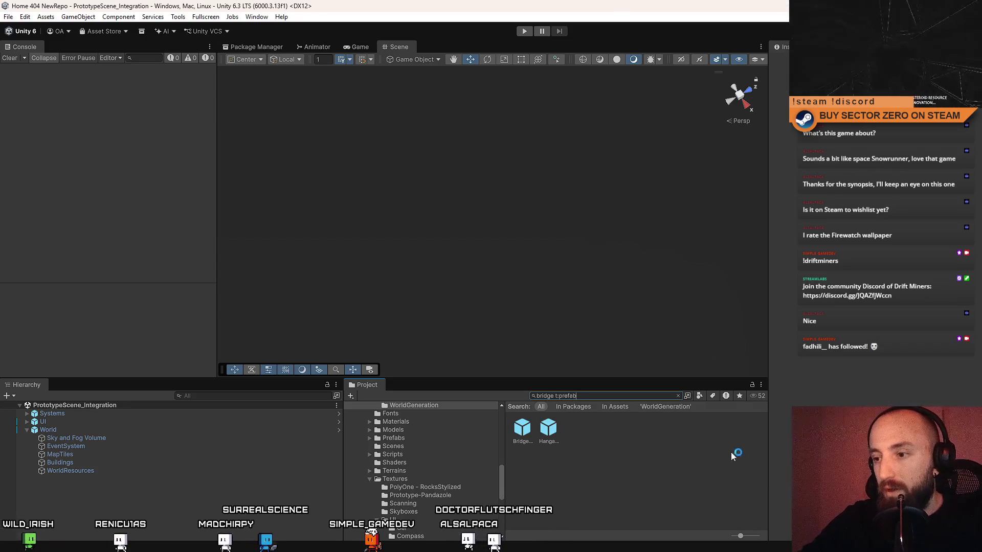
pyautogui.scroll(-1, 606, 462)
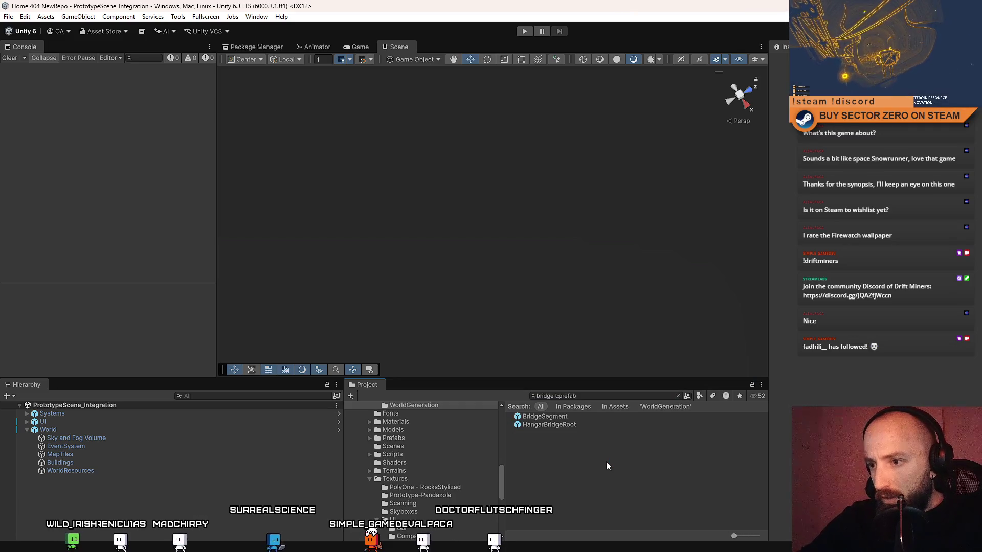
# - Open the HangarBridgeRoot prefab from the bridge t:prefab search and expand its root
pyautogui.click(596, 417)
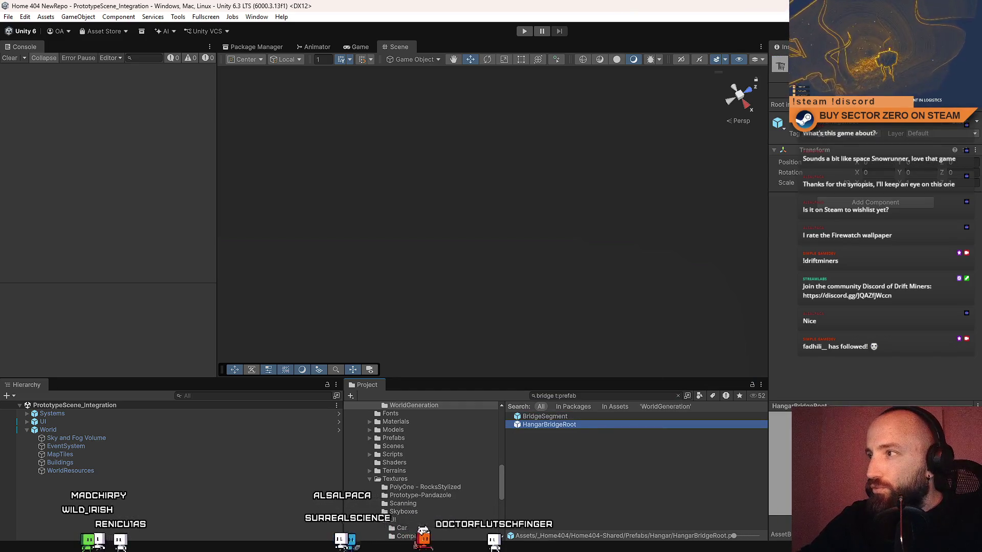
pyautogui.doubleClick(577, 426)
pyautogui.click(27, 418)
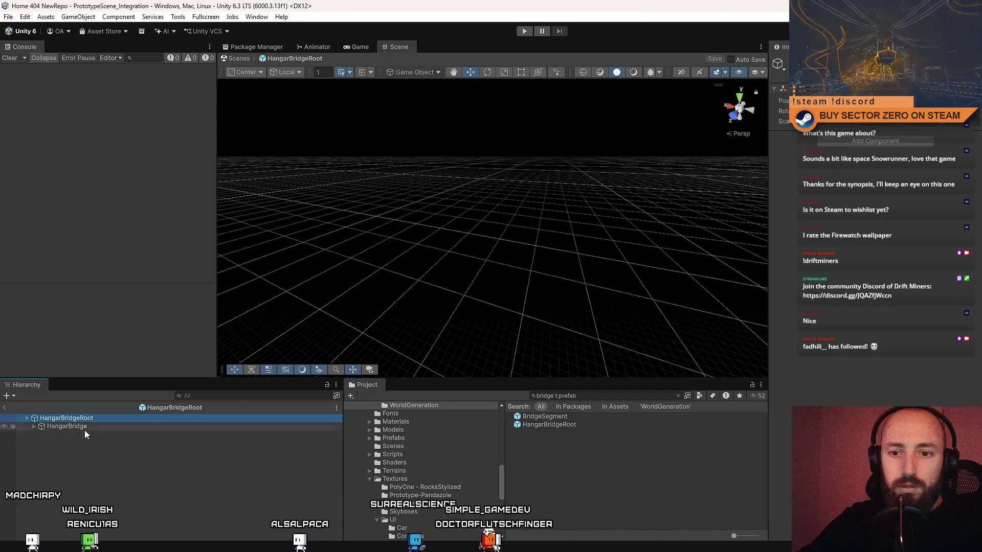
# - Expand HangarBridge, fly into the bridge model and select a floor part
pyautogui.doubleClick(85, 426)
pyautogui.click(33, 427)
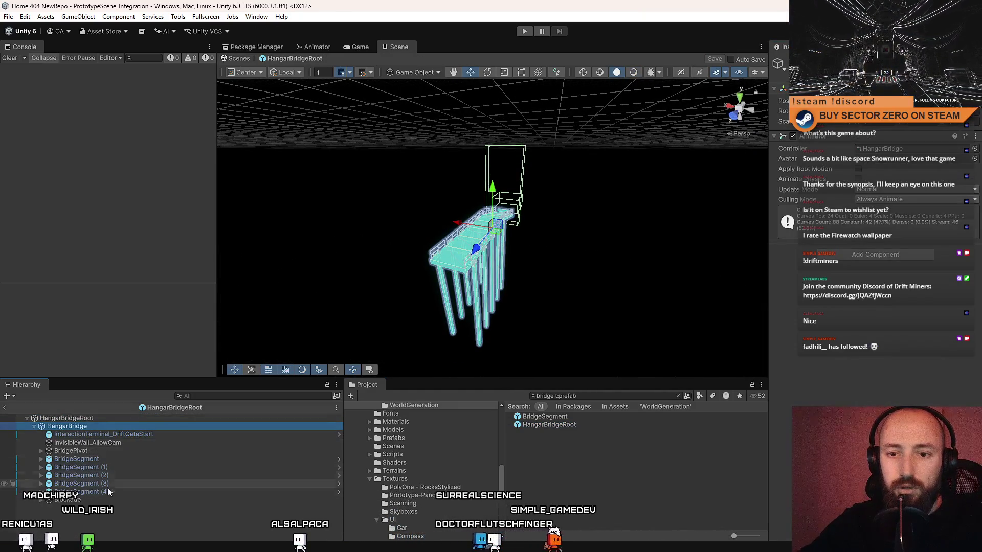
pyautogui.moveTo(591, 205)
pyautogui.mouseDown()
pyautogui.moveTo(477, 188)
pyautogui.moveTo(591, 202)
pyautogui.moveTo(531, 235)
pyautogui.mouseUp()
pyautogui.click(531, 236)
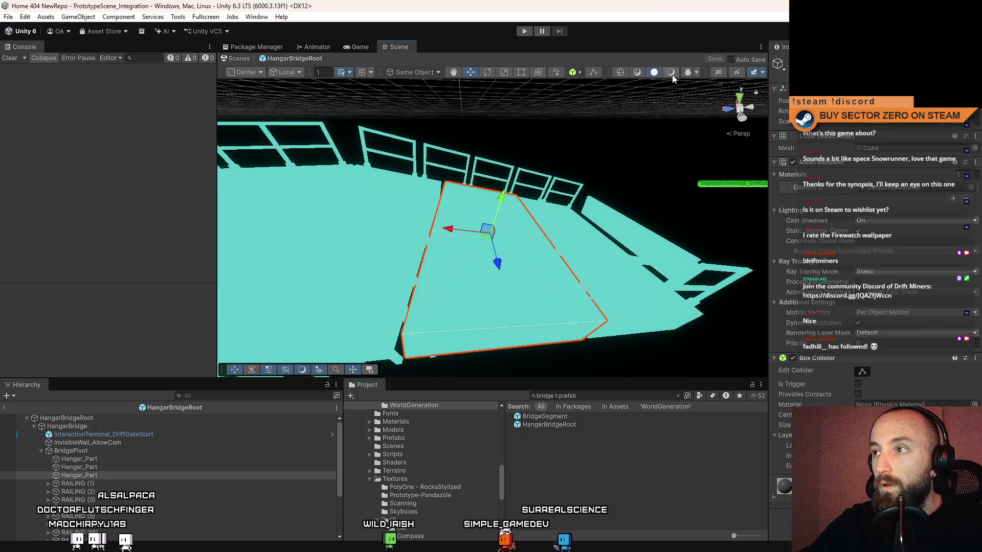
# - Set the Scene draw mode to Shaded, orbit the deck and select BridgePivot
pyautogui.click(672, 74)
pyautogui.moveTo(641, 153)
pyautogui.mouseDown()
pyautogui.moveTo(401, 129)
pyautogui.moveTo(530, 224)
pyautogui.moveTo(633, 195)
pyautogui.moveTo(462, 318)
pyautogui.mouseUp()
pyautogui.click(530, 224)
pyautogui.click(100, 452)
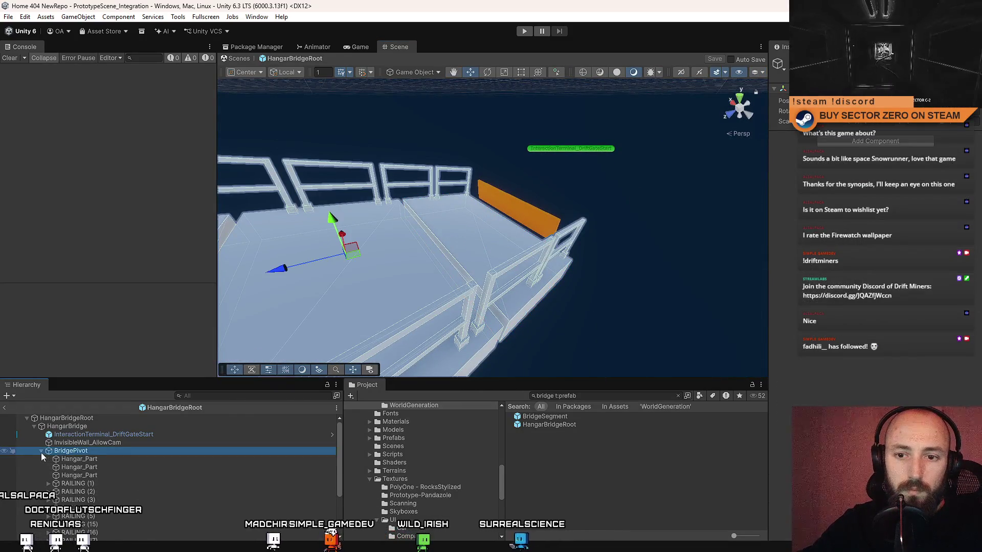
# - Duplicate BridgePivot with Ctrl+D, select the BridgePivot (1) copy's parts, then delete the duplicate
pyautogui.click(40, 452)
pyautogui.hotkey('ctrl', 'd')
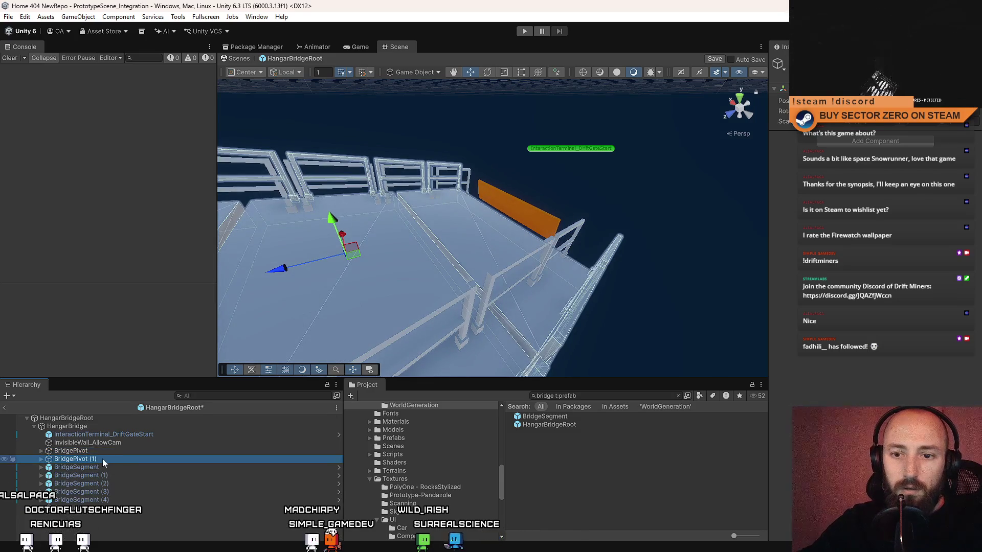
pyautogui.scroll(-2, 69, 463)
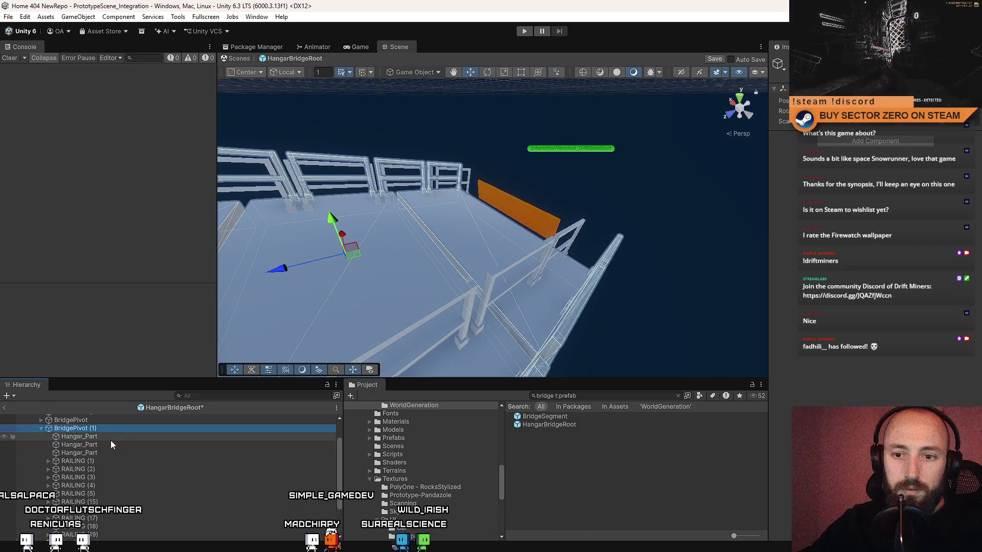
pyautogui.scroll(-3, 114, 438)
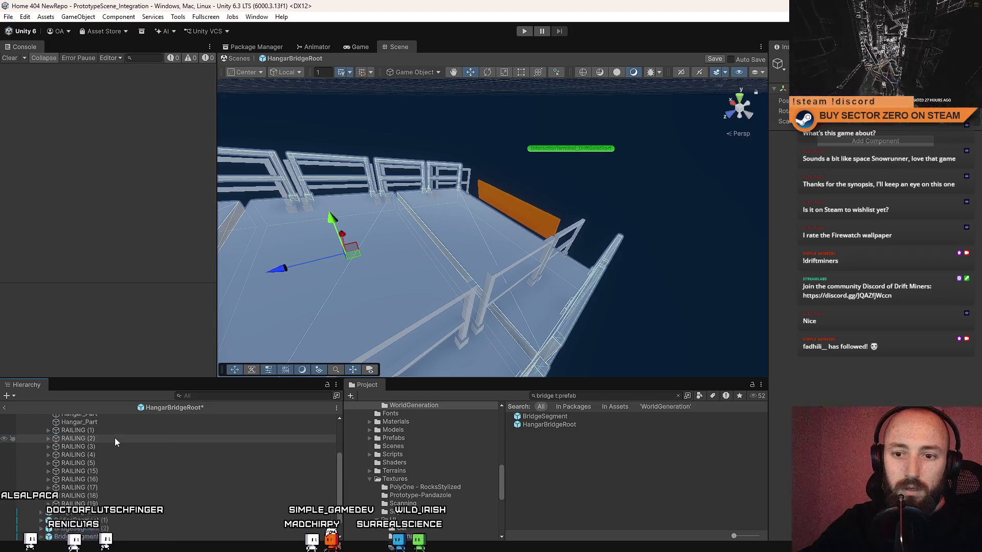
pyautogui.scroll(5, 107, 484)
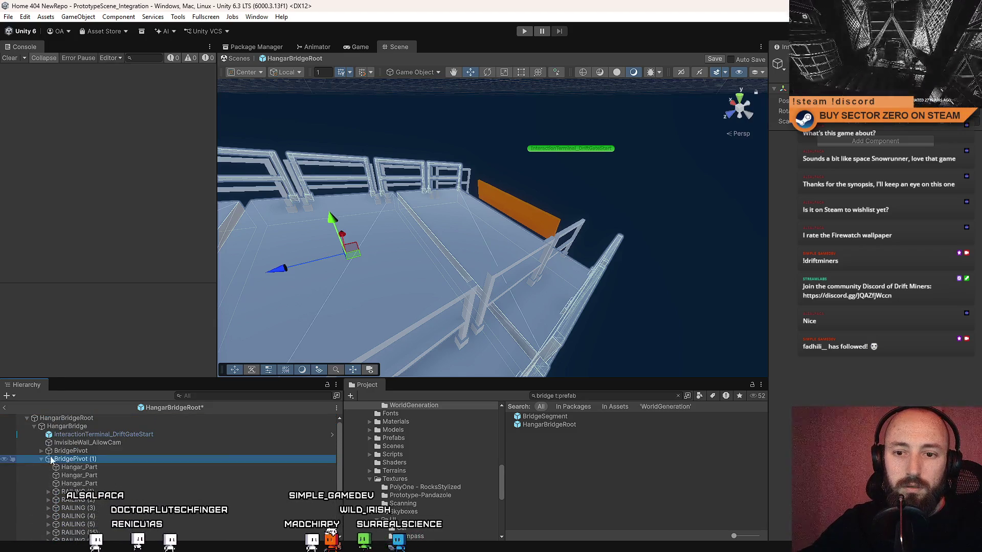
pyautogui.scroll(-2, 73, 460)
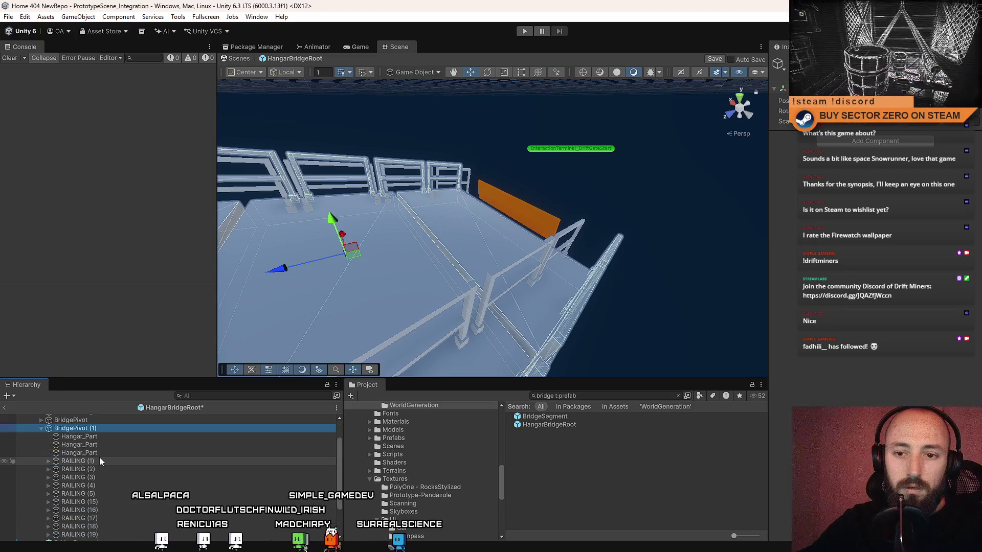
pyautogui.click(97, 434)
pyautogui.scroll(-3, 109, 458)
pyautogui.keyDown('shift'); pyautogui.click(103, 489); pyautogui.keyUp('shift')
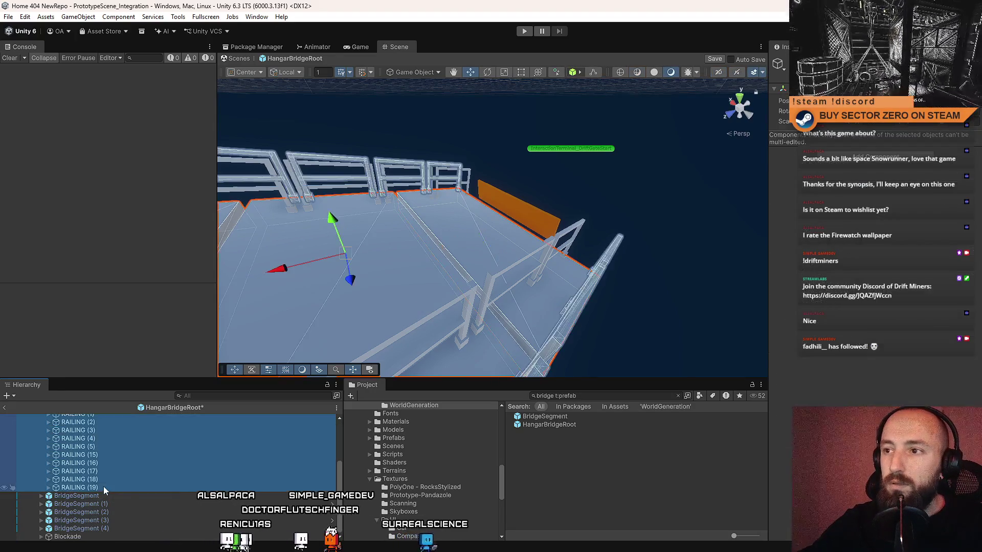
pyautogui.scroll(5, 119, 481)
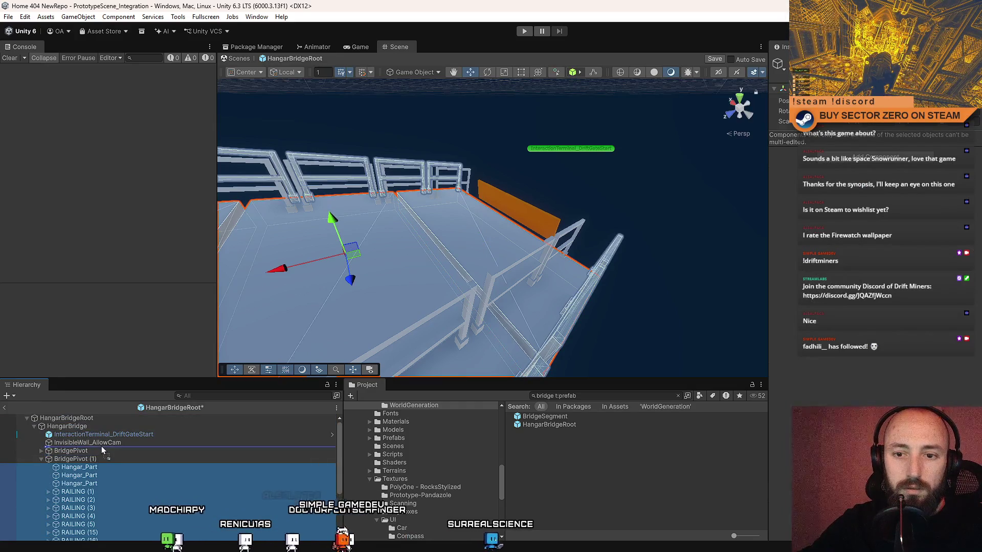
pyautogui.scroll(-6, 102, 448)
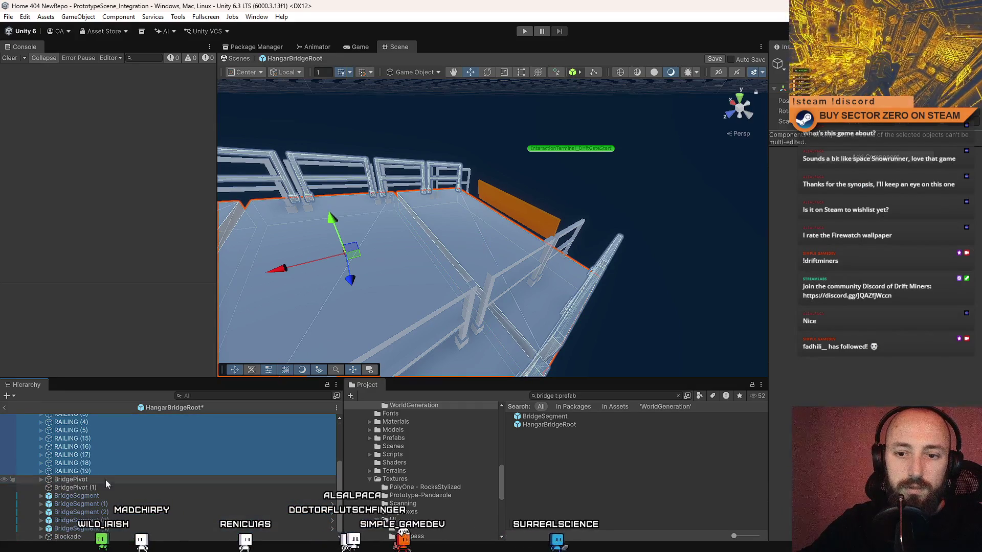
pyautogui.click(99, 487)
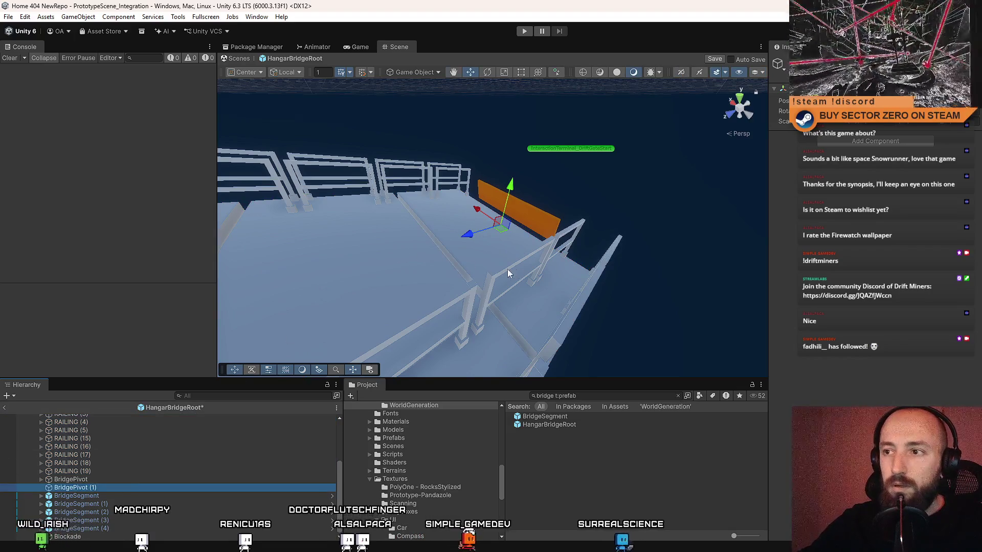
pyautogui.moveTo(506, 270)
pyautogui.mouseDown()
pyautogui.moveTo(388, 283)
pyautogui.moveTo(398, 286)
pyautogui.mouseUp()
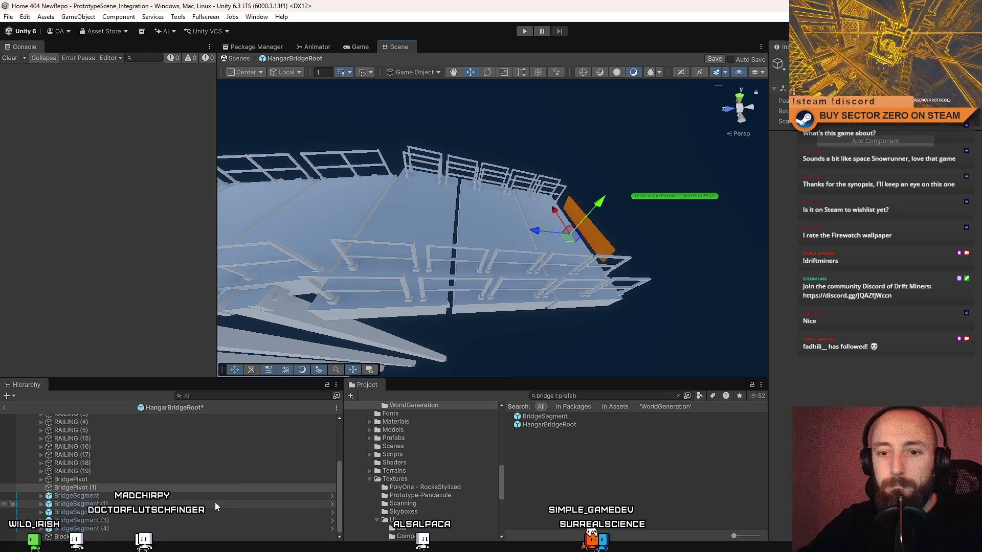
pyautogui.press('Delete')
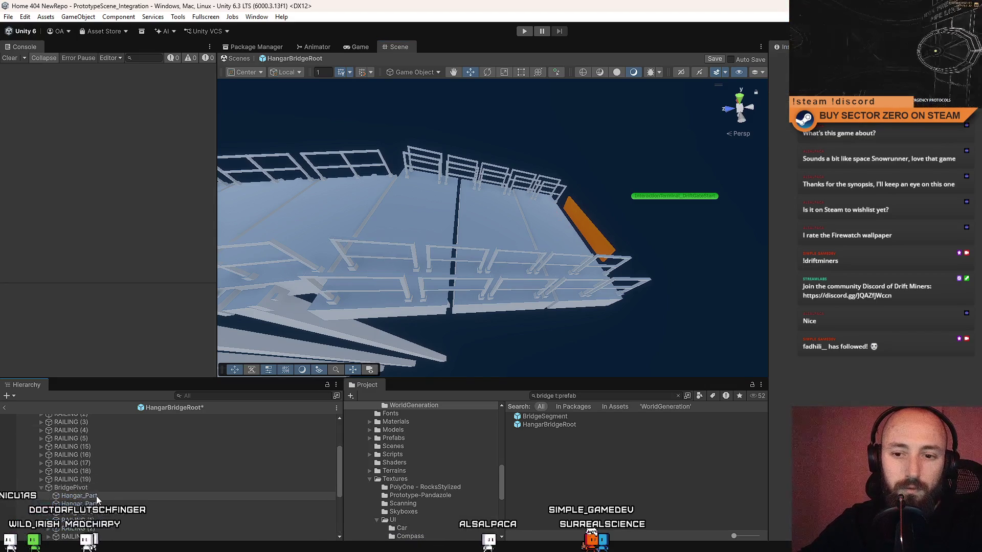
# - Remove the duplicate BridgePivot (1) with its railings and Hangar_Part children
pyautogui.click(95, 496)
pyautogui.scroll(-3, 104, 498)
pyautogui.click(108, 502)
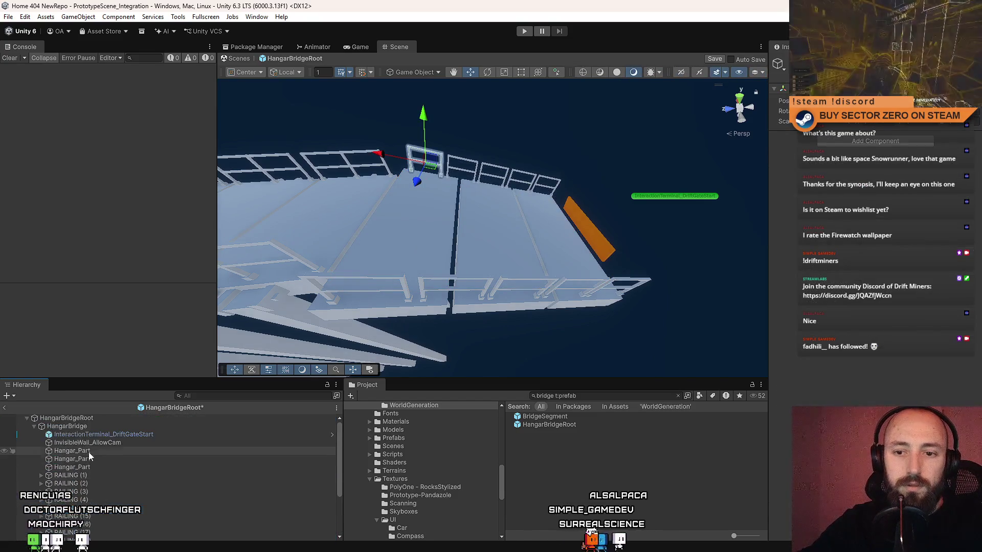
pyautogui.keyDown('shift'); pyautogui.click(90, 437); pyautogui.keyUp('shift')
pyautogui.scroll(-1, 95, 484)
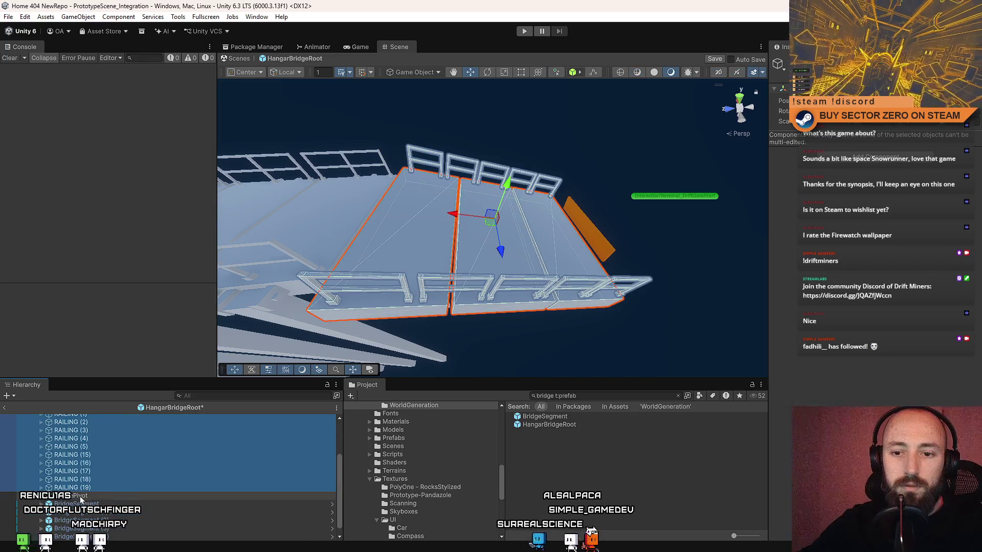
pyautogui.scroll(5, 107, 476)
pyautogui.click(96, 452)
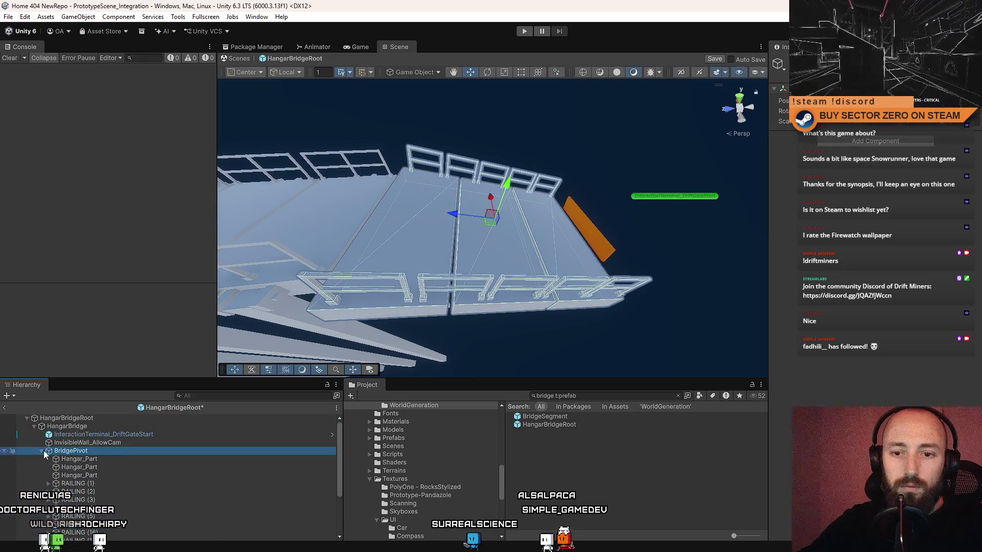
pyautogui.click(43, 451)
# - Widen the orange blockade Hangar_Part panel across the end of the bridge
pyautogui.moveTo(499, 235); pyautogui.dragTo(686, 238)
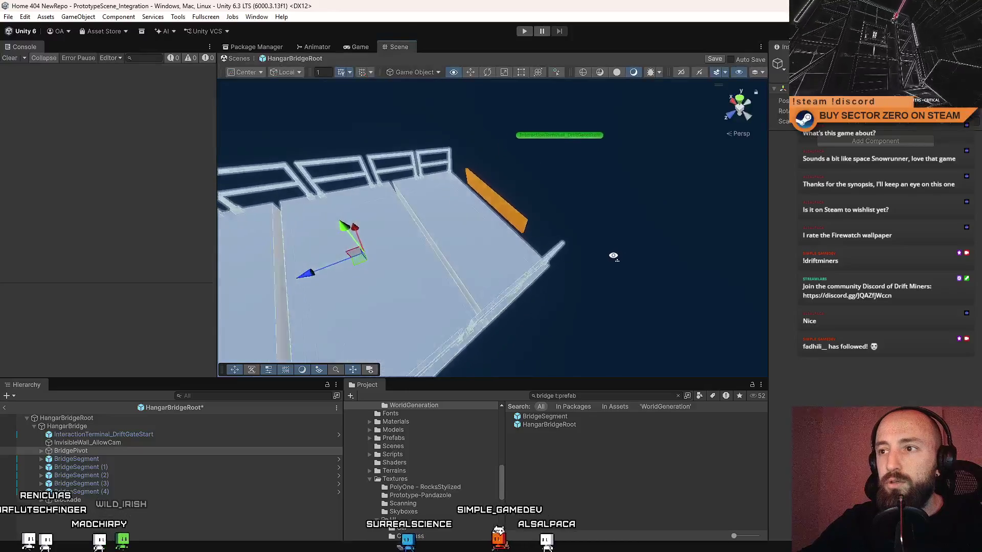
pyautogui.click(485, 204)
pyautogui.press('f')
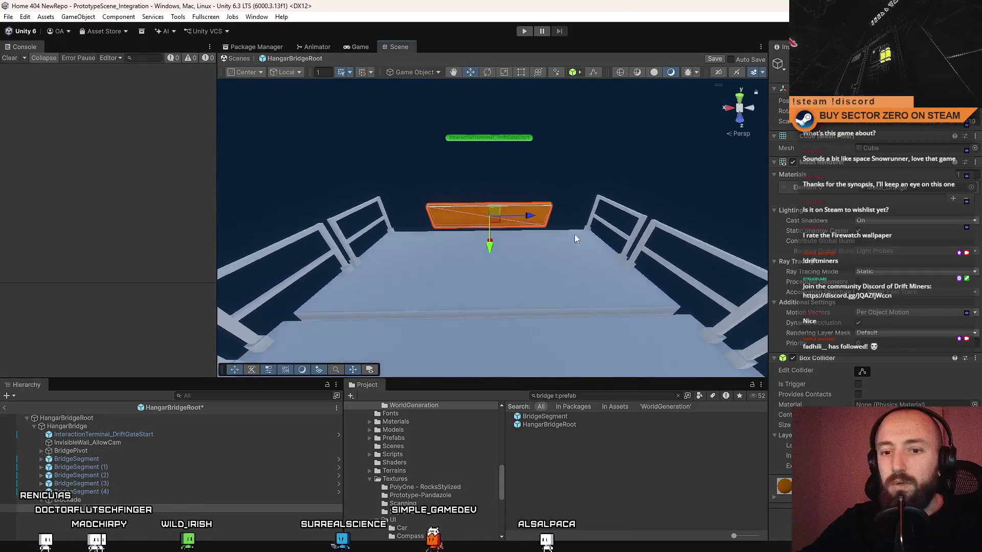
pyautogui.moveTo(550, 221); pyautogui.dragTo(548, 219)
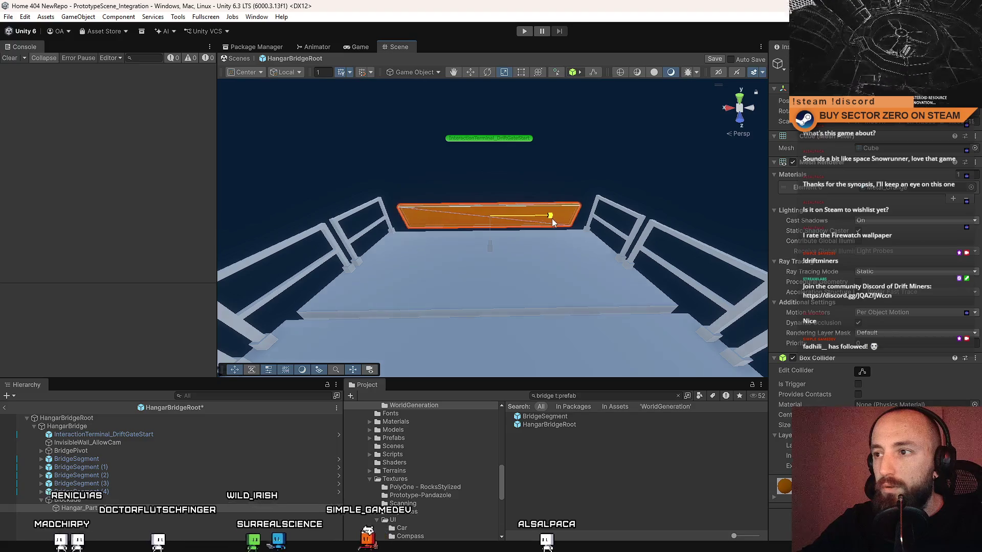
pyautogui.moveTo(492, 230); pyautogui.dragTo(581, 241)
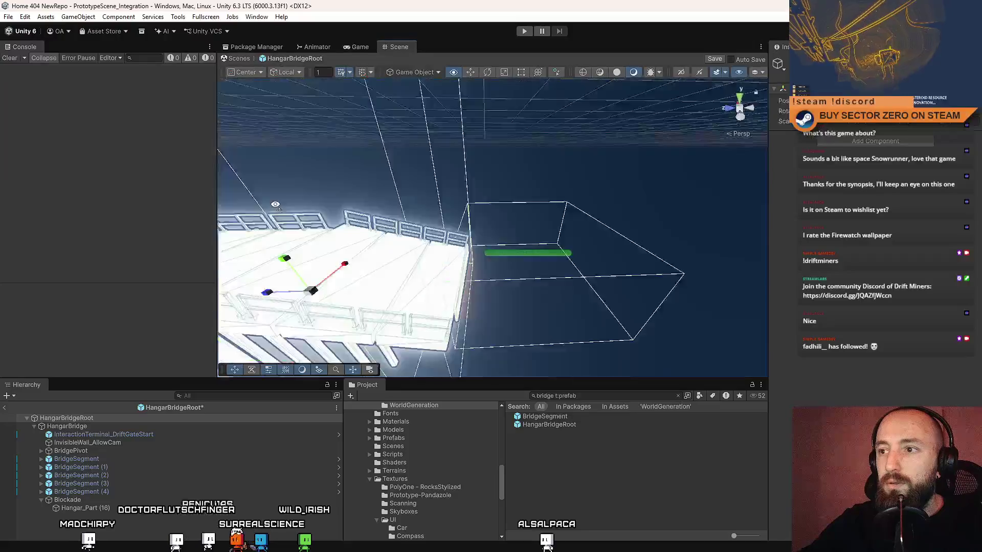
# - Move BridgeSegment's Railing (2) outward to Position X -4.4
pyautogui.moveTo(581, 240)
pyautogui.mouseDown()
pyautogui.moveTo(246, 164)
pyautogui.moveTo(480, 231)
pyautogui.mouseUp()
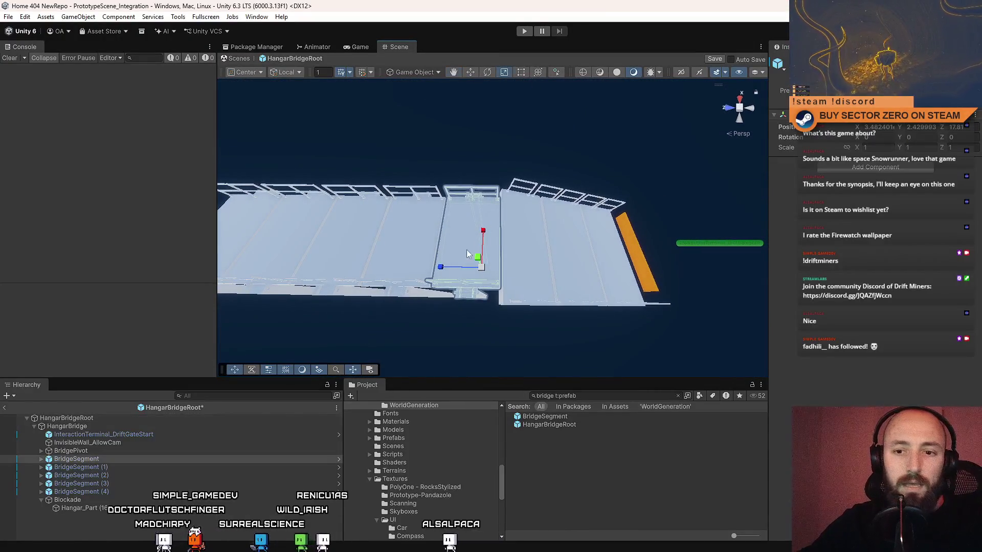
pyautogui.click(43, 459)
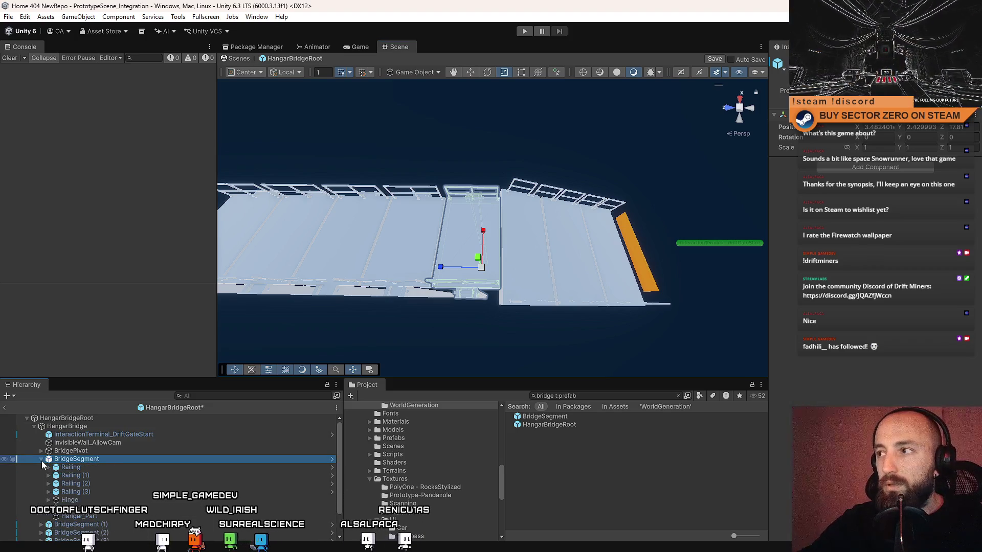
pyautogui.moveTo(559, 256); pyautogui.dragTo(332, 224)
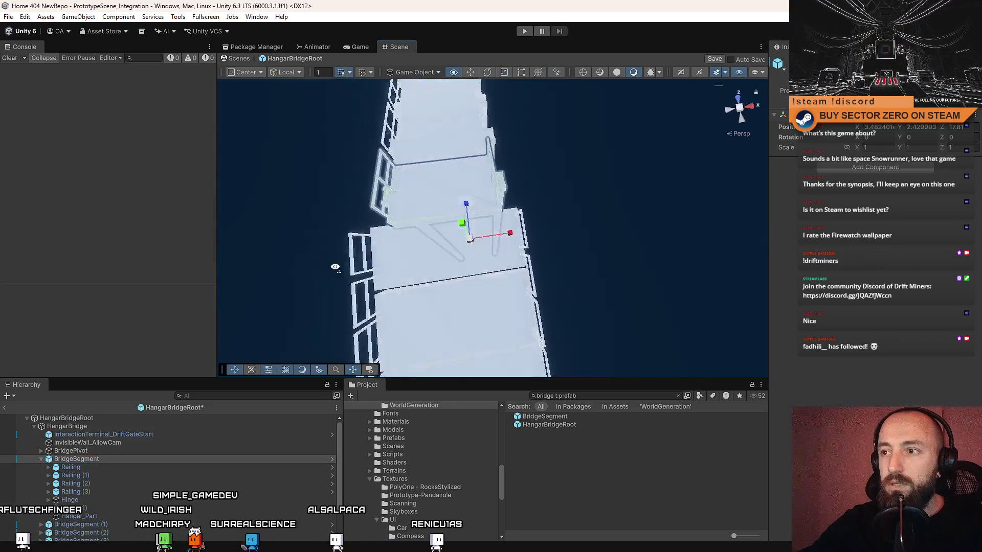
pyautogui.moveTo(331, 224)
pyautogui.mouseDown()
pyautogui.moveTo(455, 229)
pyautogui.moveTo(581, 197)
pyautogui.mouseUp()
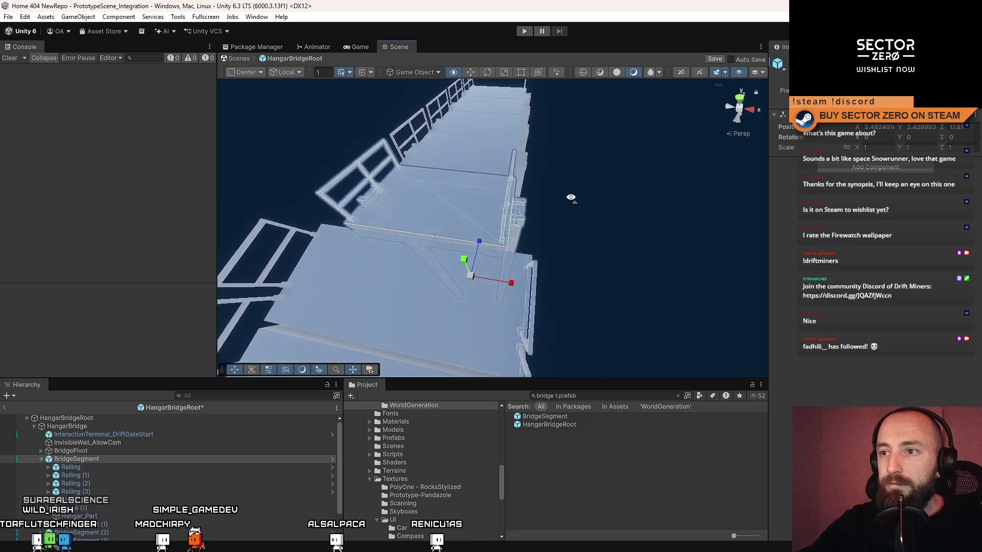
pyautogui.moveTo(581, 197); pyautogui.dragTo(446, 204)
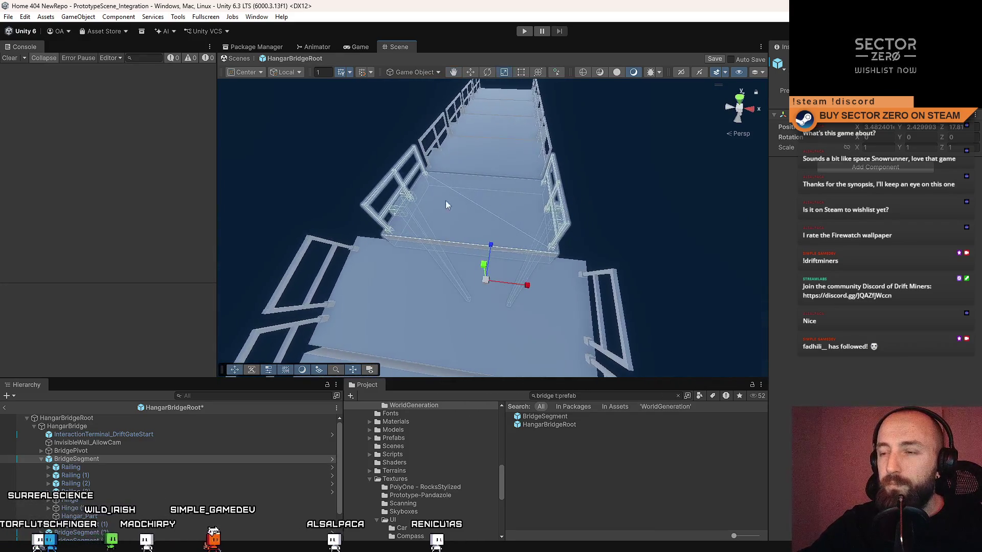
pyautogui.click(407, 188)
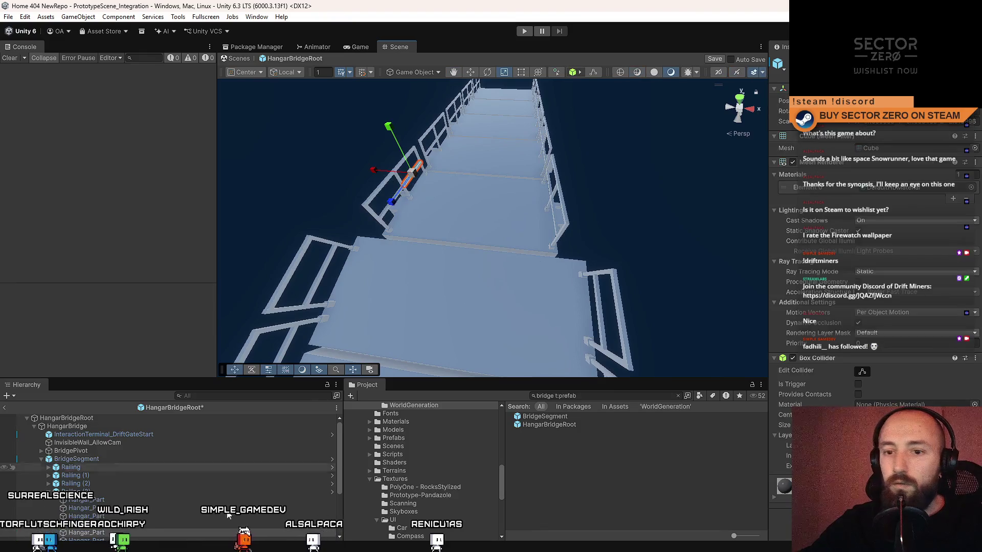
pyautogui.click(110, 484)
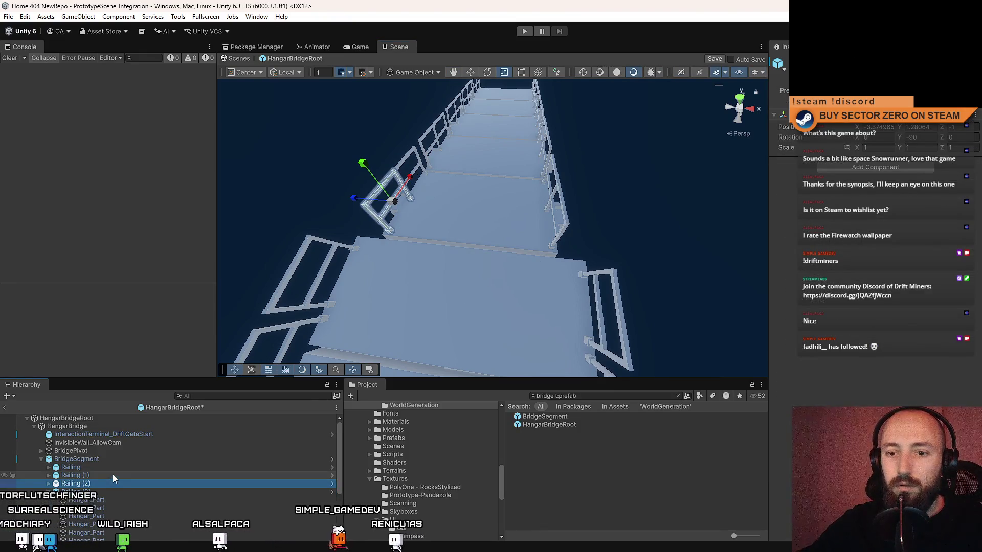
pyautogui.click(113, 474)
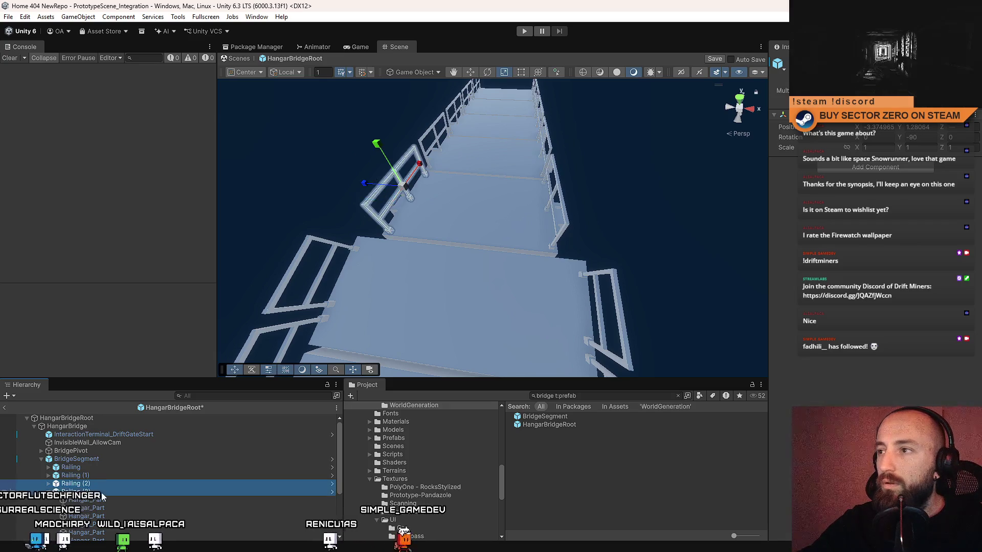
pyautogui.click(882, 127)
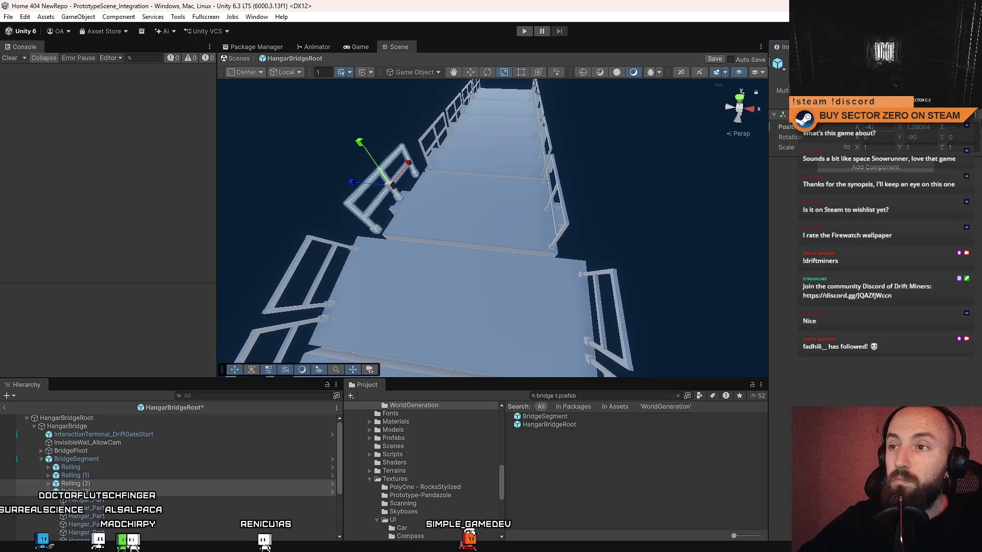
pyautogui.write('-4.4')
# - Inspect the other railings, bridge segments and Hinge objects from several angles to compare positions
pyautogui.click(88, 475)
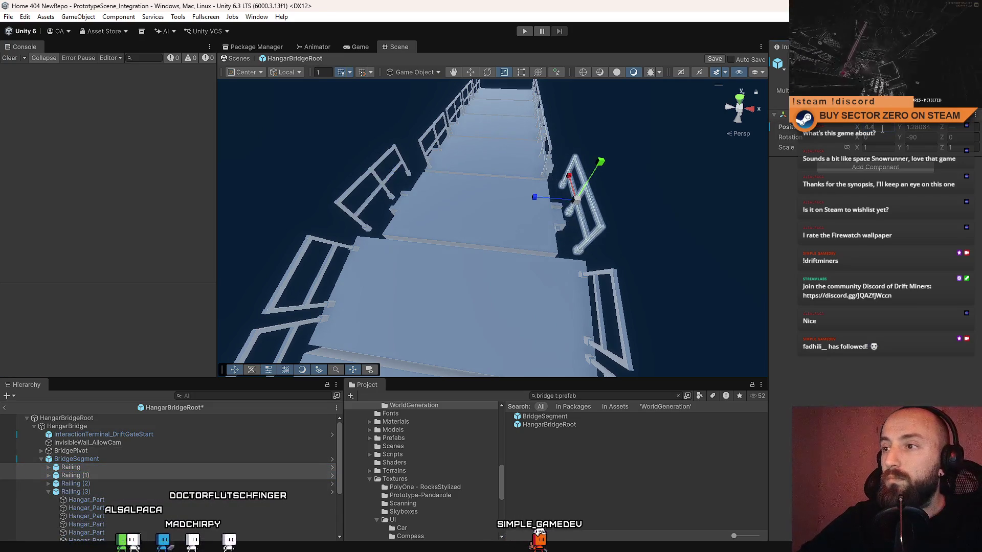
pyautogui.moveTo(511, 248)
pyautogui.mouseDown()
pyautogui.moveTo(558, 246)
pyautogui.moveTo(521, 224)
pyautogui.mouseUp()
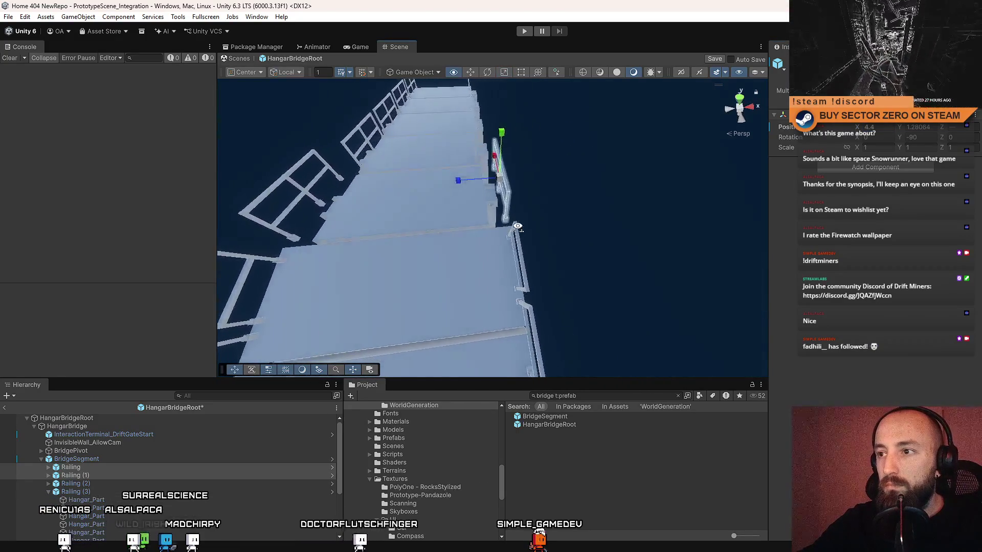
pyautogui.click(516, 263)
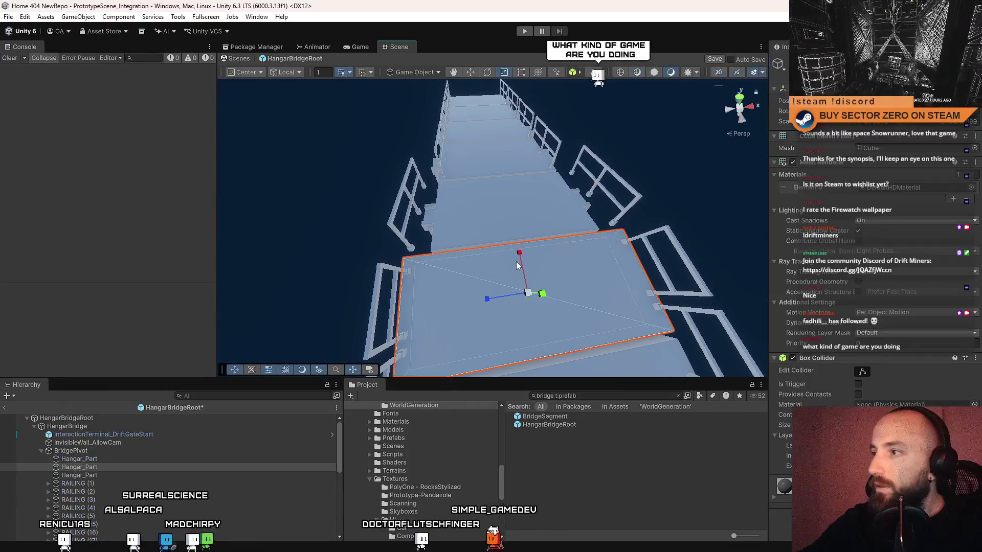
pyautogui.click(528, 201)
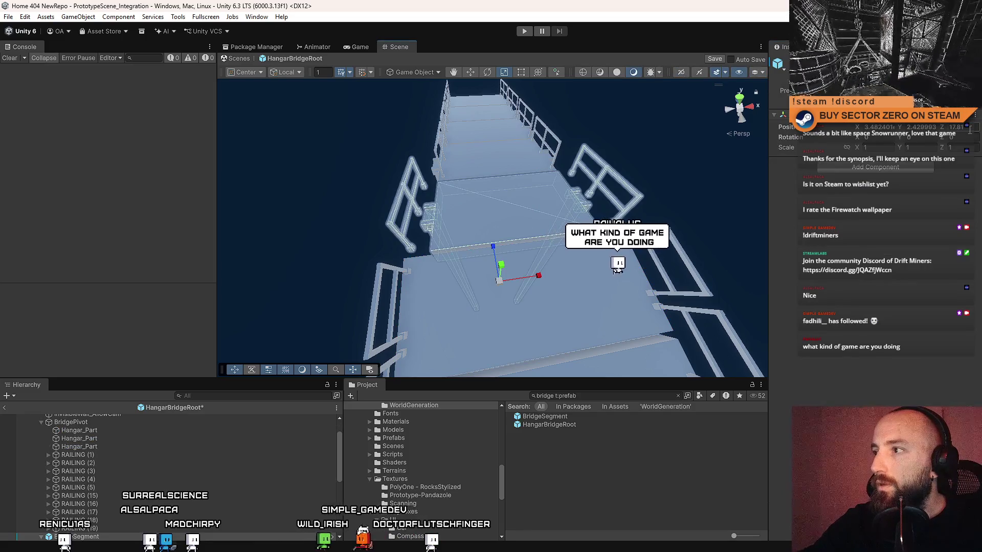
pyautogui.click(531, 207)
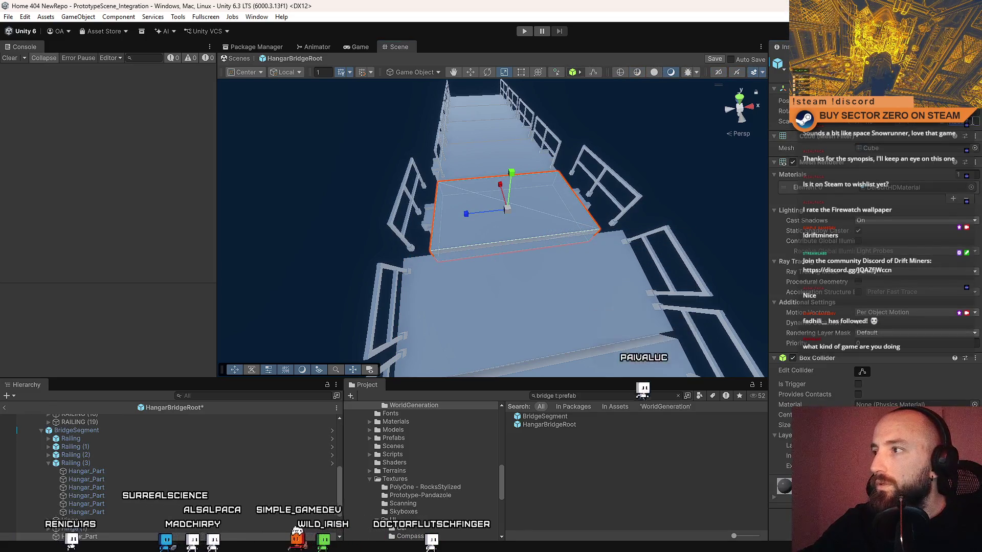
pyautogui.moveTo(582, 231)
pyautogui.mouseDown()
pyautogui.moveTo(719, 172)
pyautogui.moveTo(447, 216)
pyautogui.mouseUp()
pyautogui.click(448, 221)
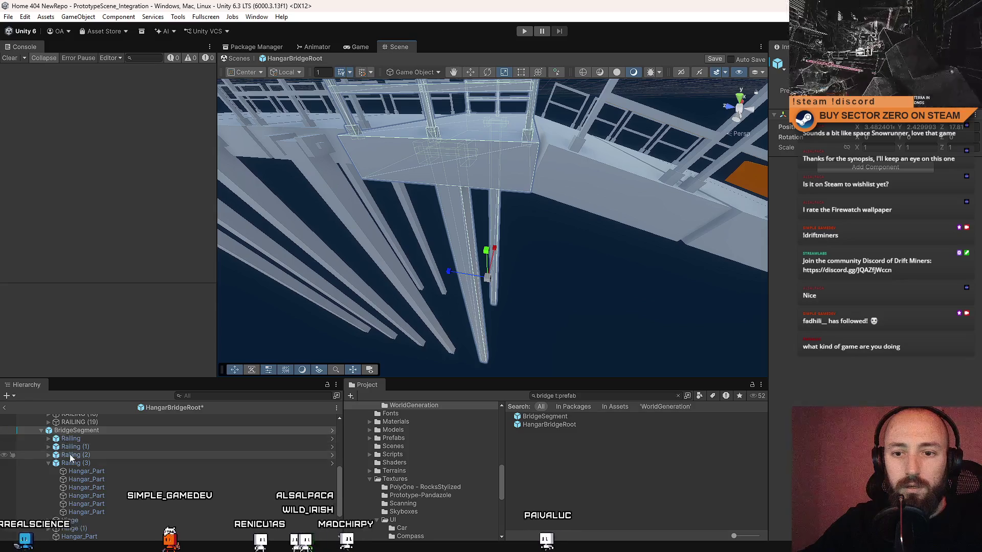
pyautogui.click(49, 464)
pyautogui.click(91, 472)
pyautogui.moveTo(567, 165)
pyautogui.mouseDown()
pyautogui.moveTo(383, 213)
pyautogui.moveTo(385, 231)
pyautogui.moveTo(775, 173)
pyautogui.mouseUp()
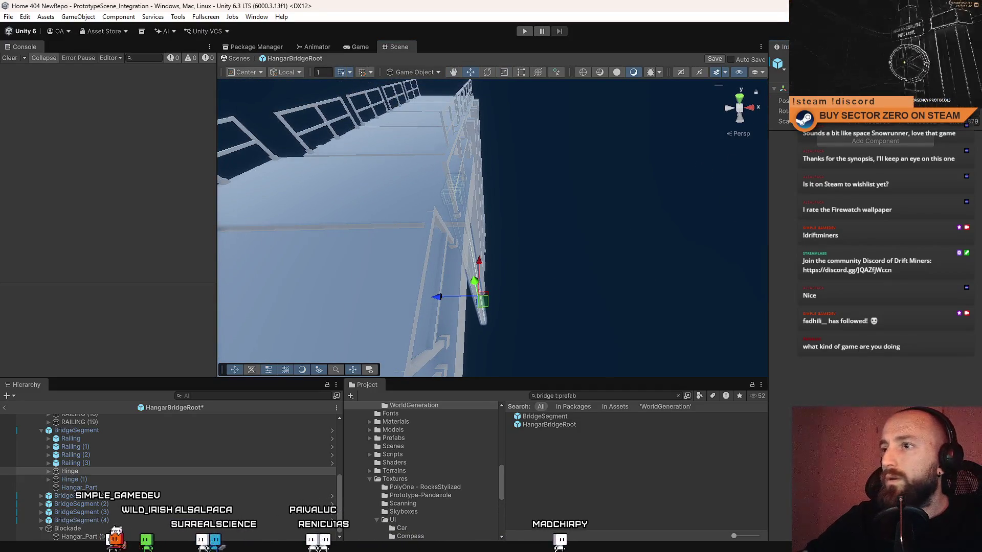
pyautogui.moveTo(775, 173)
pyautogui.mouseDown()
pyautogui.moveTo(460, 257)
pyautogui.moveTo(491, 257)
pyautogui.mouseUp()
pyautogui.click(106, 477)
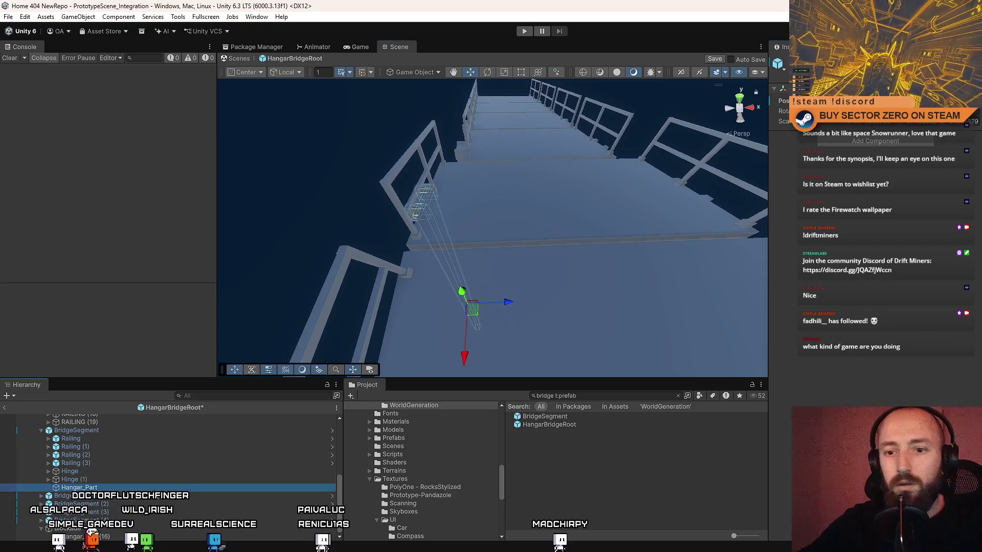
pyautogui.click(537, 230)
pyautogui.press('f')
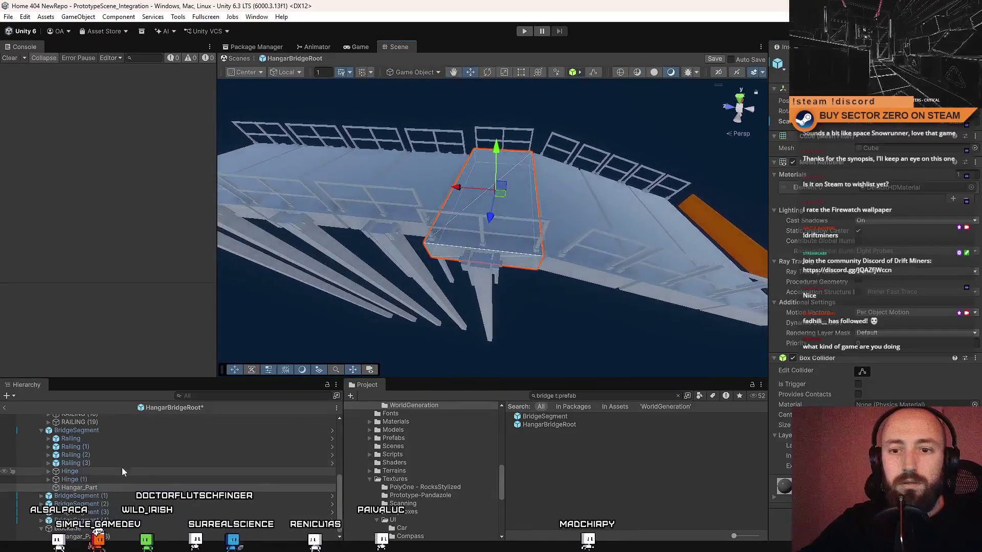
pyautogui.click(99, 460)
pyautogui.click(40, 461)
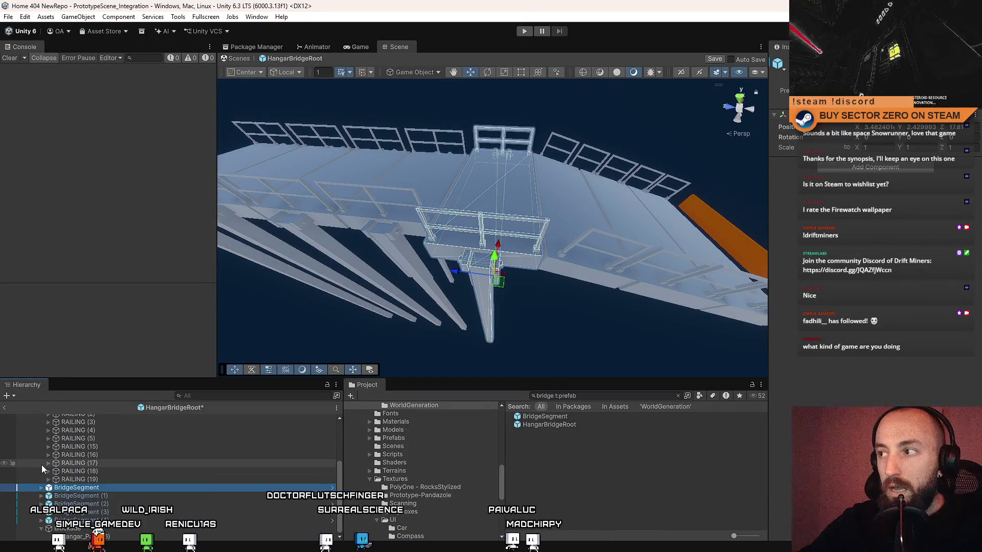
pyautogui.moveTo(77, 489)
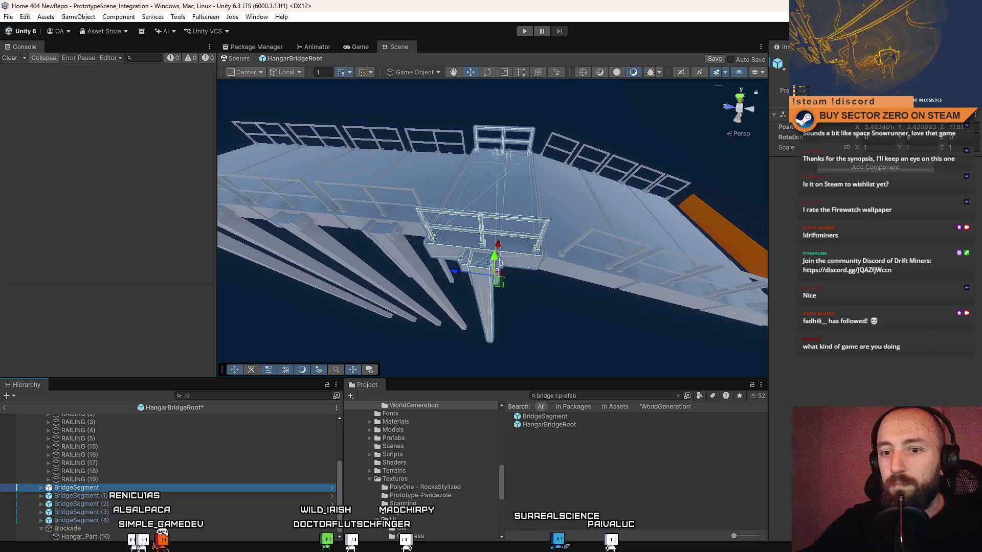
pyautogui.click(805, 90)
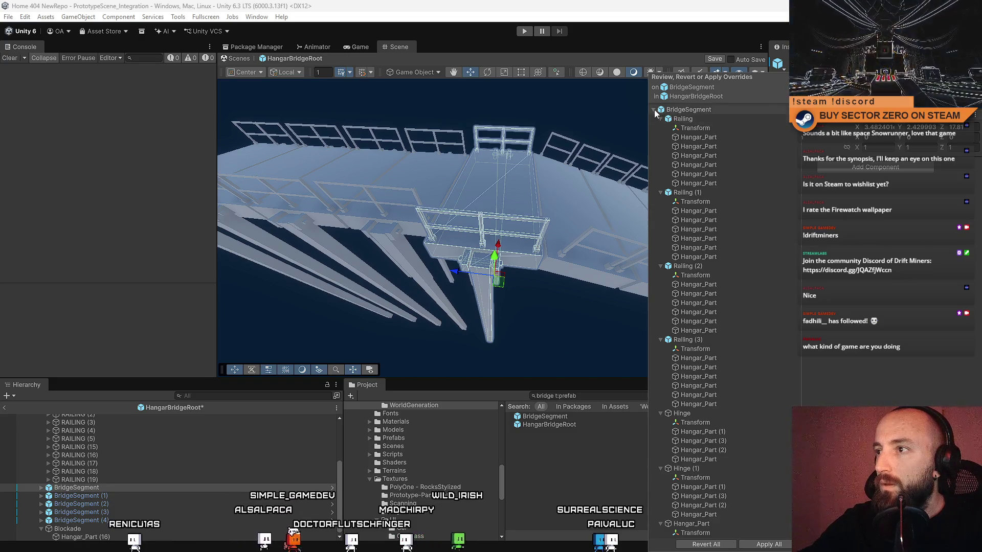
# - Leave the Overrides review and orbit to check the railed deck across the whole bridge
pyautogui.press('Escape')
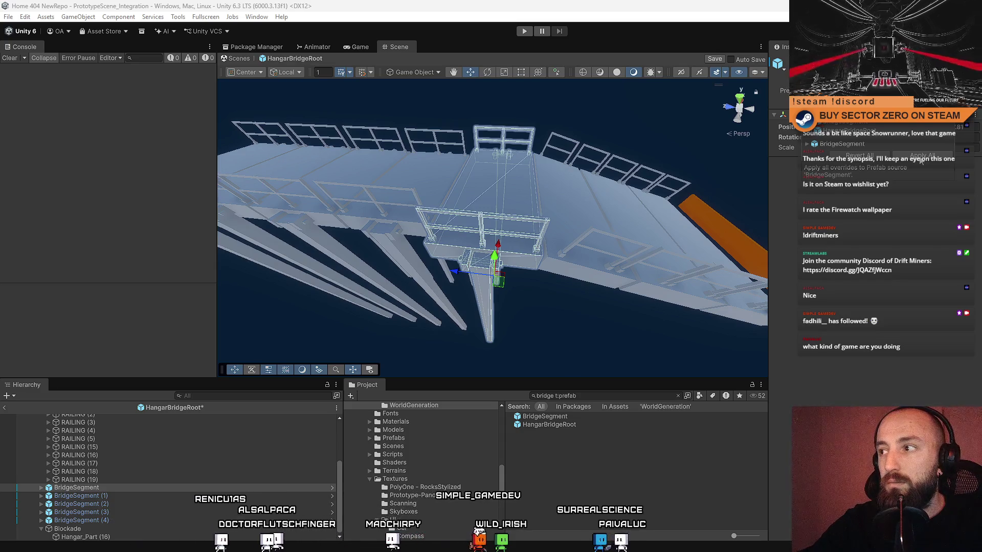
pyautogui.moveTo(905, 159); pyautogui.dragTo(921, 158)
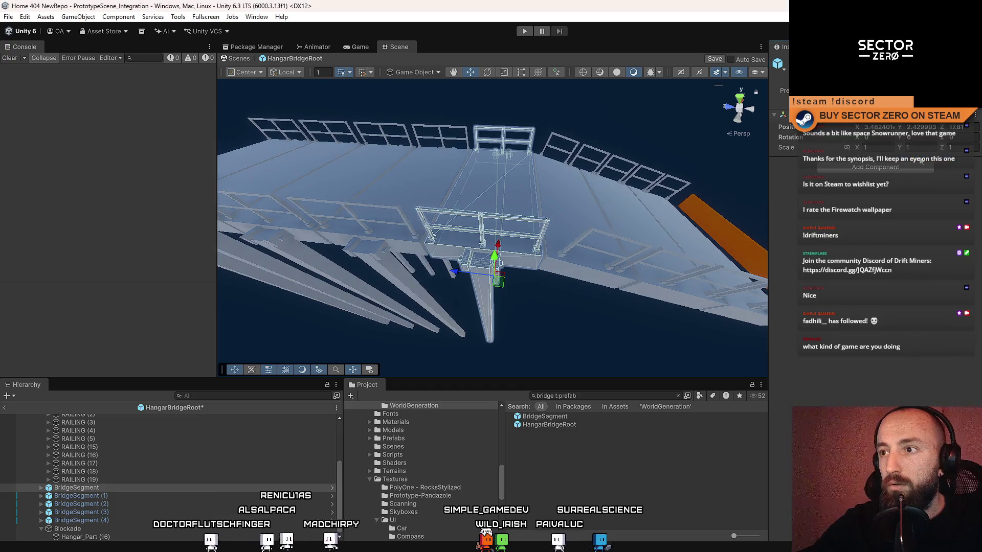
pyautogui.moveTo(718, 222); pyautogui.dragTo(353, 224)
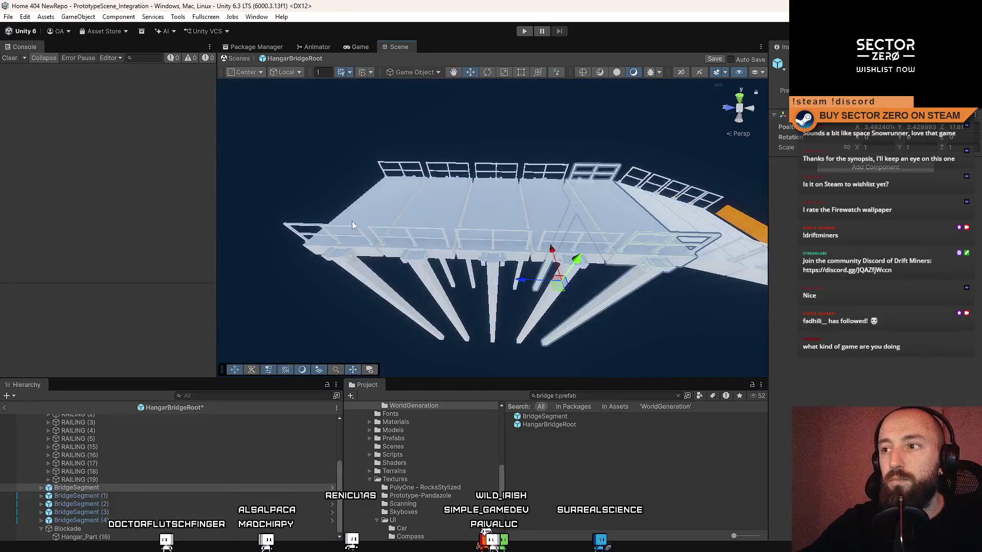
pyautogui.moveTo(577, 248)
pyautogui.mouseDown()
pyautogui.moveTo(395, 245)
pyautogui.moveTo(470, 90)
pyautogui.mouseUp()
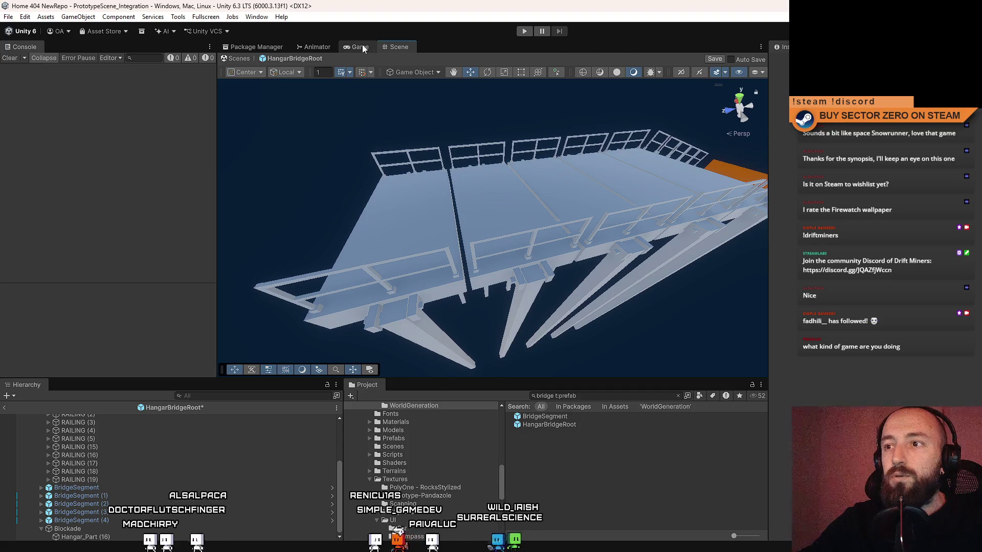
# - Save the HangarBridgeRoot prefab, enter Play mode and clear the console log
pyautogui.click(362, 46)
pyautogui.hotkey('ctrl', 's')
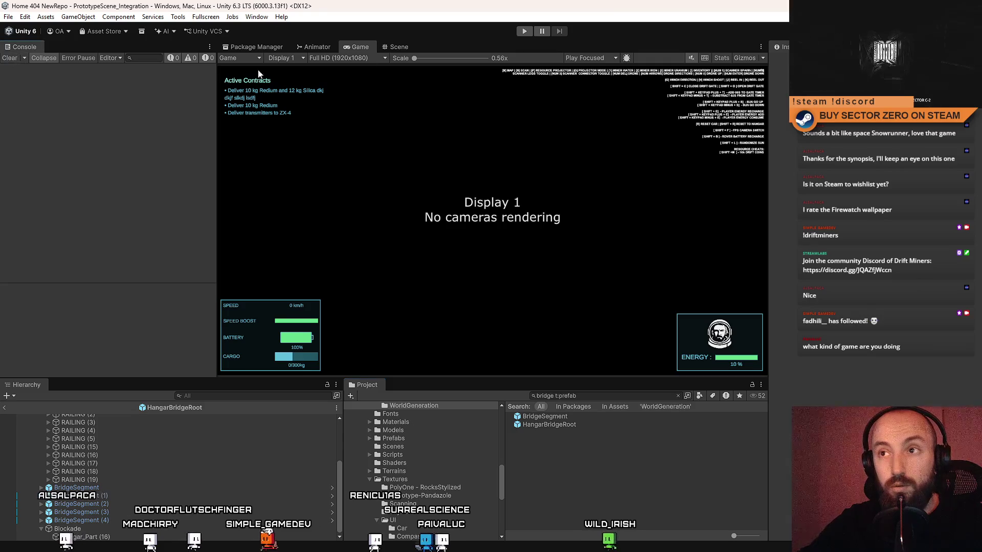
pyautogui.click(397, 47)
pyautogui.click(524, 31)
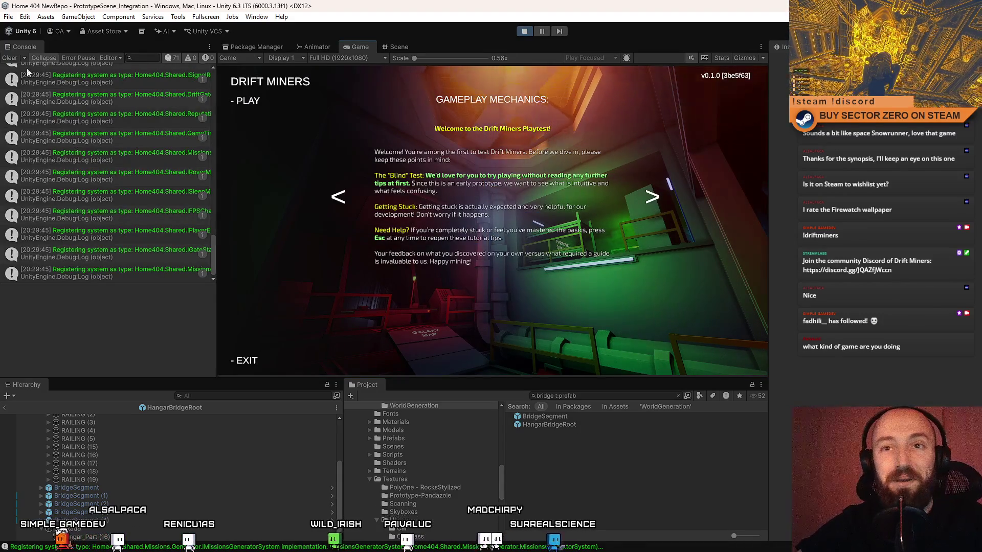
pyautogui.click(10, 58)
# - Start the game from the title screen, maximise the Game view and check the date terminal
pyautogui.click(279, 101)
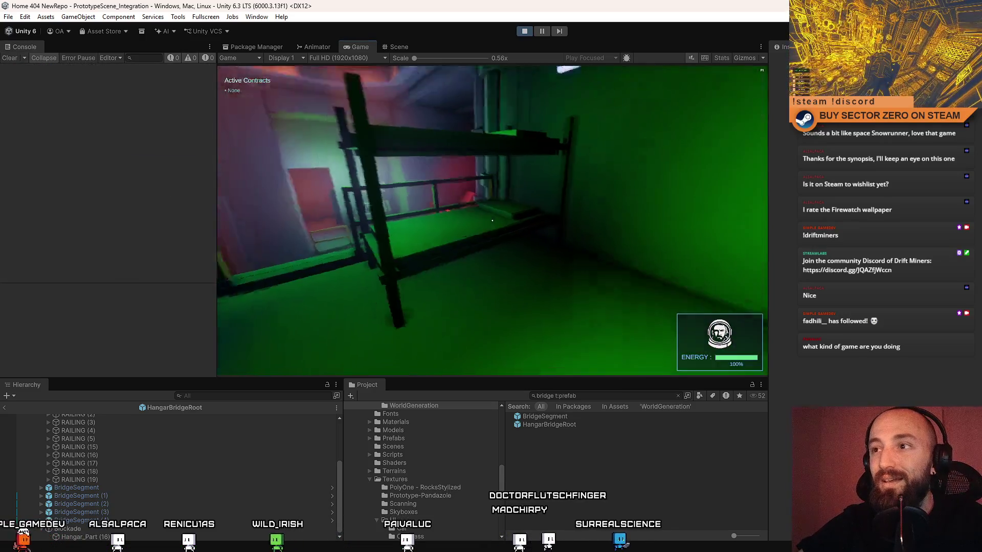
pyautogui.press('F10')
pyautogui.press('s')
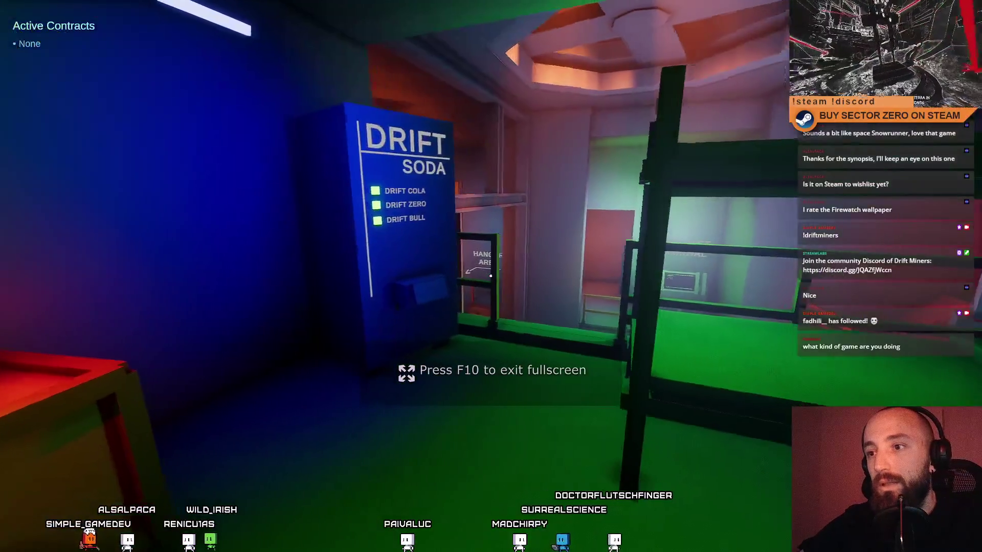
pyautogui.press('w')
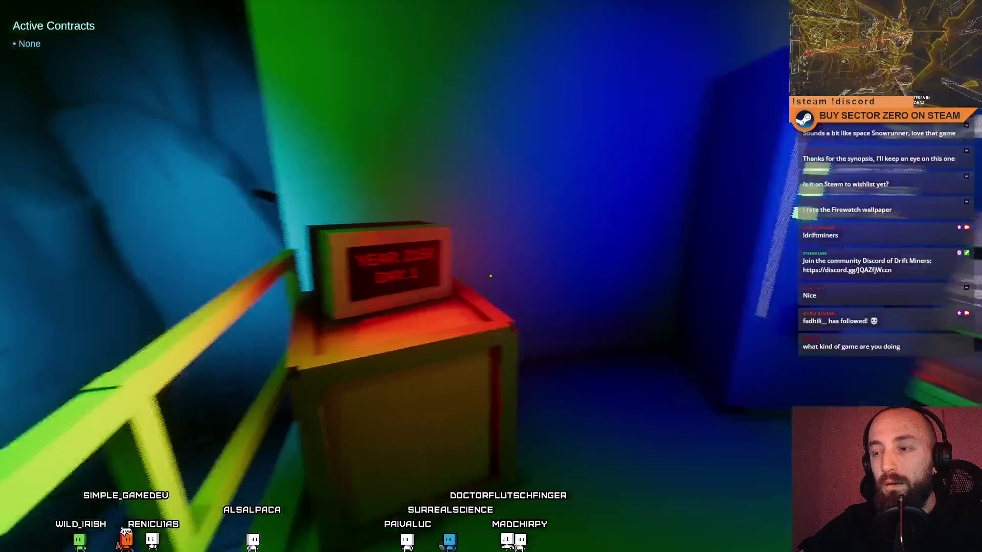
pyautogui.press('s')
# - Walk past the bunk beds down the walkway to face the Galaxy Map terminal
pyautogui.press('w')
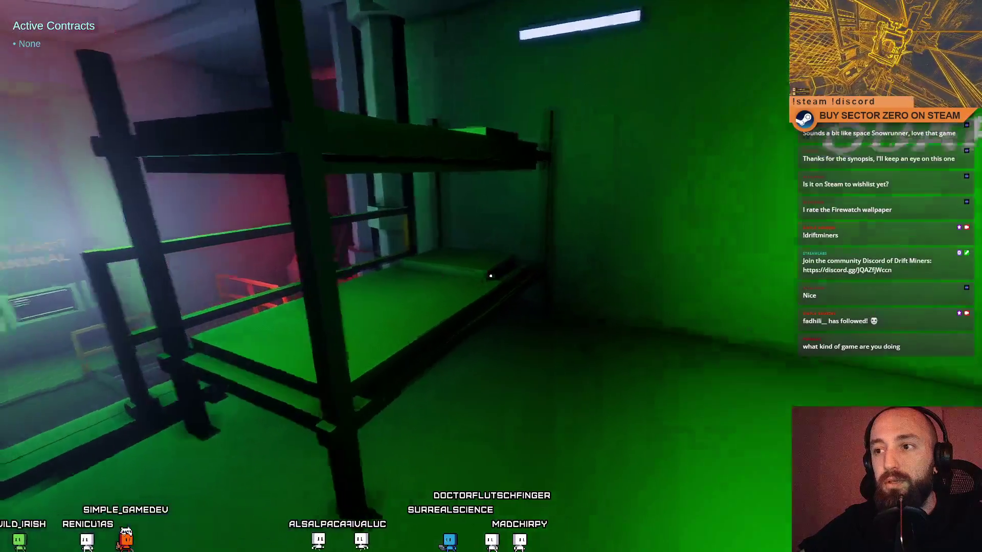
pyautogui.press('w')
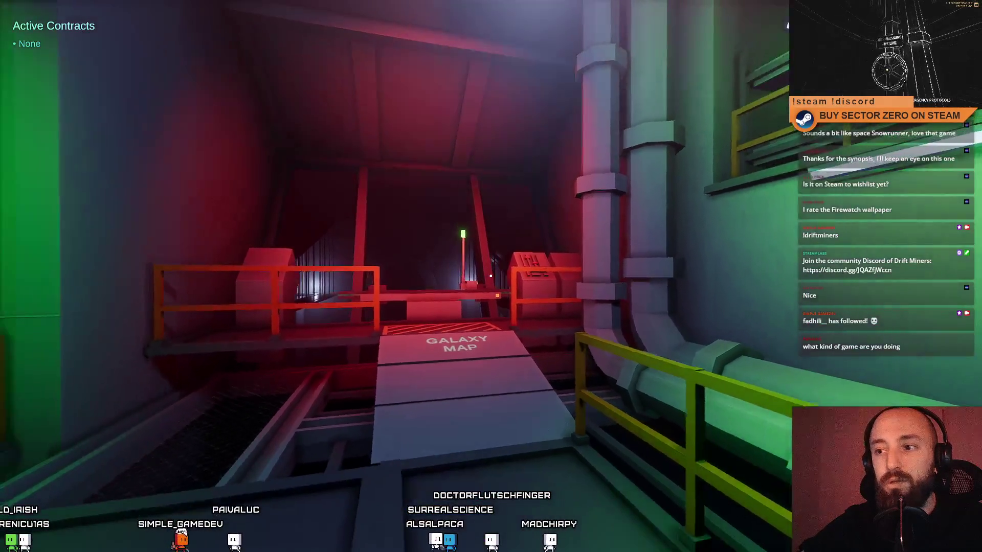
pyautogui.press('s')
pyautogui.press('w')
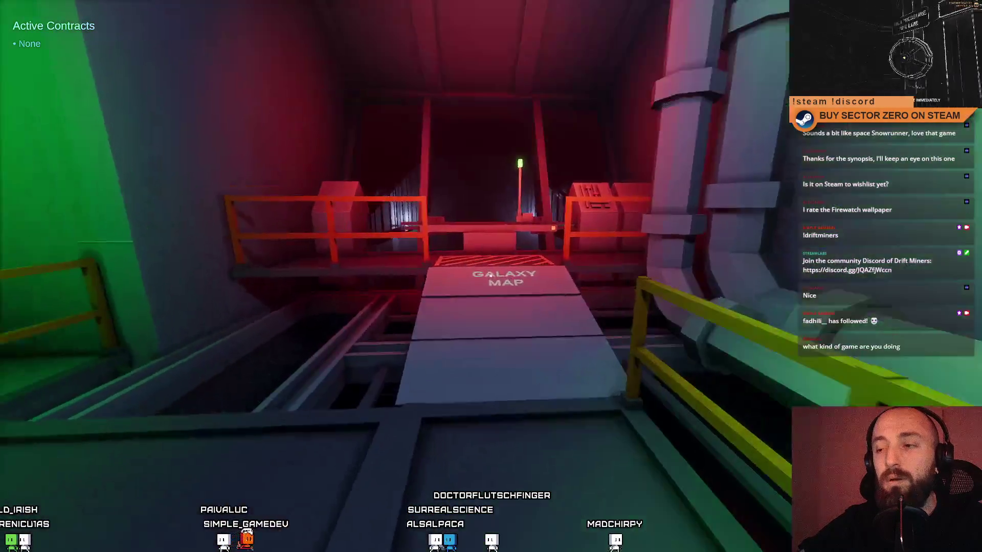
pyautogui.press('s')
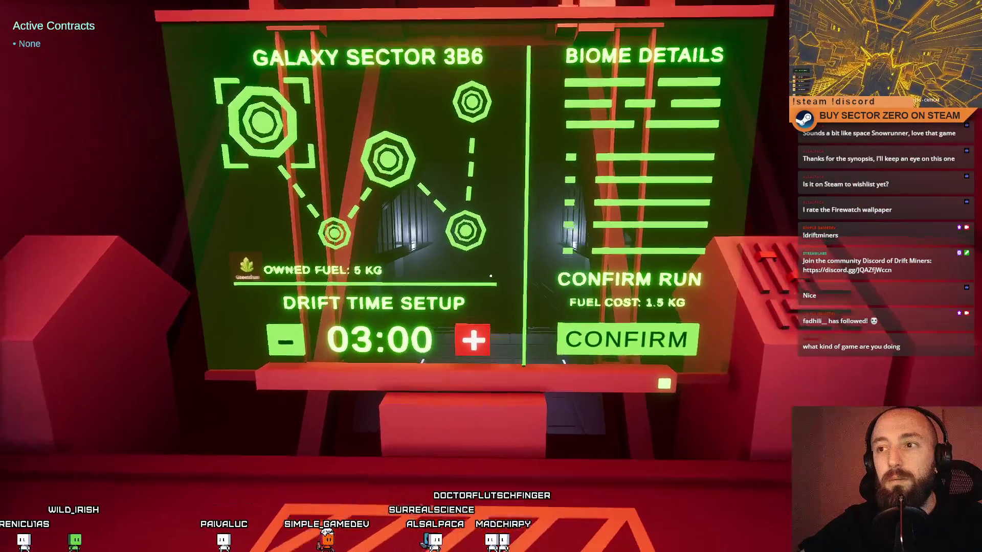
# - Approach the Galaxy Sector terminal and line up on the Drift Time Setup control
pyautogui.press('Escape')
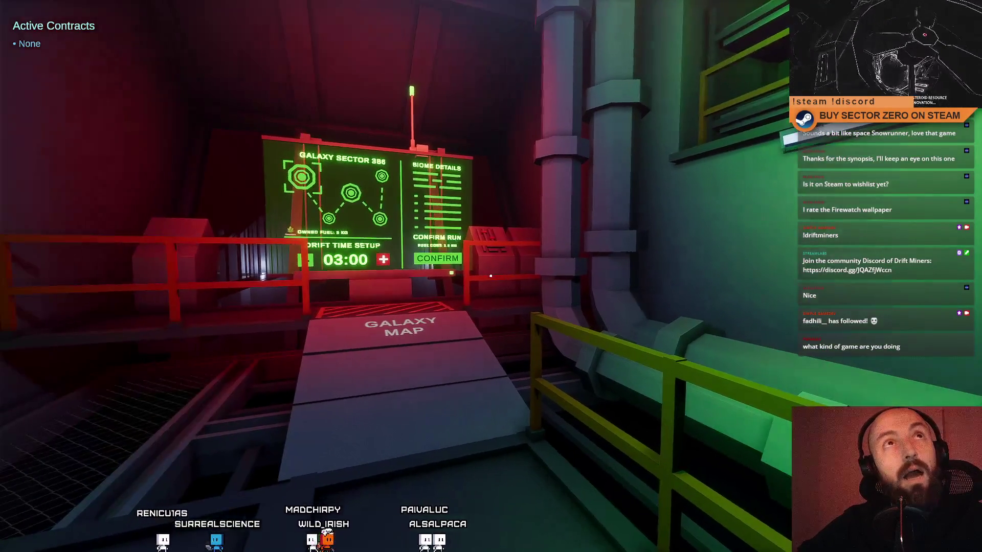
pyautogui.press('w')
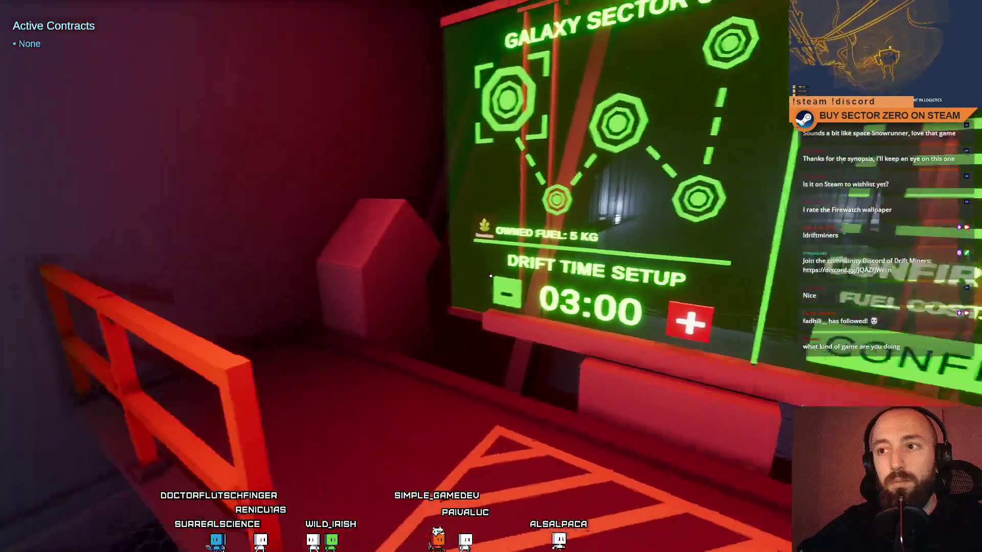
pyautogui.press('w')
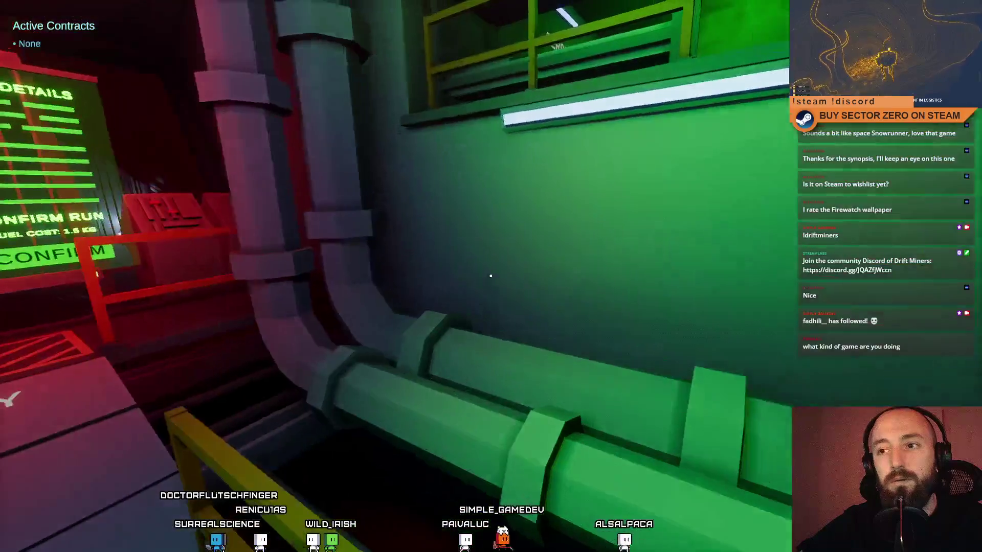
pyautogui.press('w')
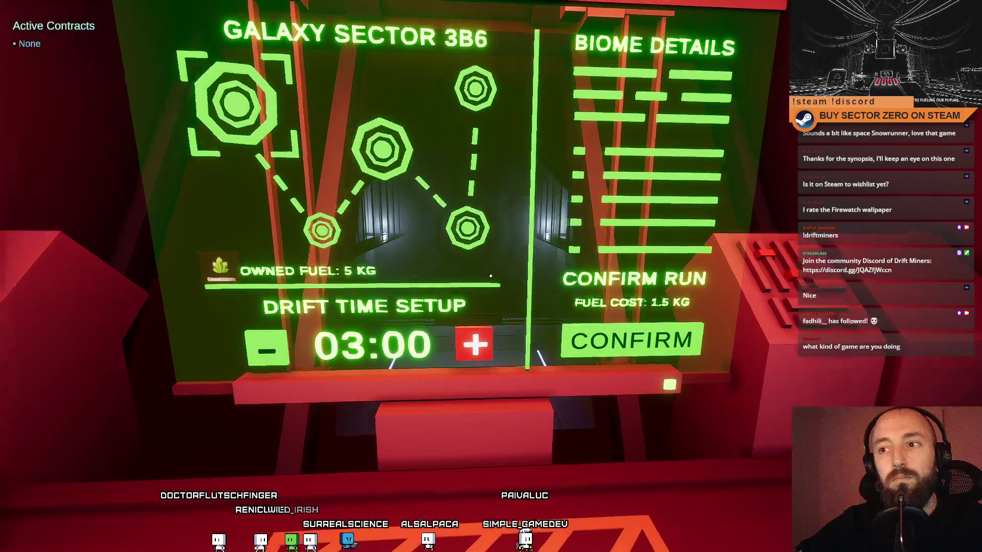
pyautogui.press('s')
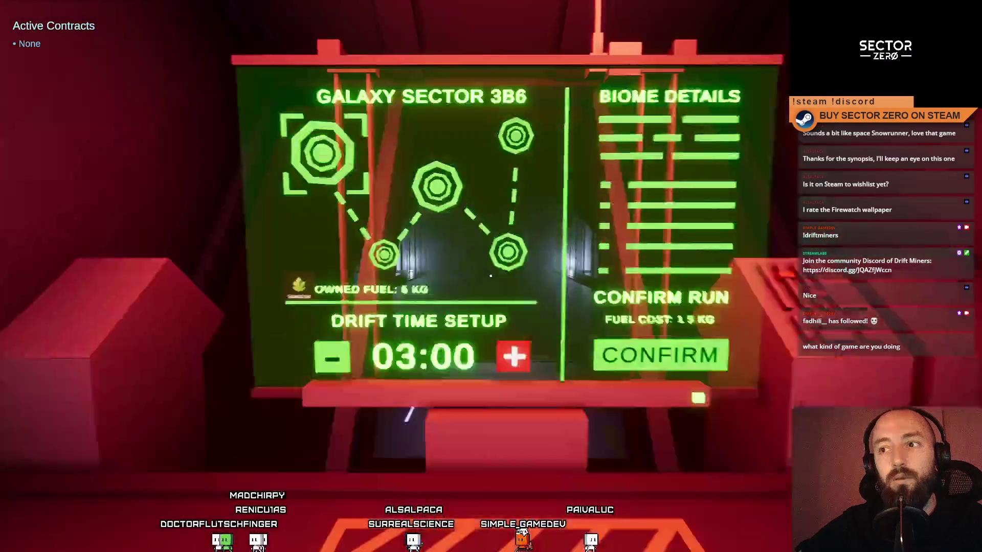
pyautogui.press('w')
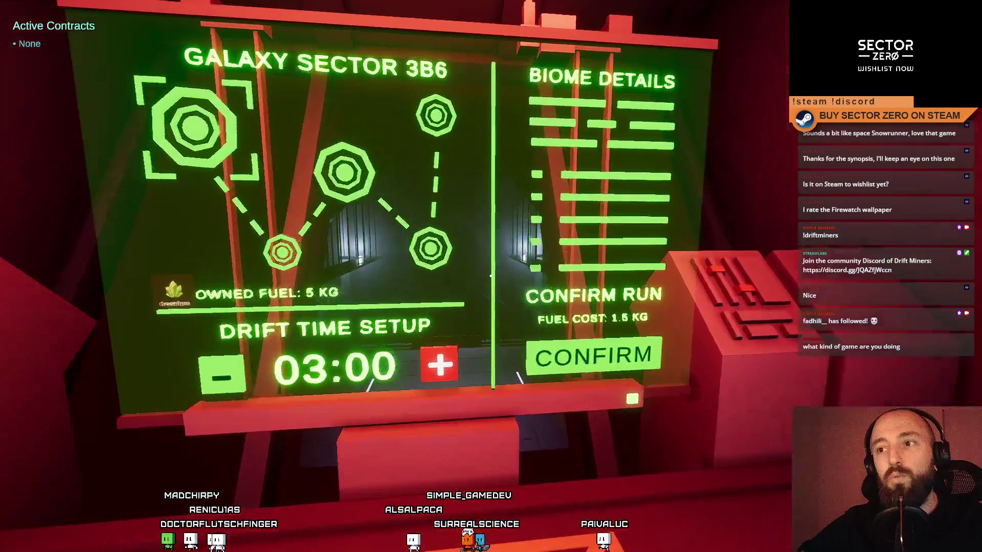
pyautogui.press('s')
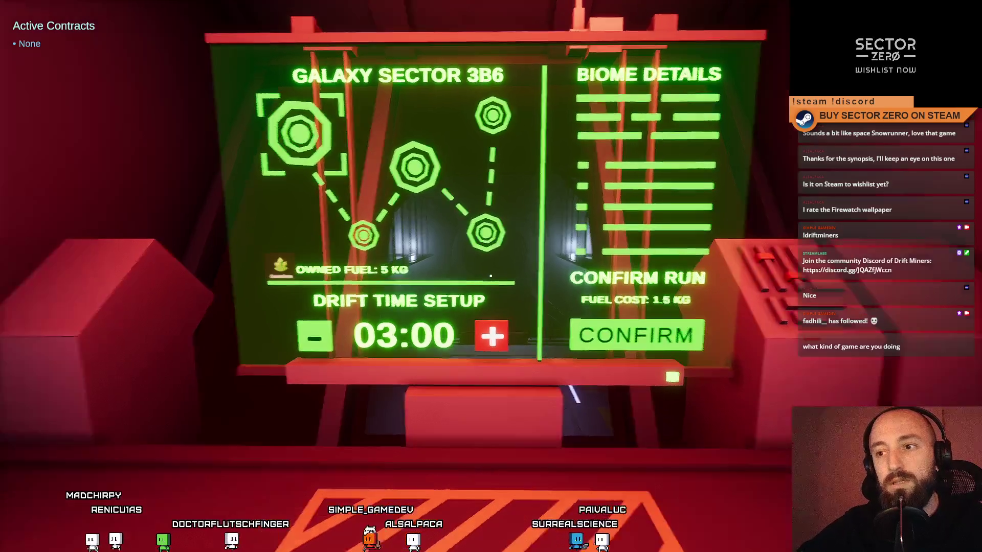
pyautogui.press('w')
# - Toggle drift time 02:30 back to 03:00 and confirm the three-minute run, spending 1.5 kg fuel
pyautogui.click(491, 276)
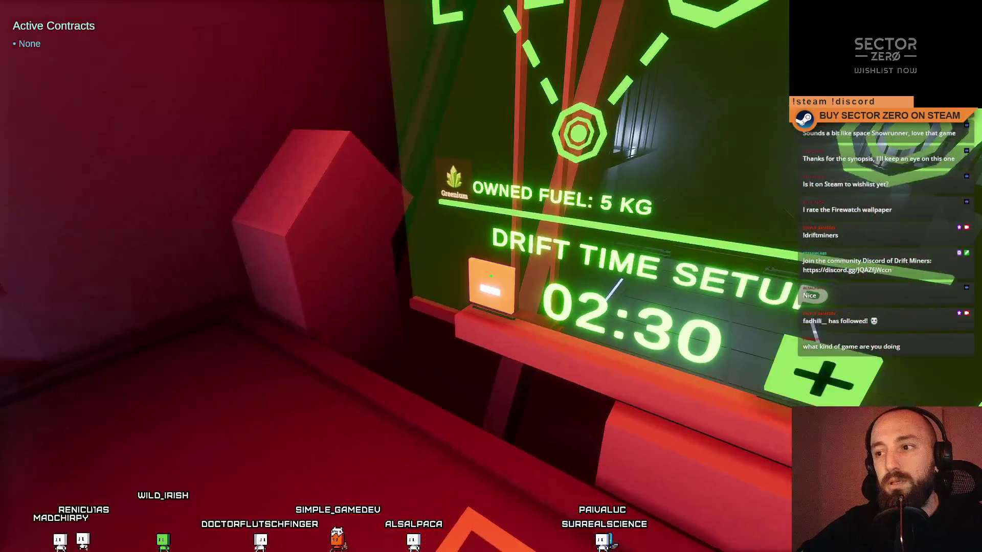
pyautogui.click(490, 276)
pyautogui.press('s')
pyautogui.press('w')
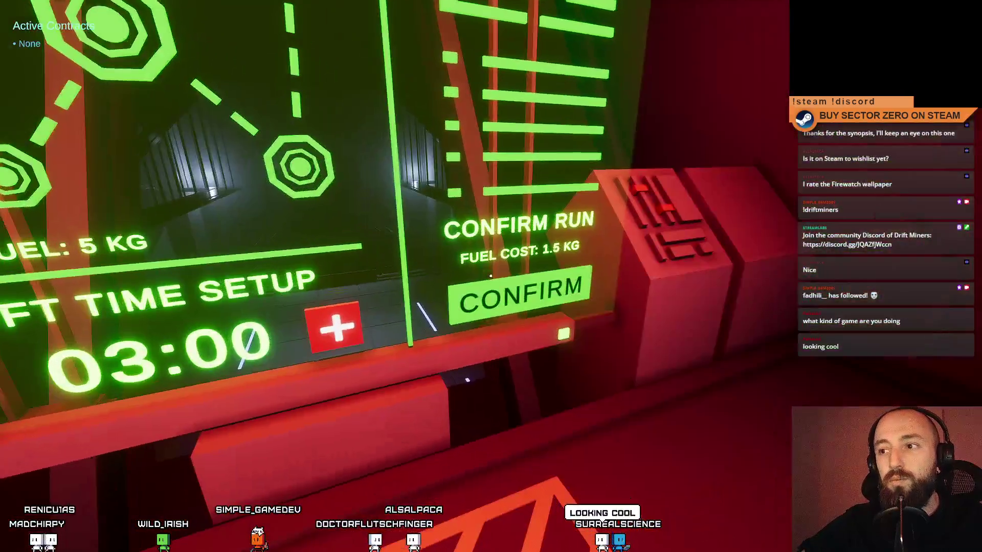
pyautogui.click(491, 276)
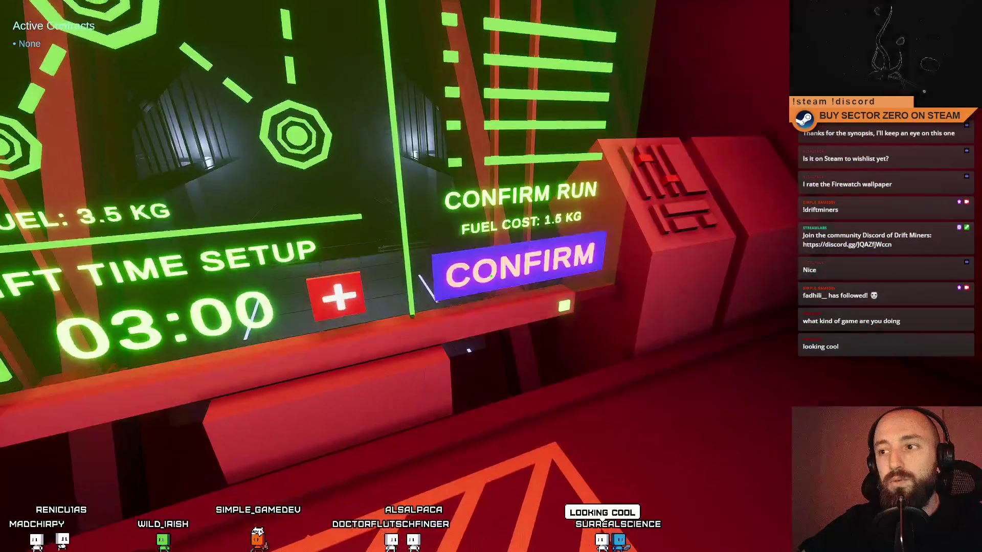
# - Head away from the map toward the Contract Terminal room
pyautogui.press('w')
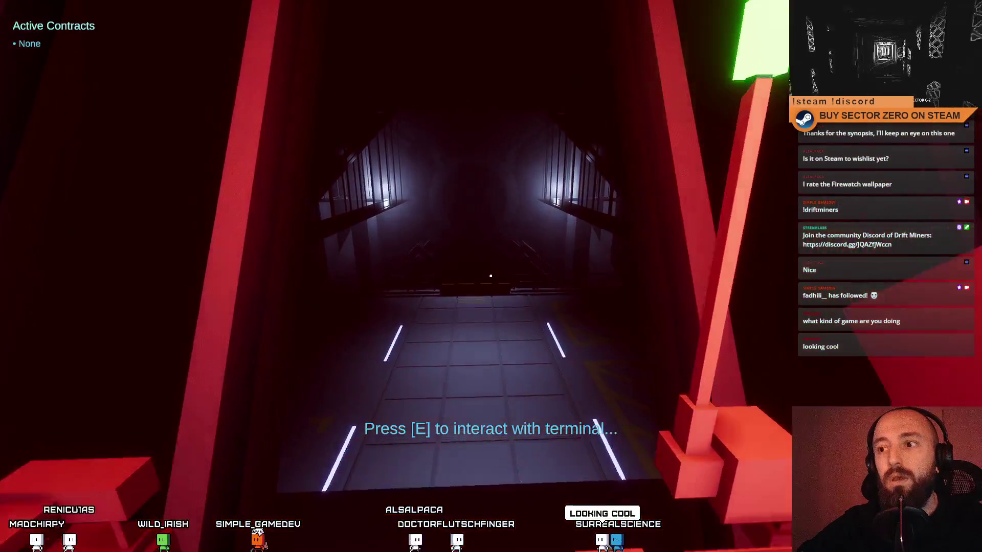
pyautogui.press('s')
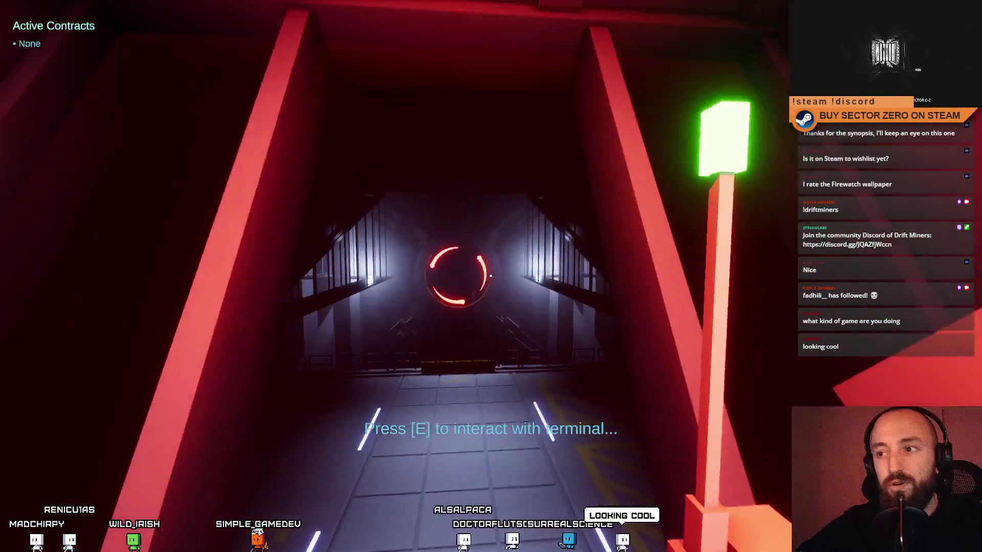
pyautogui.press('s')
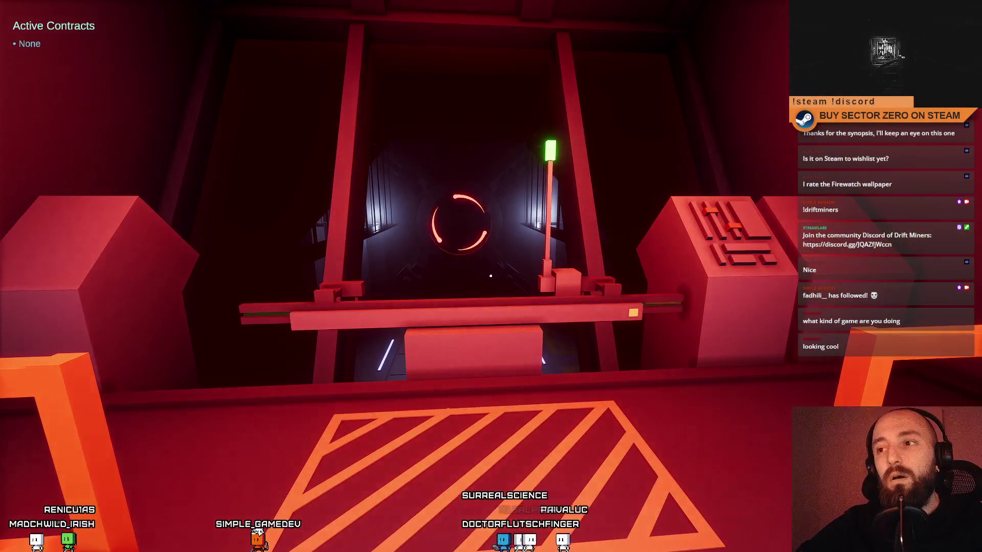
pyautogui.press('w')
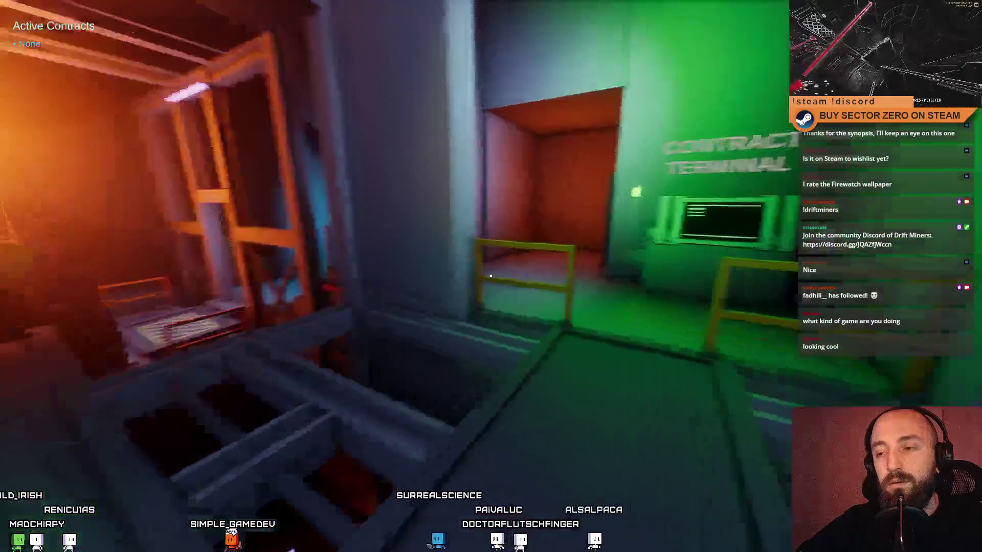
# - Review the contract list at the Contract Terminal and close it without signing
pyautogui.press('w')
pyautogui.press('e')
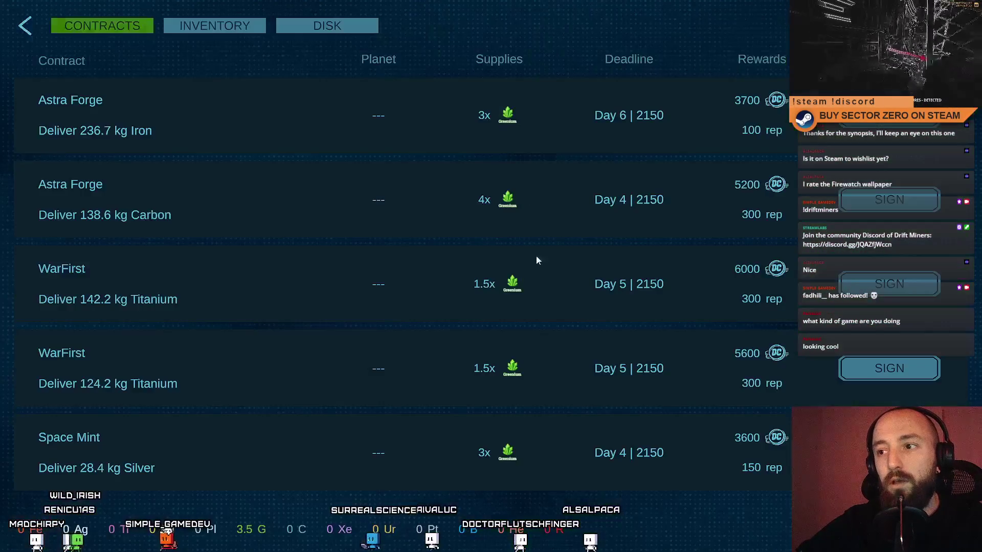
pyautogui.click(25, 27)
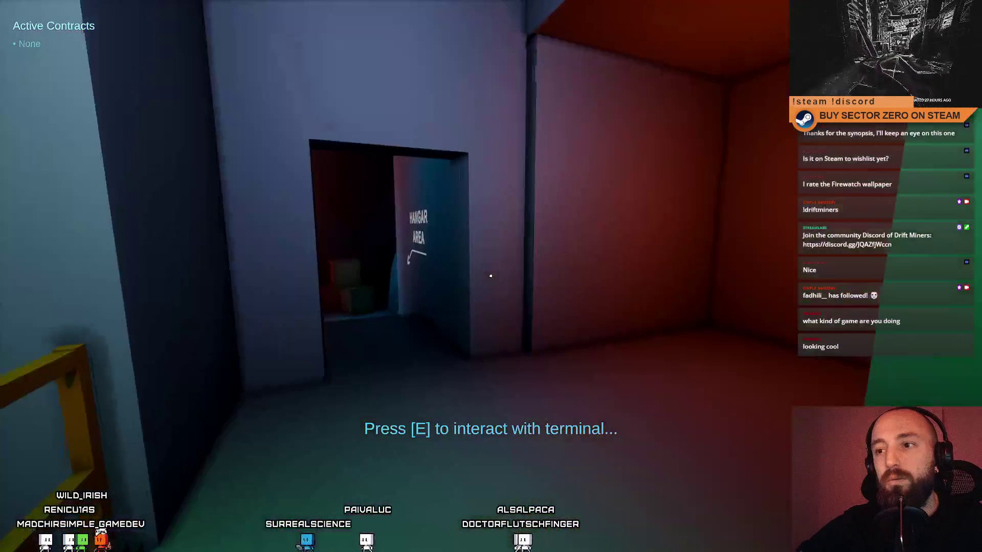
# - Enter the hangar, board the rover and drive toward the red ring
pyautogui.press('w')
pyautogui.press('w')
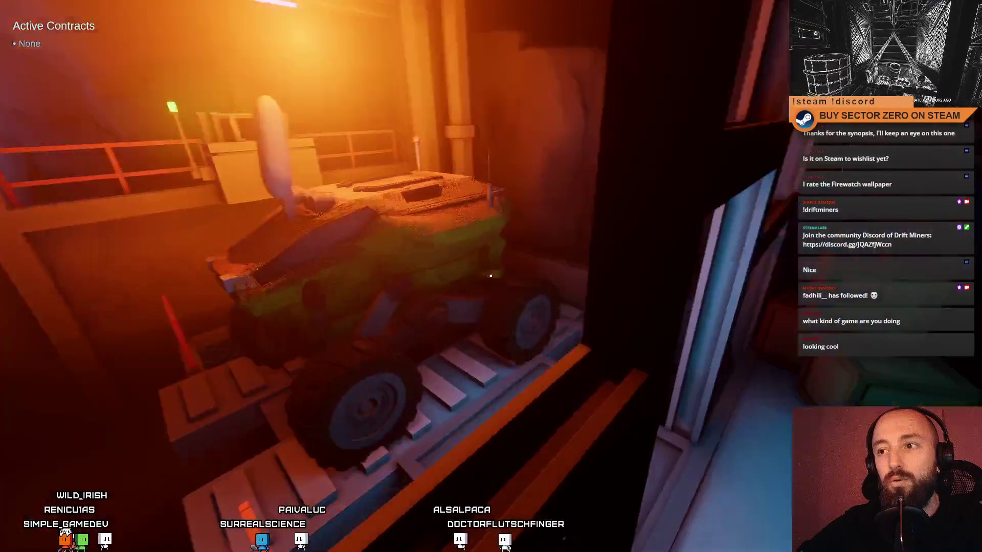
pyautogui.press('e')
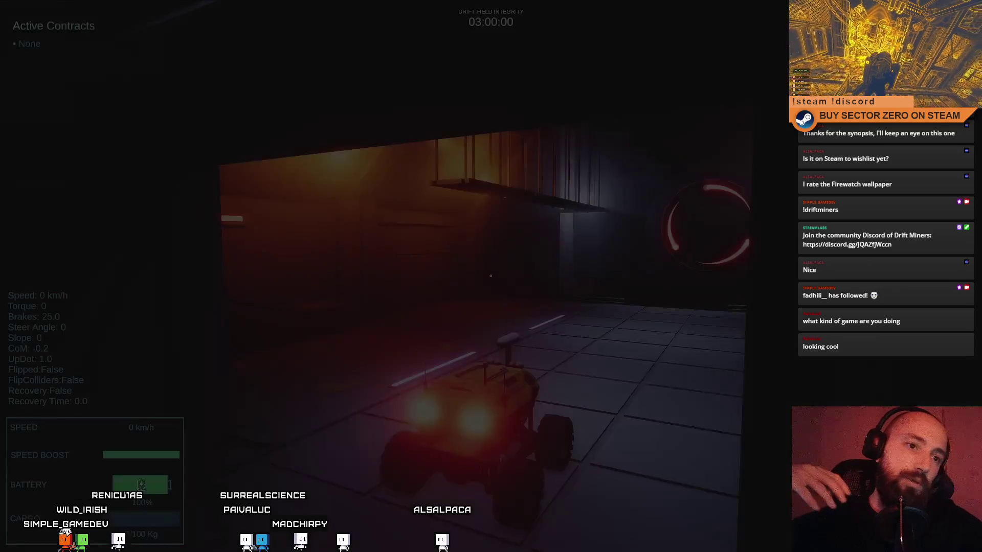
pyautogui.press('w')
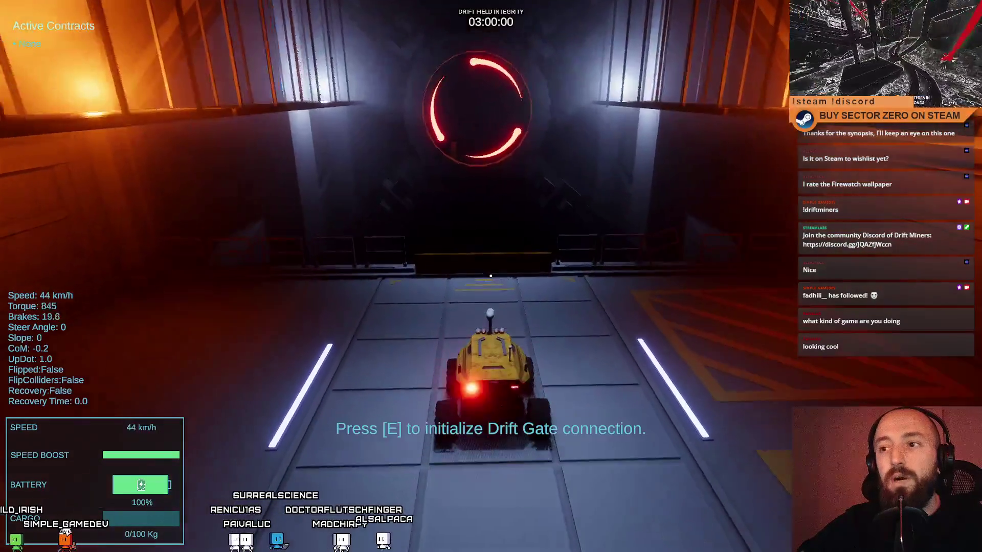
# - Steer the rover into the red ring Drift Gate, starting Drift Deployment Cycle 001
pyautogui.press('s')
pyautogui.press('d')
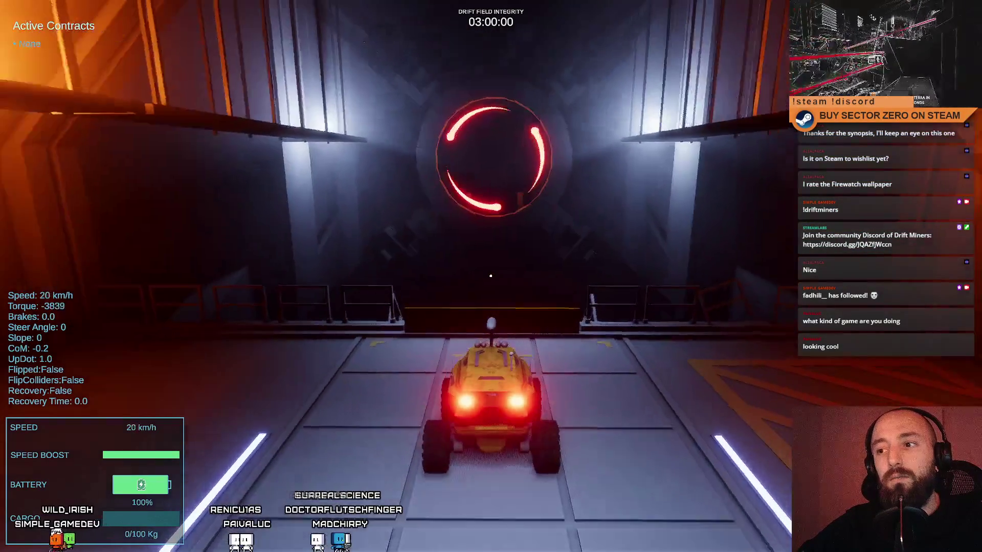
pyautogui.press('w')
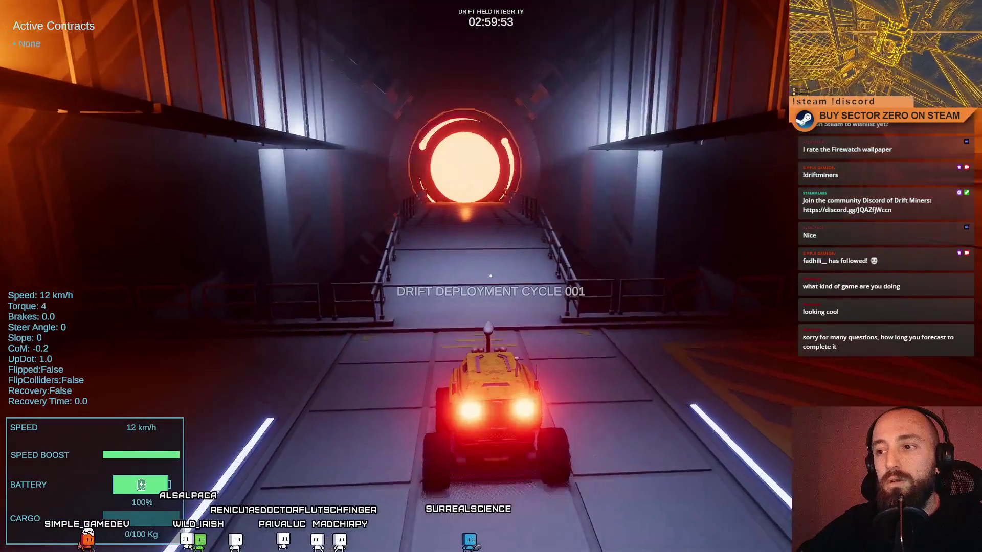
pyautogui.press('w')
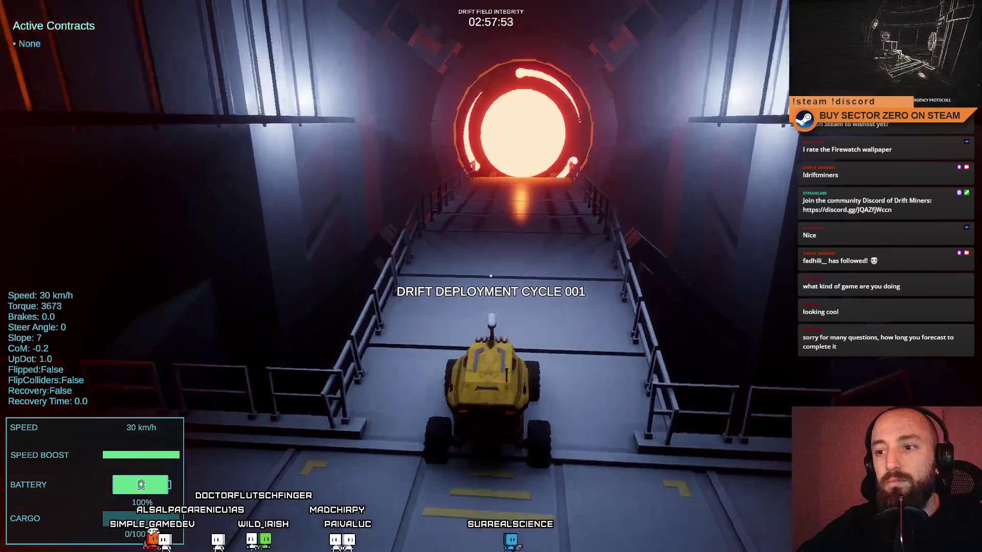
pyautogui.press('w')
pyautogui.press('w')
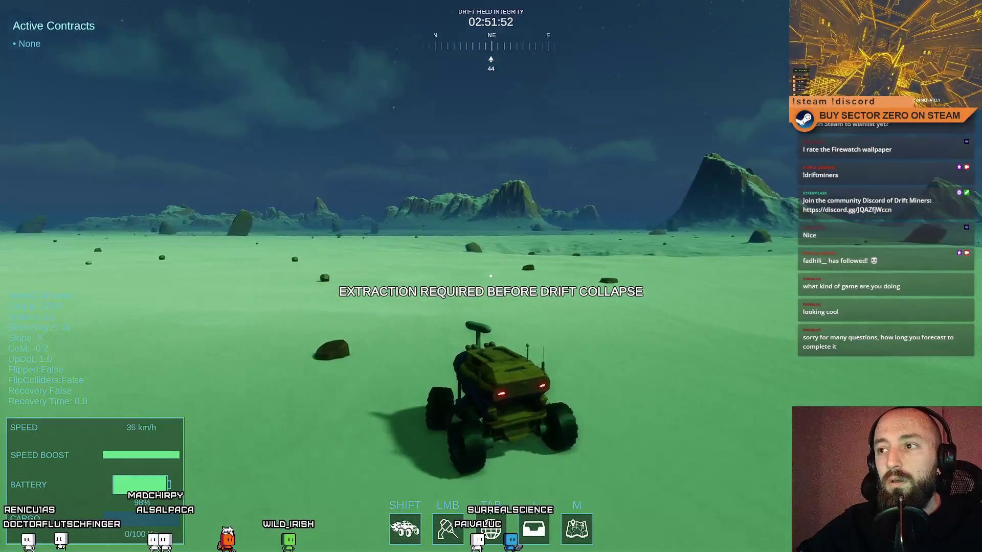
# - Boost the rover across the plain and mine the s-Iron rock
pyautogui.press('d')
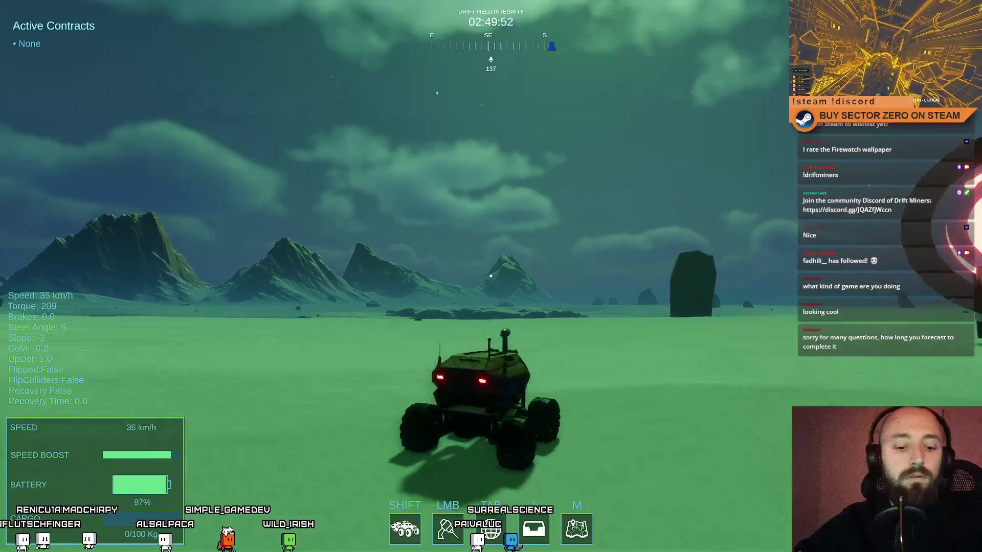
pyautogui.press('shift')
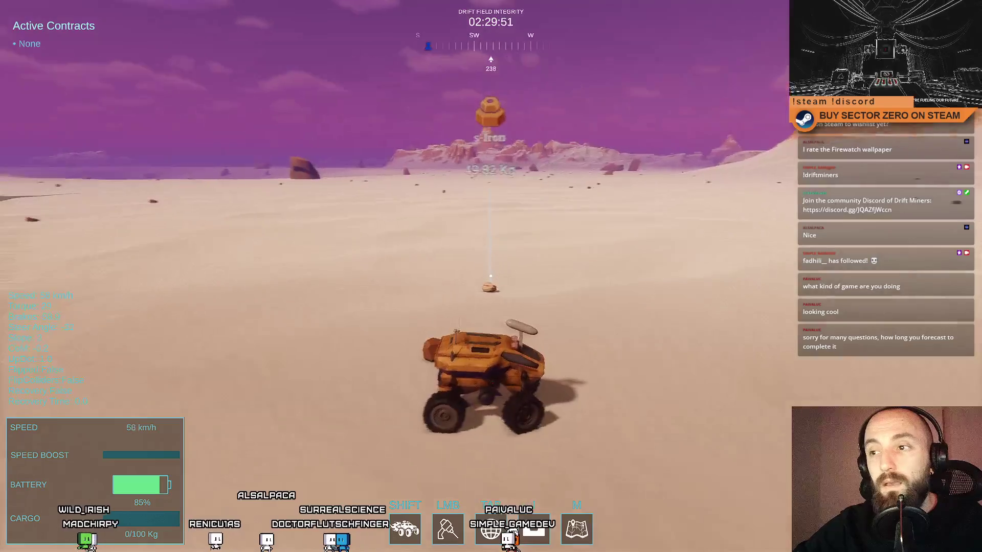
pyautogui.click(499, 274)
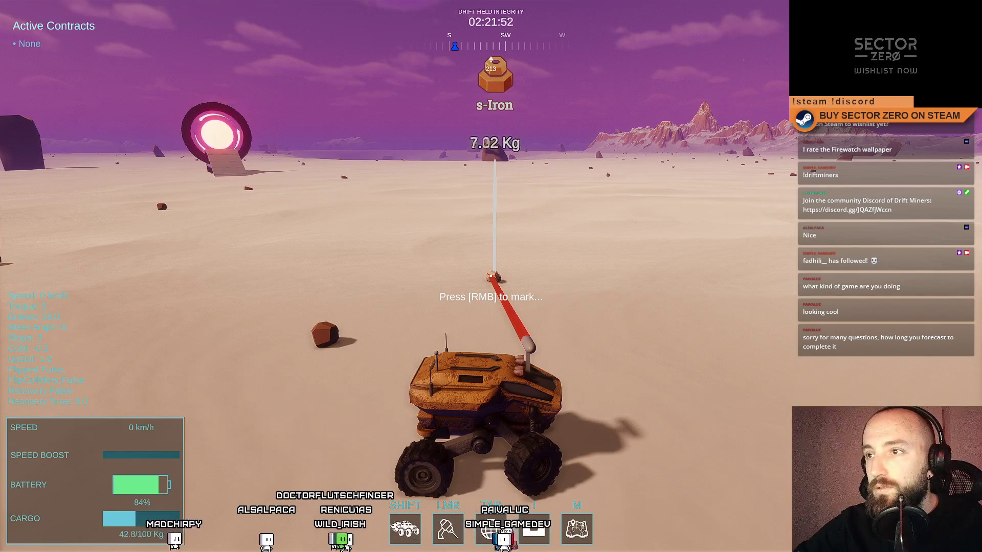
pyautogui.press('w')
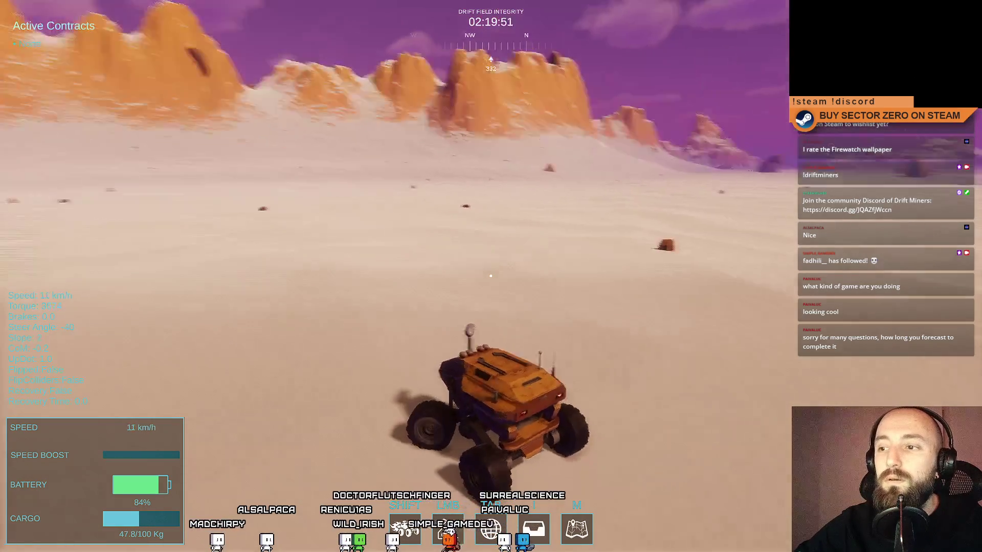
# - Drive back through the portal, past the Unloader hall and into the dark tunnel carrying 47.8 kg
pyautogui.press('a')
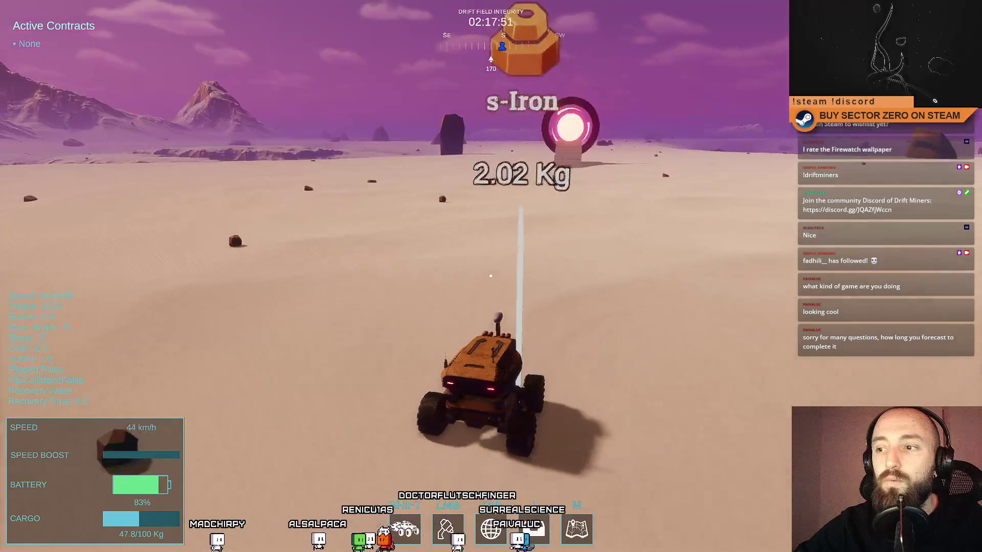
pyautogui.press('d')
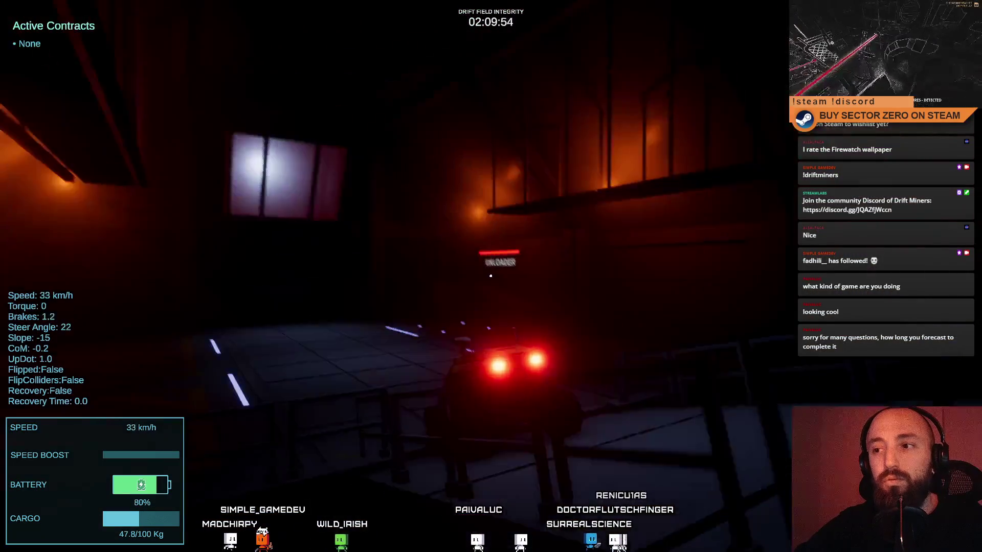
pyautogui.press('w')
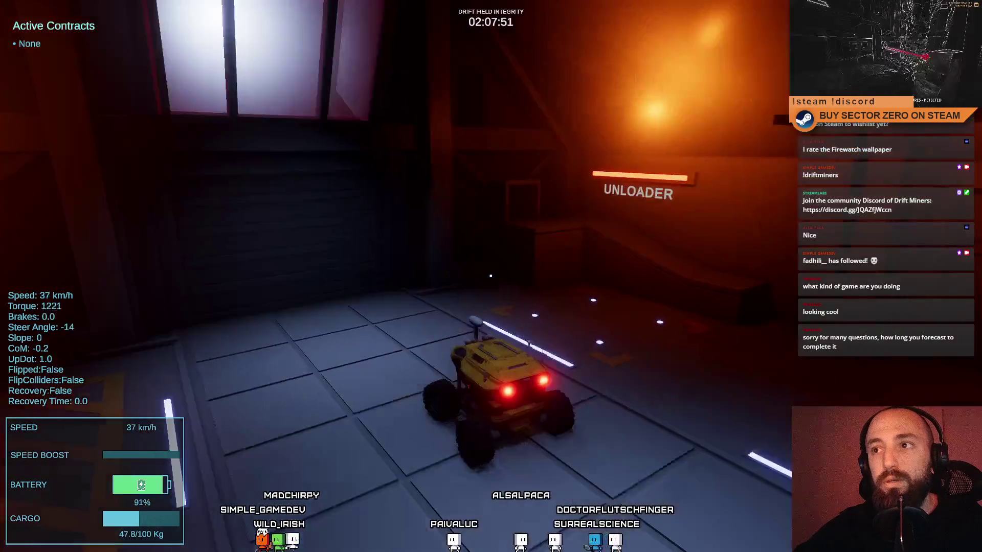
pyautogui.press('w')
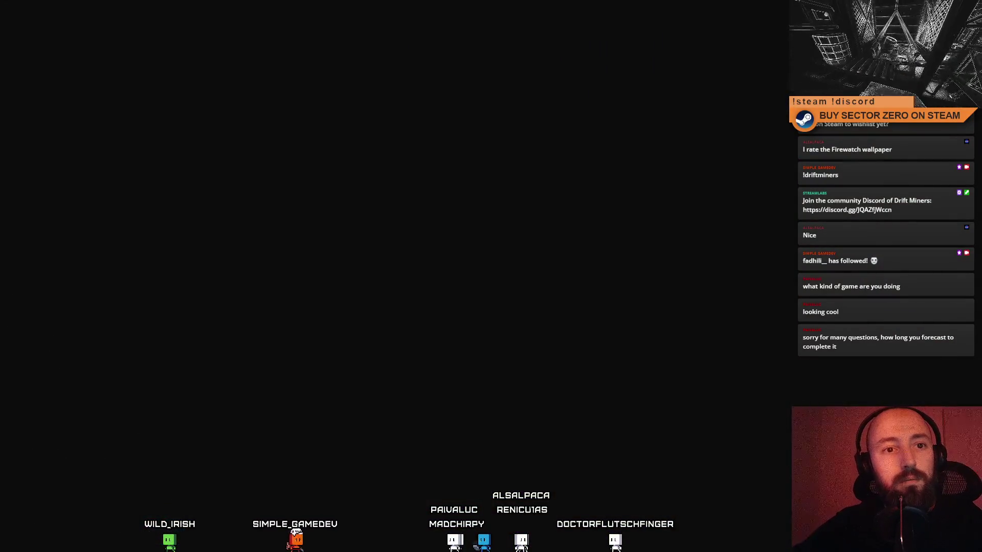
# - Climb the stairs past the contract terminal, pick up the red toolbox and drop it
pyautogui.press('w')
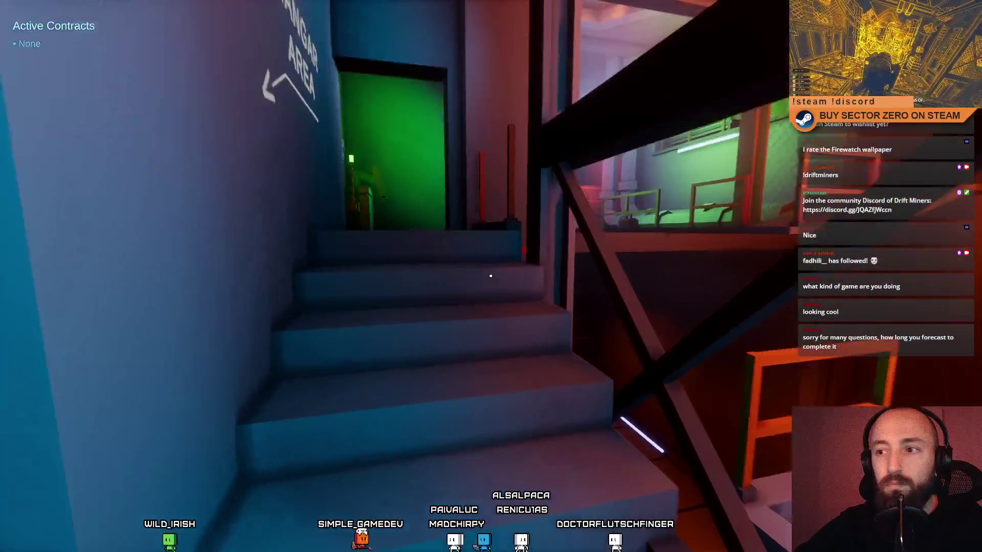
pyautogui.press('w')
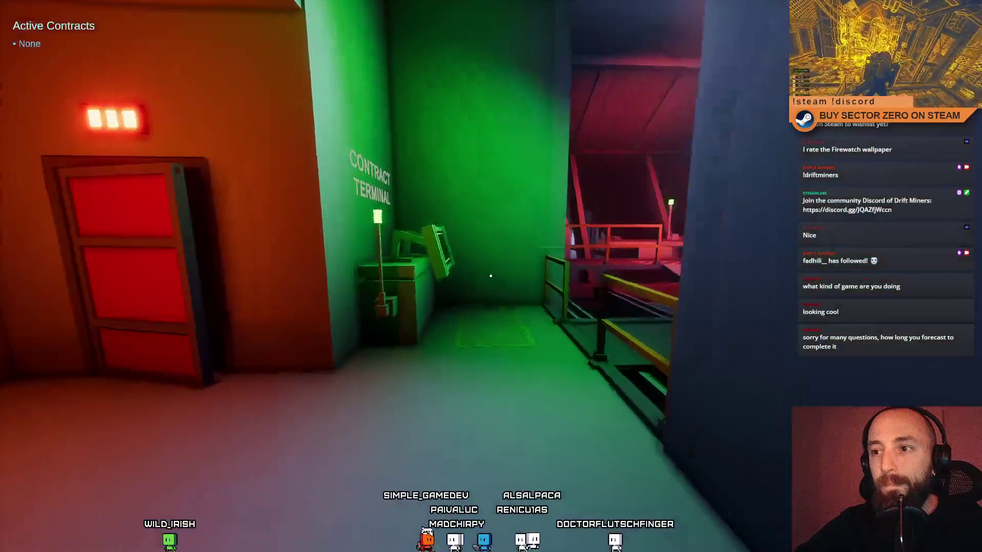
pyautogui.press('w')
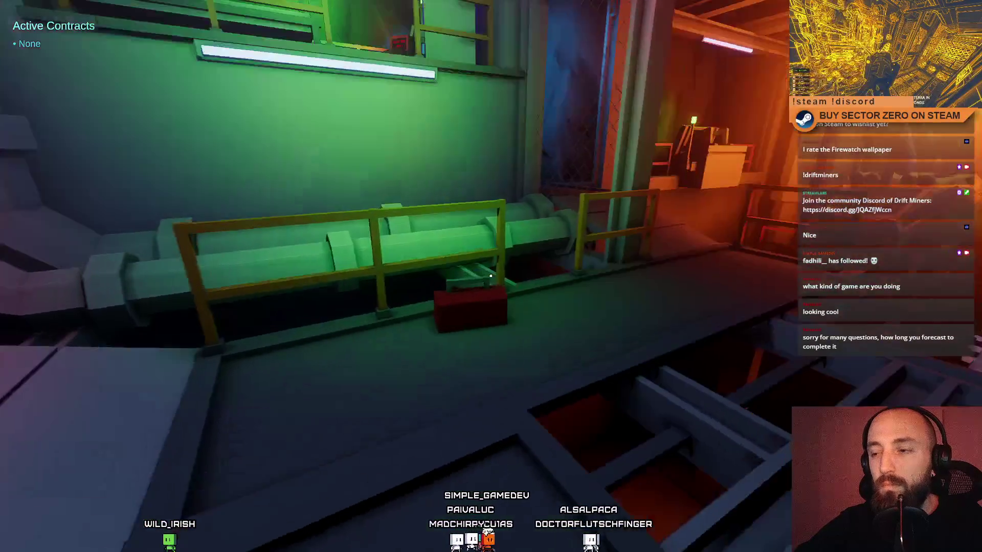
pyautogui.press('e')
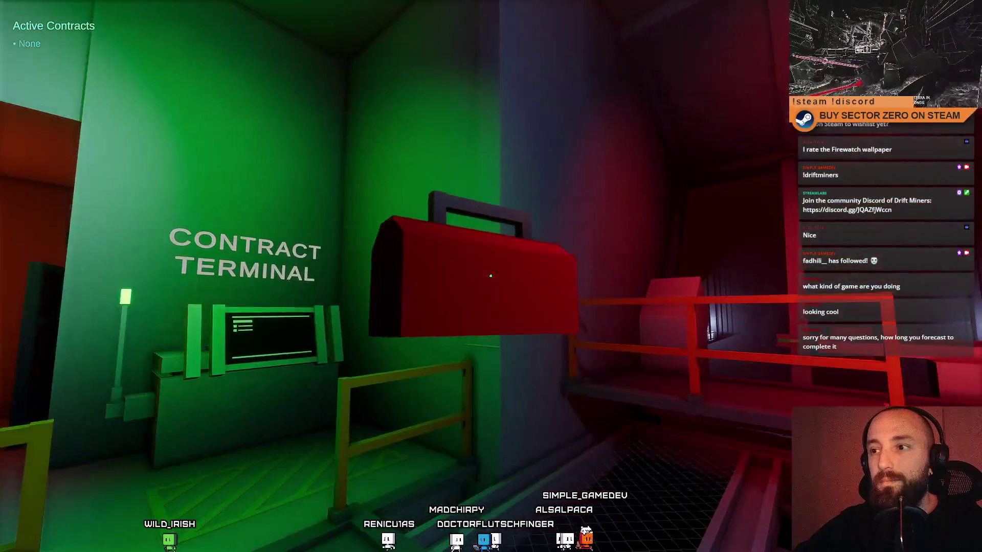
pyautogui.click(491, 276)
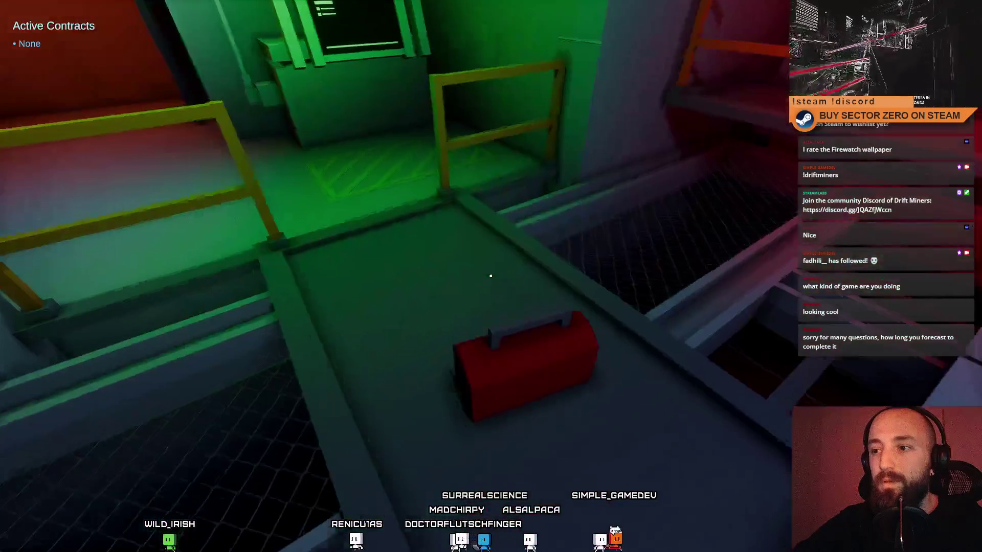
# - Re-grab the toolbox and carry it past the galaxy map to the Personal Quarters stairwell
pyautogui.press('w')
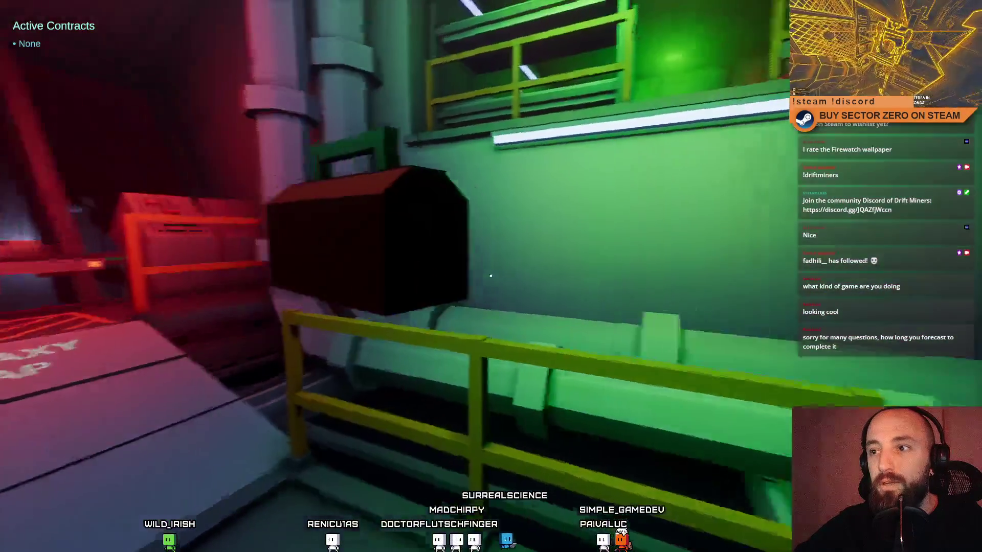
pyautogui.press('w')
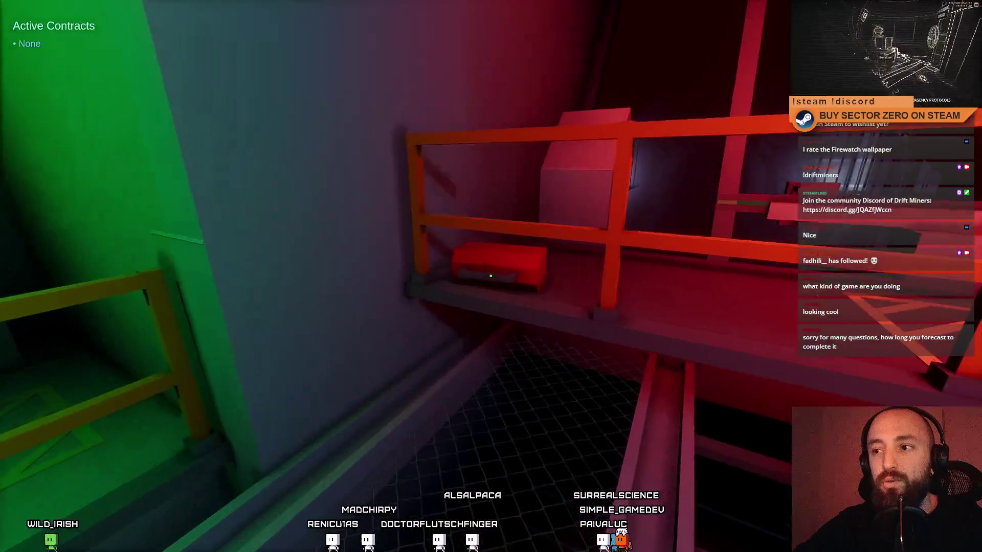
pyautogui.click(490, 275)
pyautogui.press('w')
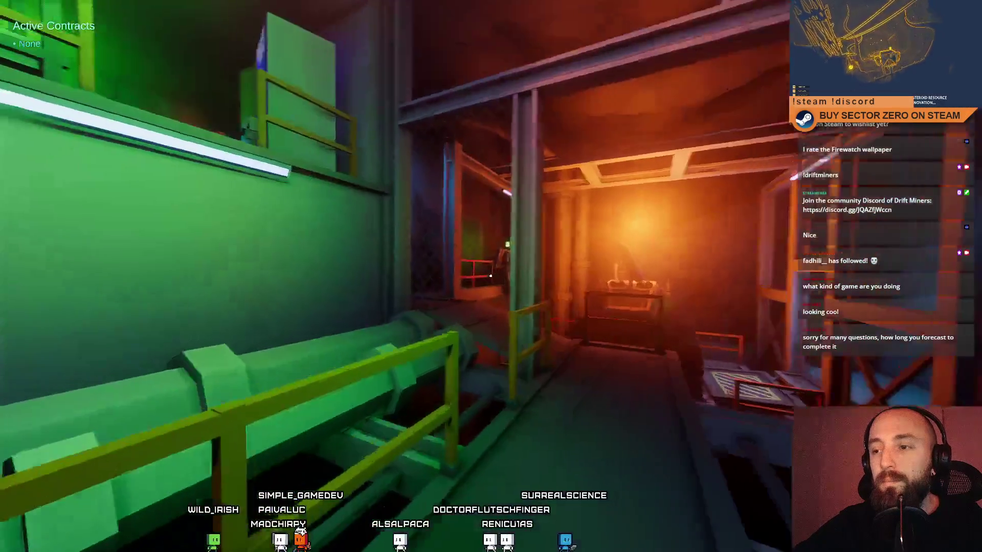
pyautogui.press('w')
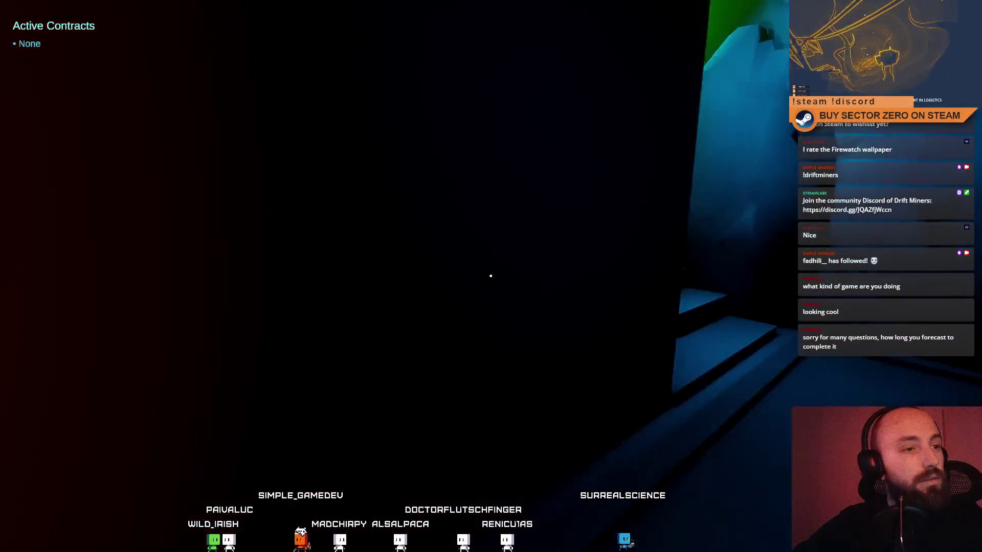
# - Climb to the Personal Quarters landing, pass the Drift Soda machine and YEAR 2150 DAY 1 display toward the bunk frame
pyautogui.press('w')
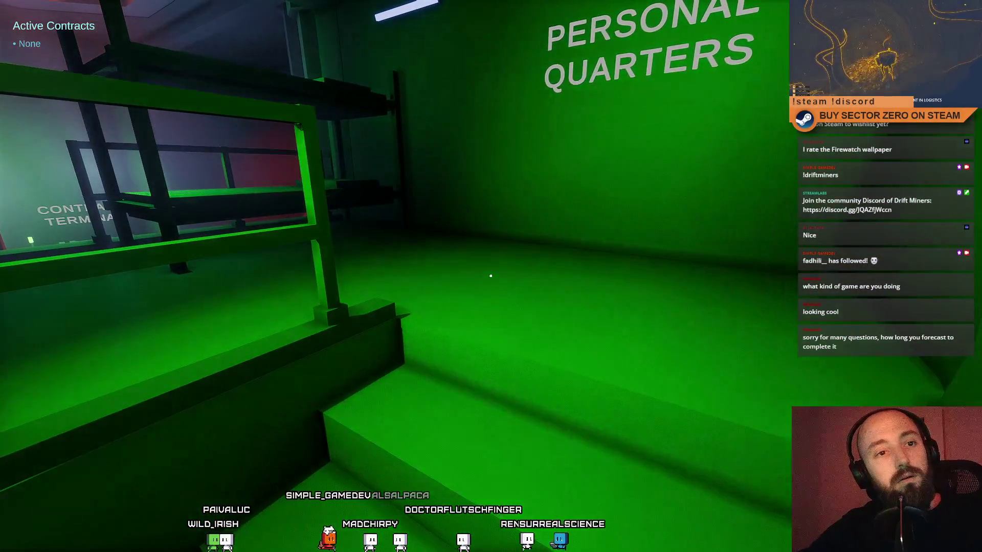
pyautogui.press('w')
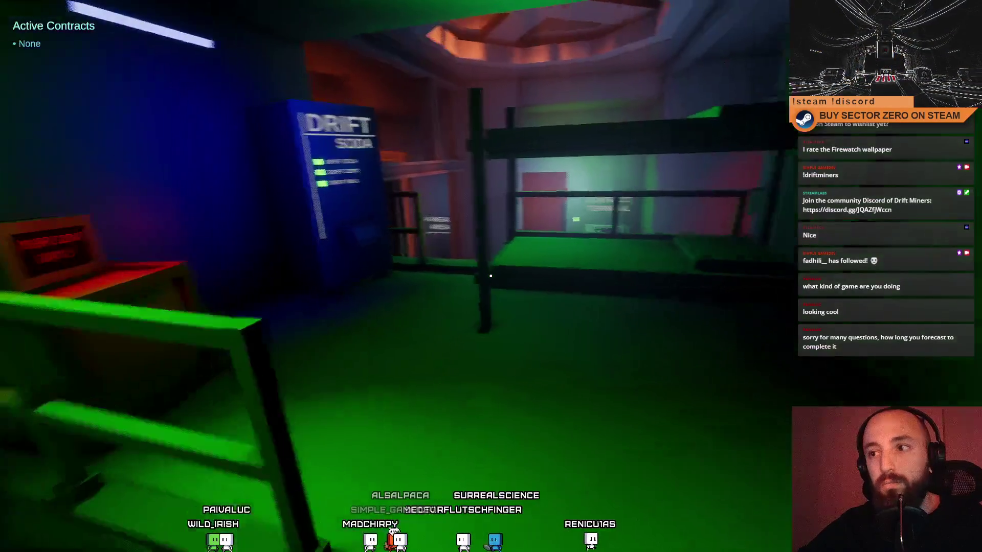
pyautogui.press('w')
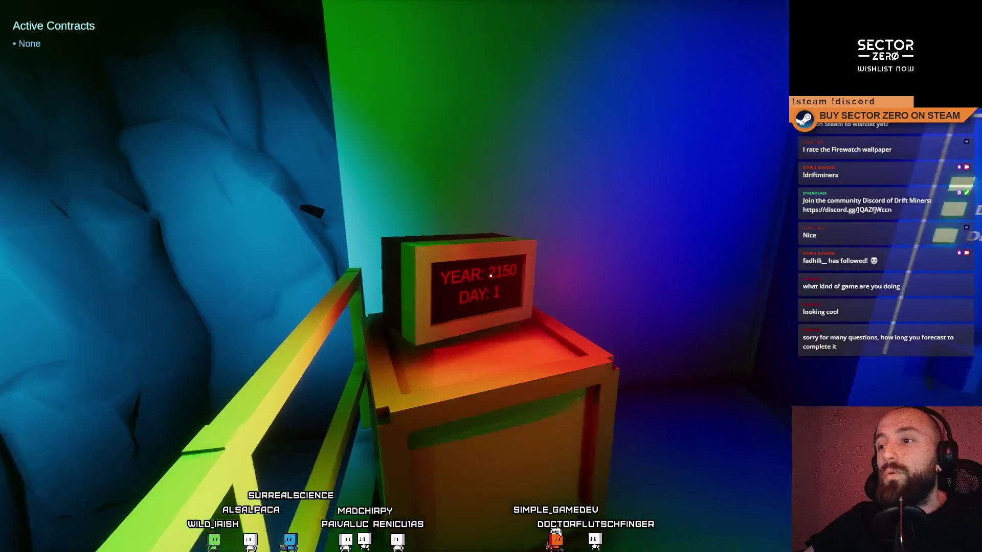
pyautogui.press('w')
pyautogui.press('w')
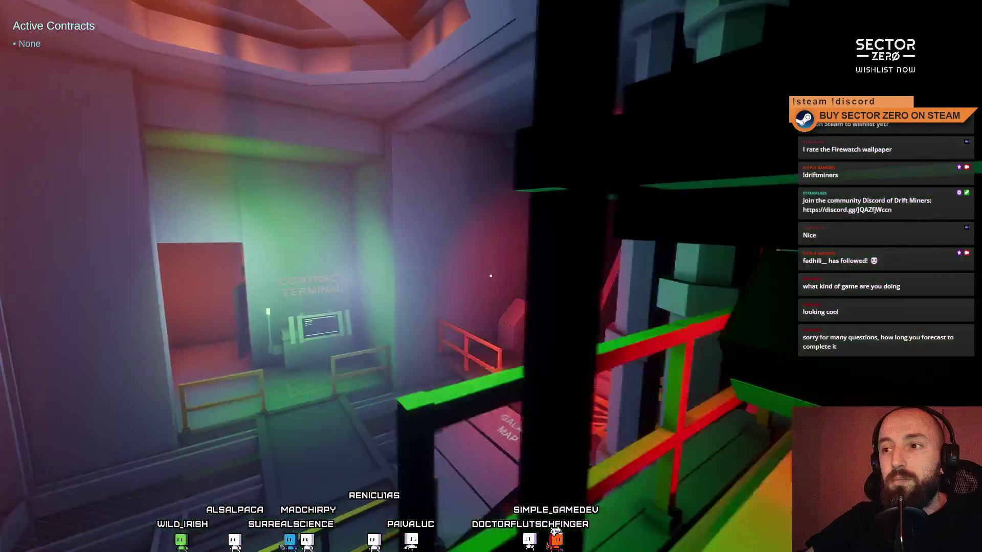
pyautogui.press('w')
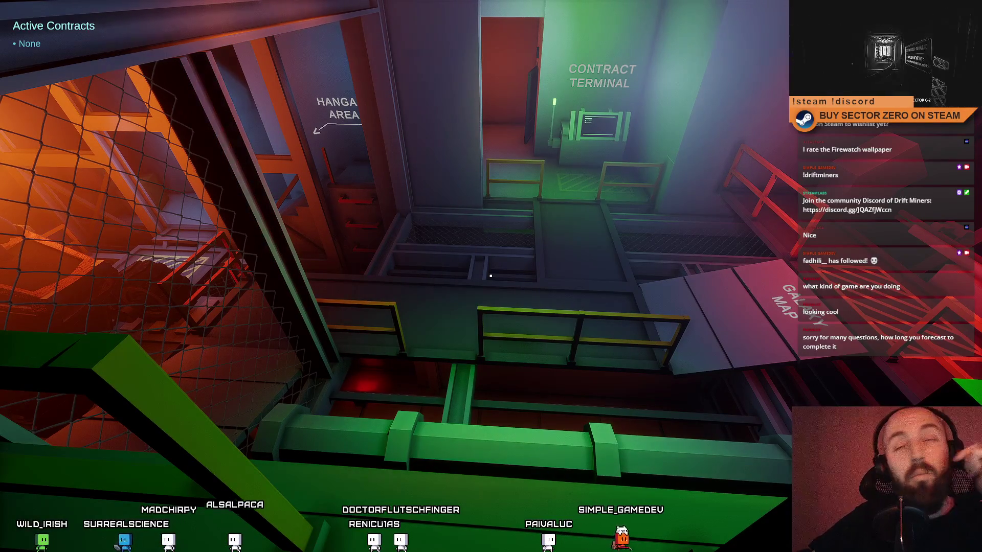
# - Return through the quarters to the bunk bed so the go-to-sleep prompt appears, then step past the railing
pyautogui.press('w')
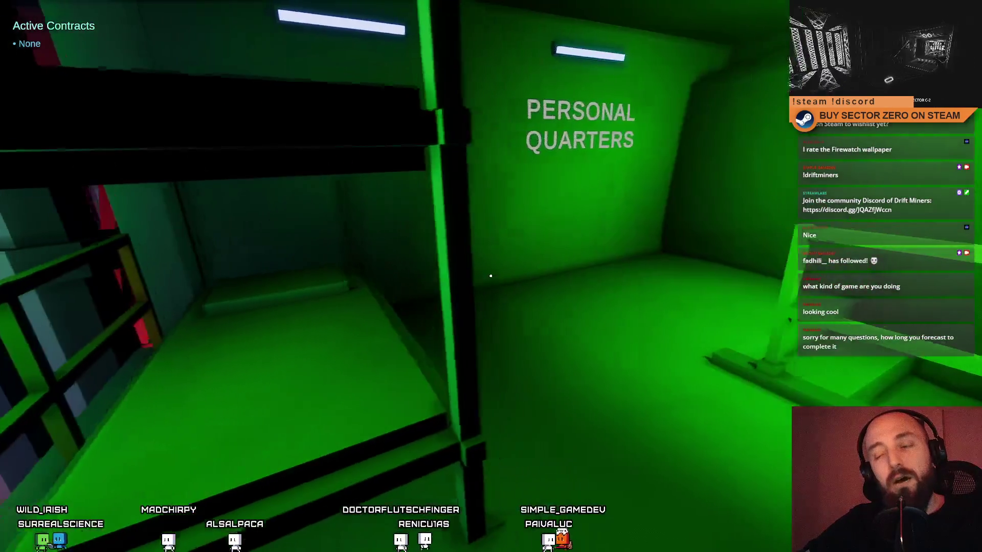
pyautogui.press('w')
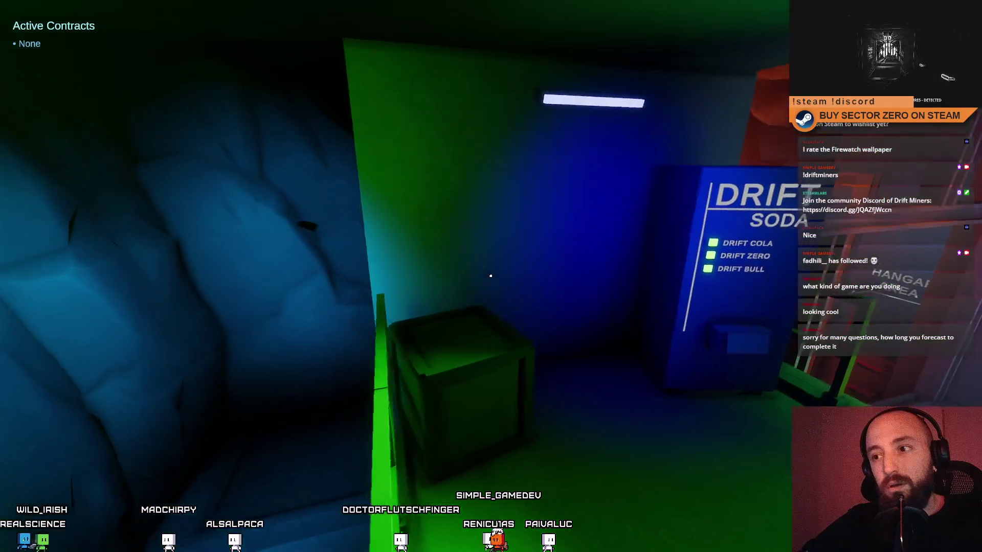
pyautogui.press('w')
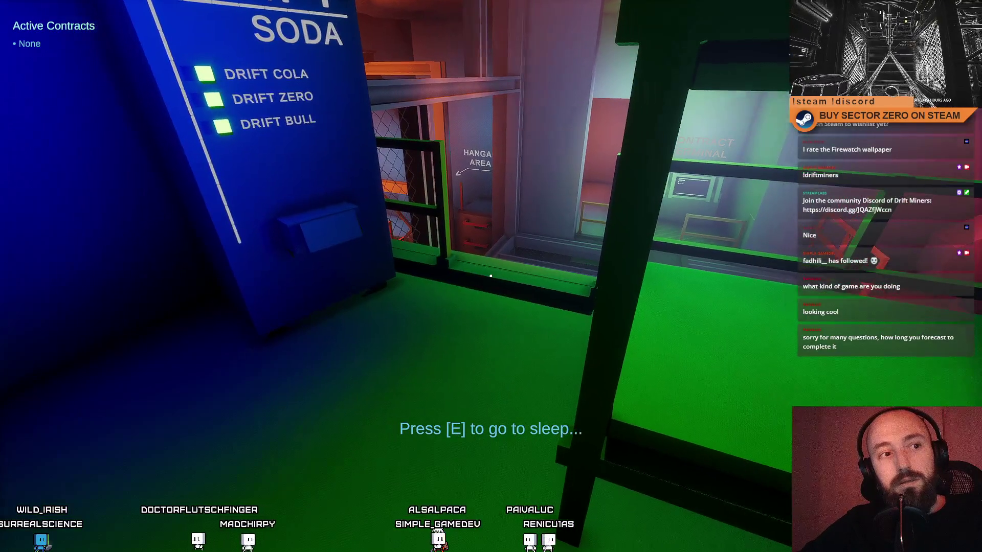
pyautogui.press('w')
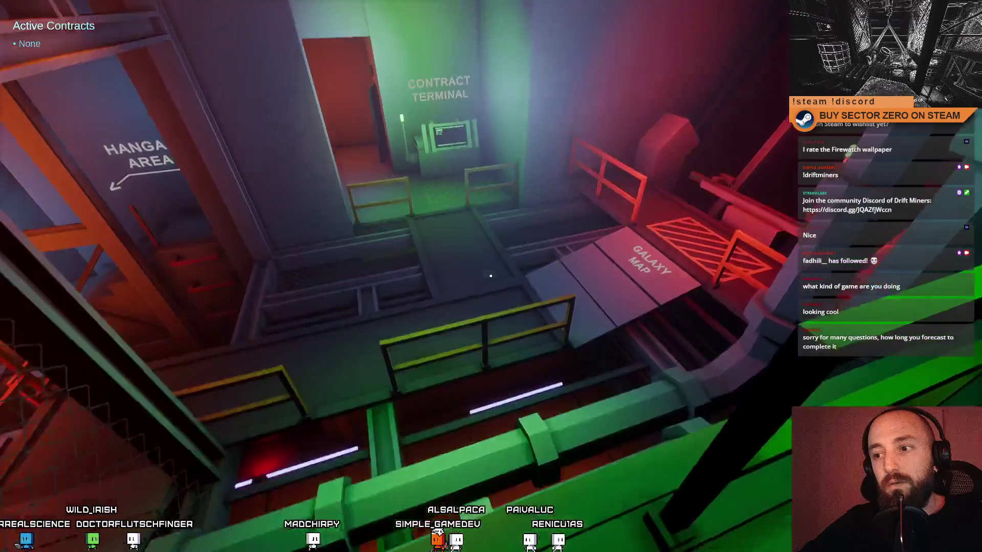
# - Walk through the hangar onto the Galaxy Map platform and up to its console for the Press [E] prompt
pyautogui.press('w')
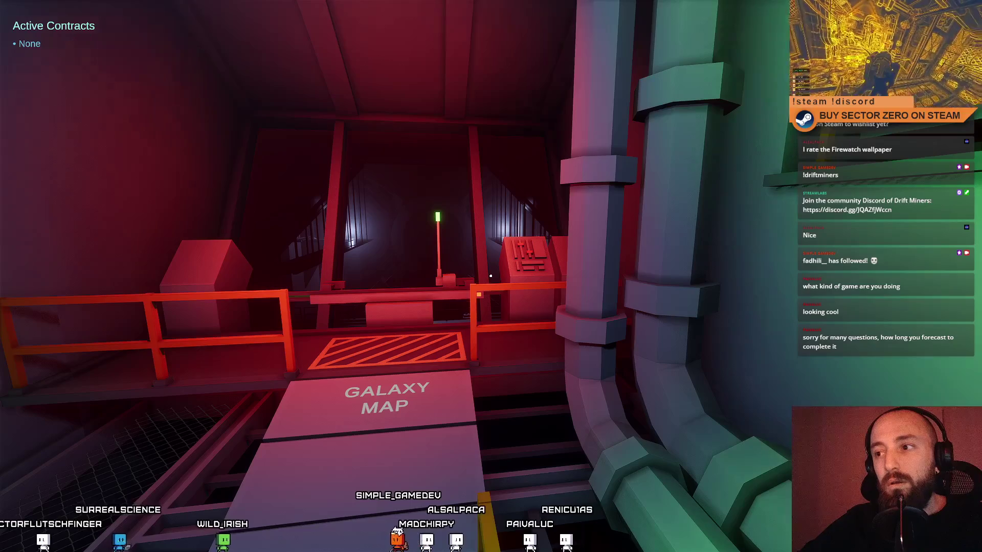
pyautogui.press('w')
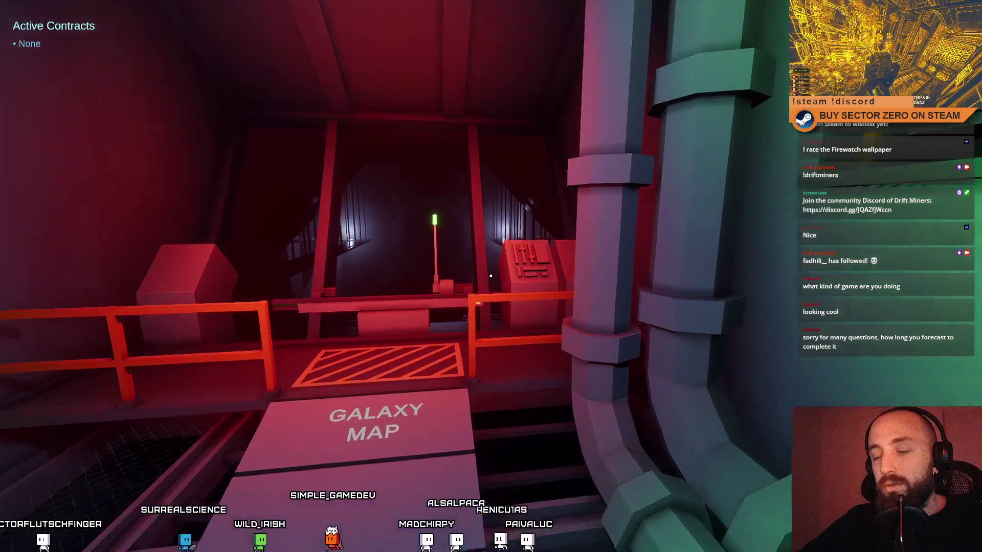
pyautogui.press('w')
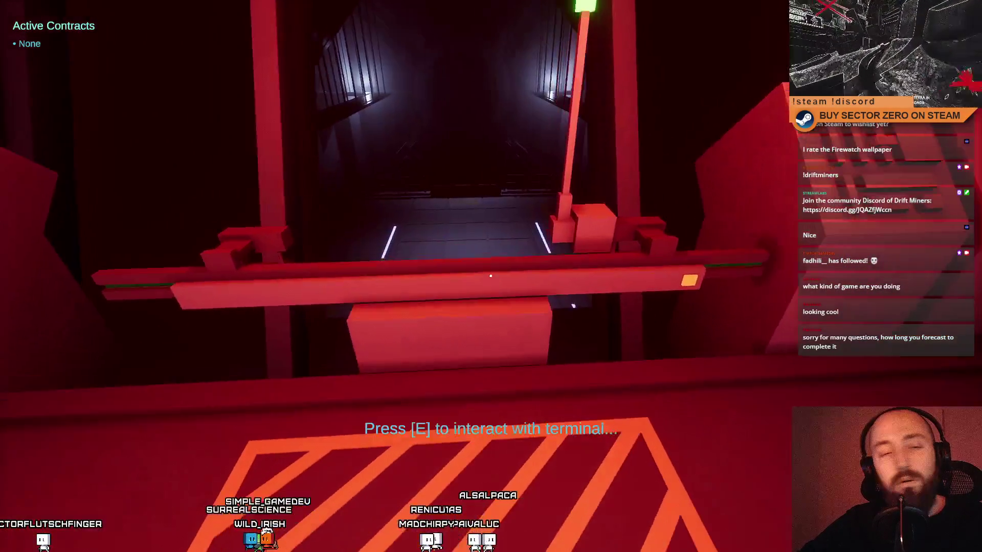
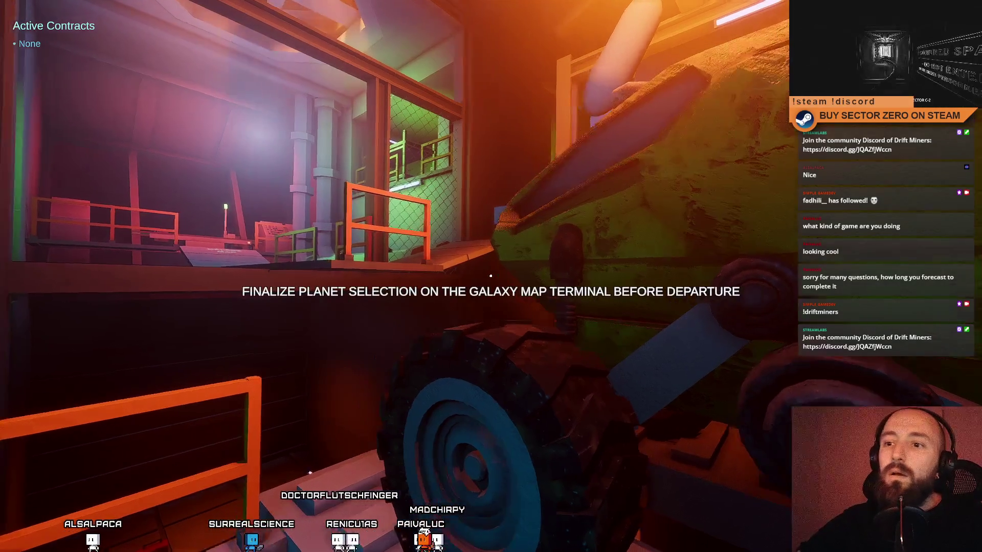
# - Walk through the Contract Terminal room and Galaxy Map area up to the Drift Time Setup terminal
pyautogui.press('w')
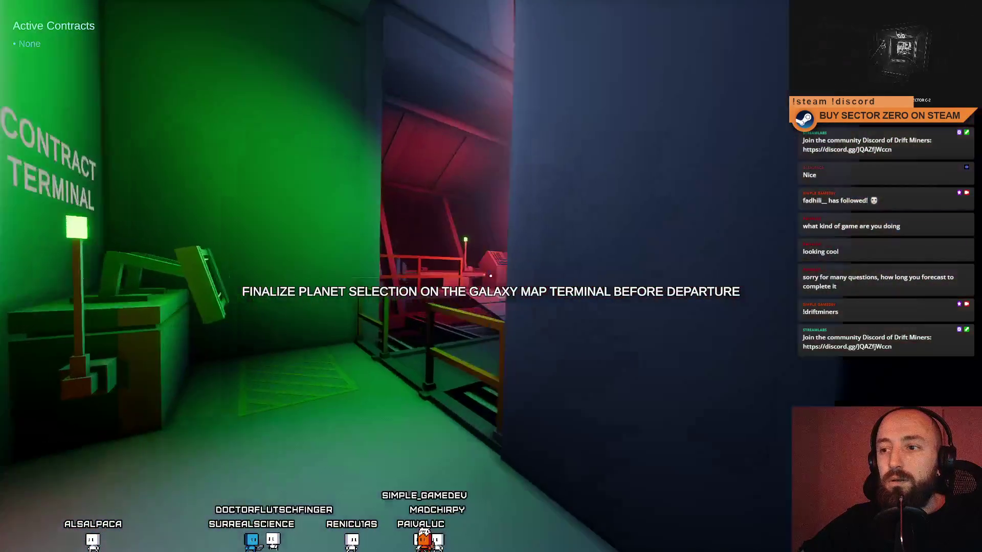
pyautogui.press('w')
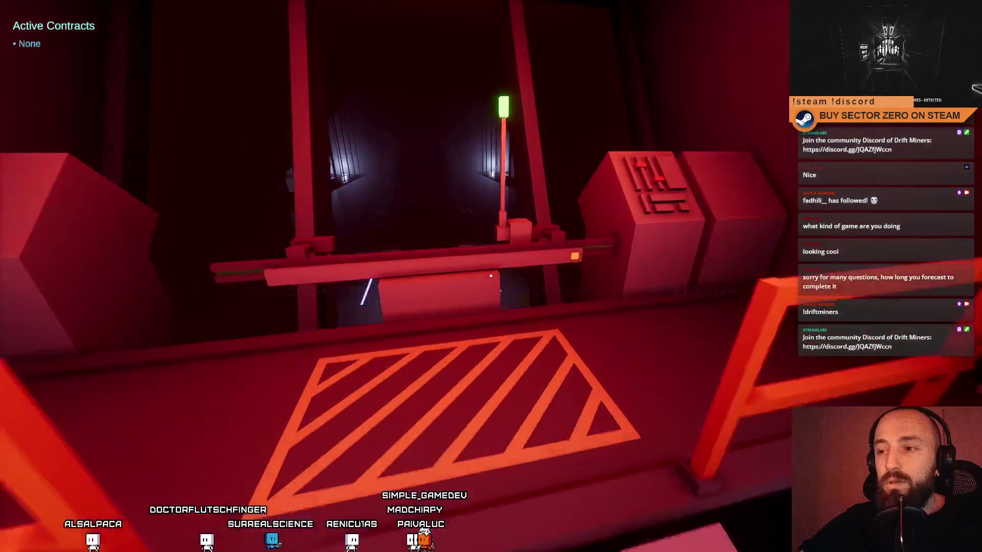
pyautogui.press('w')
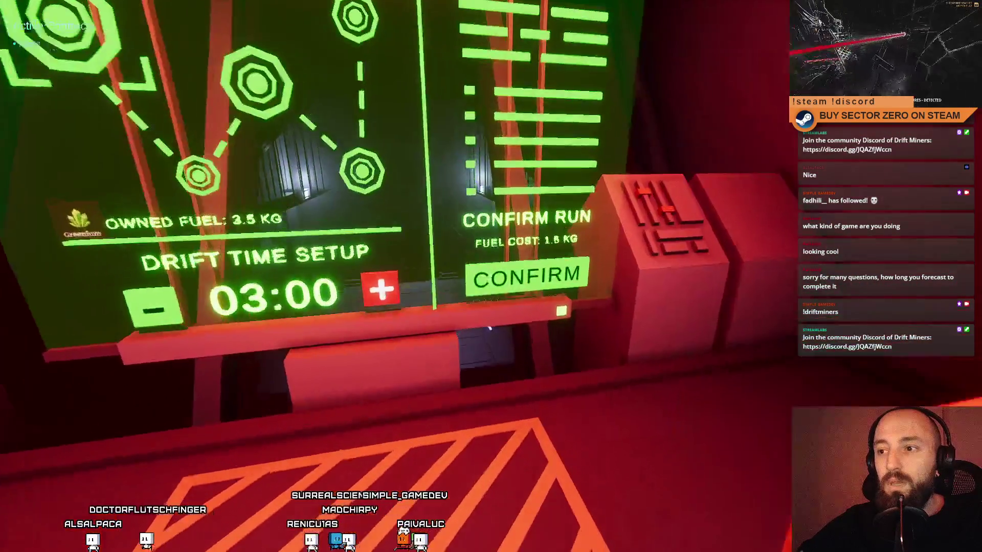
pyautogui.press('w')
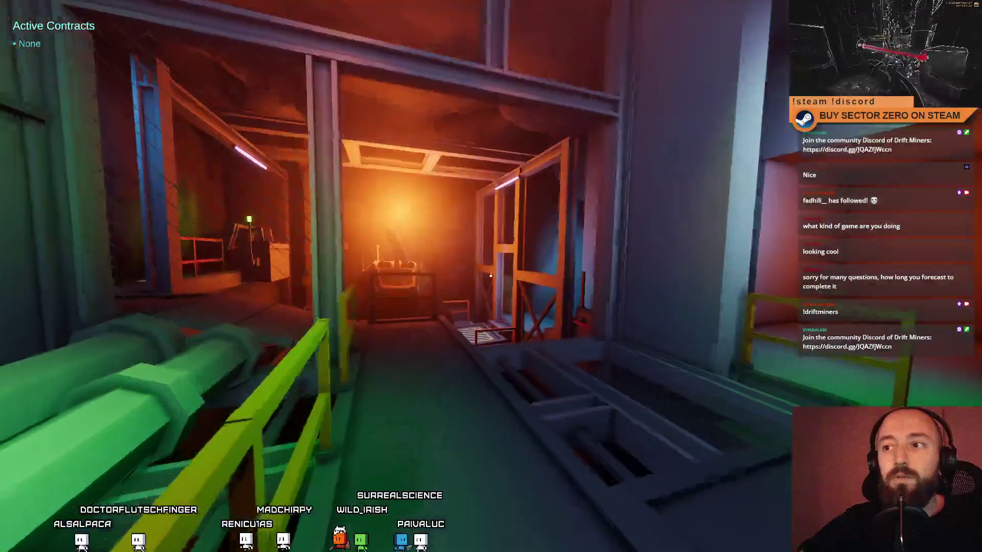
pyautogui.press('w')
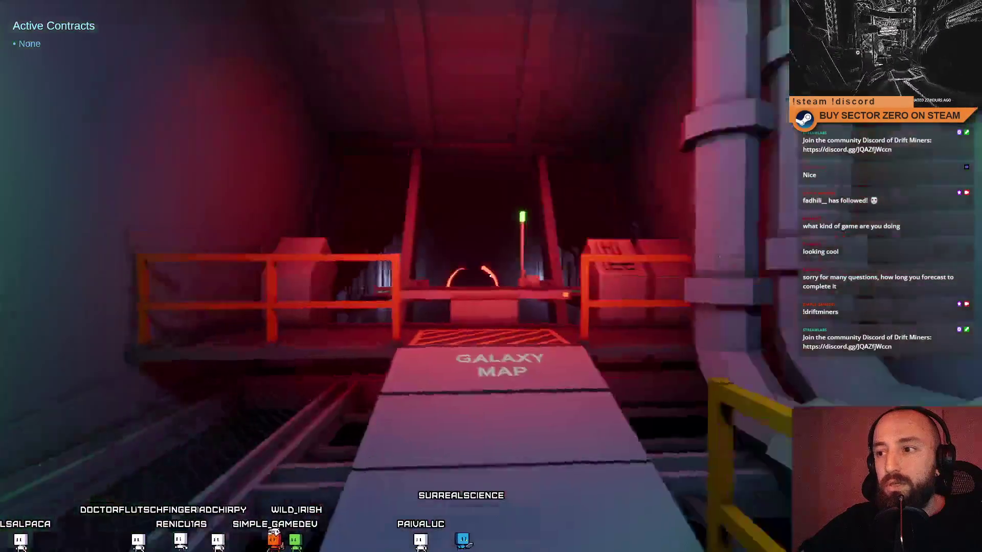
pyautogui.press('w')
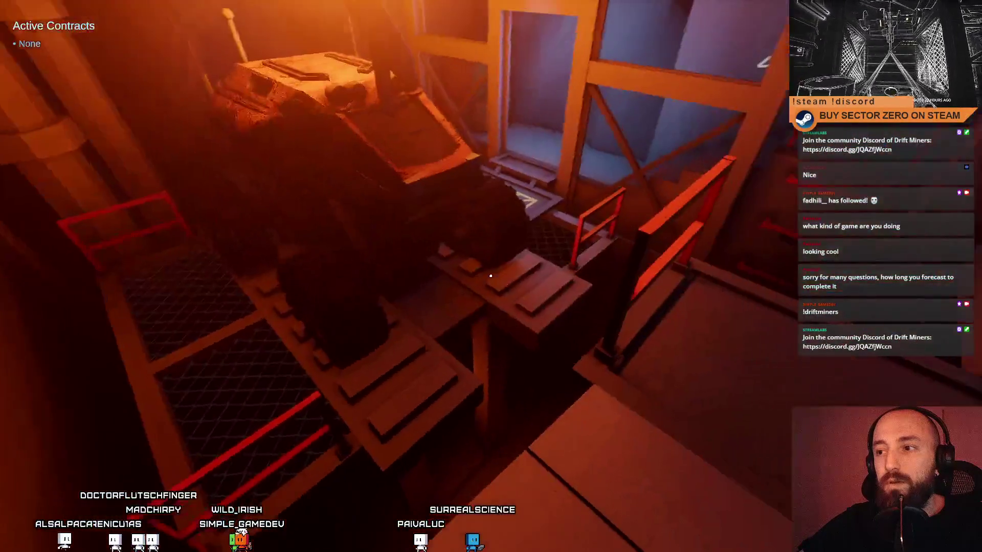
# - Head down the orange-lit stairs into the hangar area facing the vehicle, then leave fullscreen for the windowed editor
pyautogui.press('w')
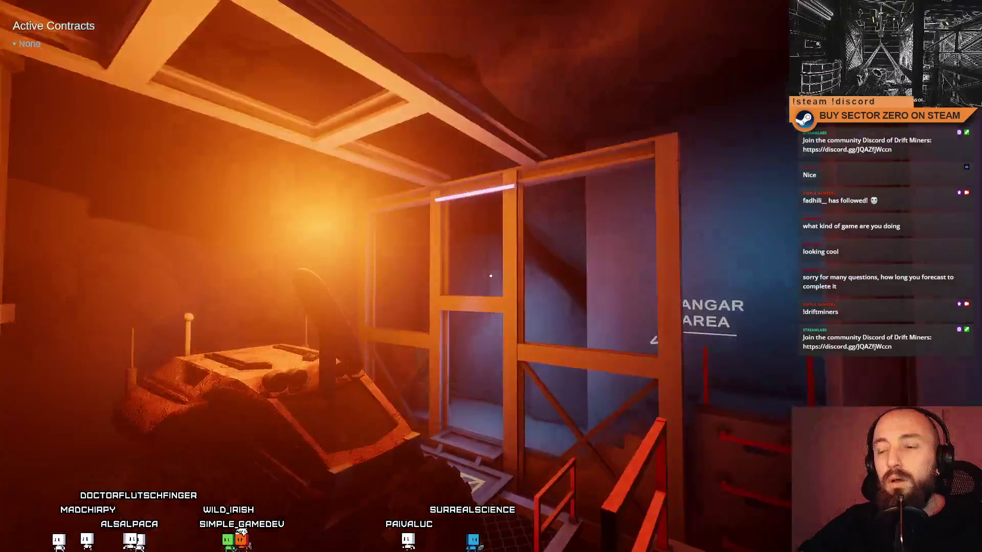
pyautogui.press('w')
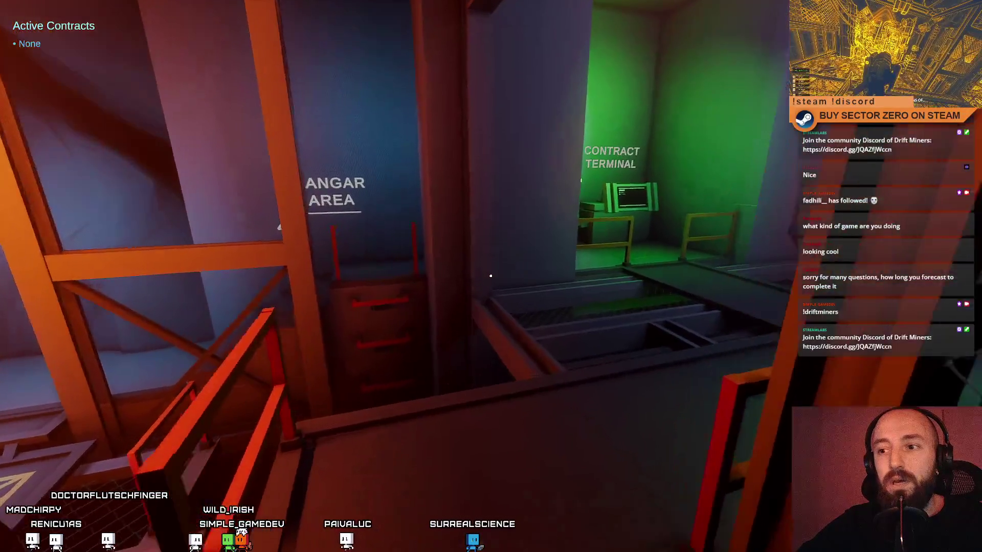
pyautogui.press('w')
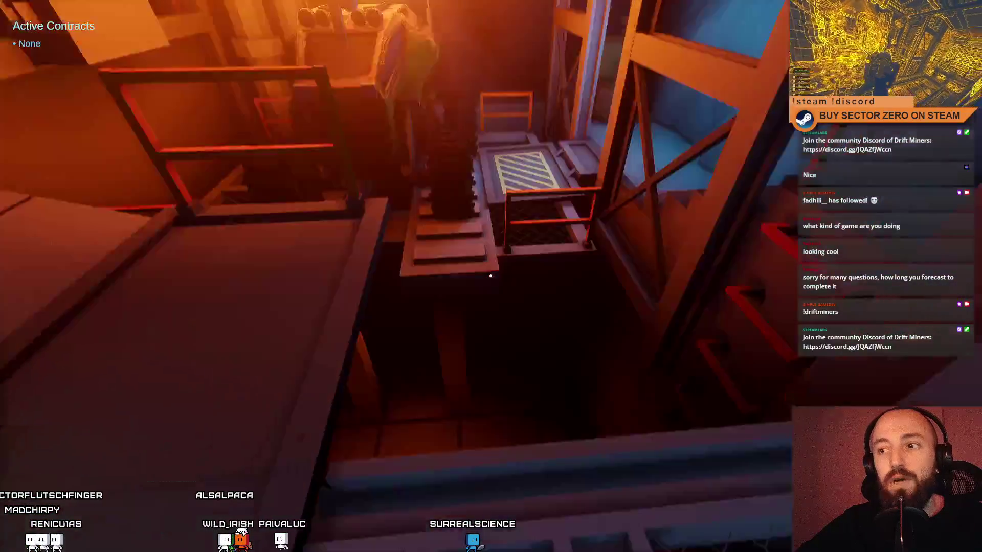
pyautogui.press('w')
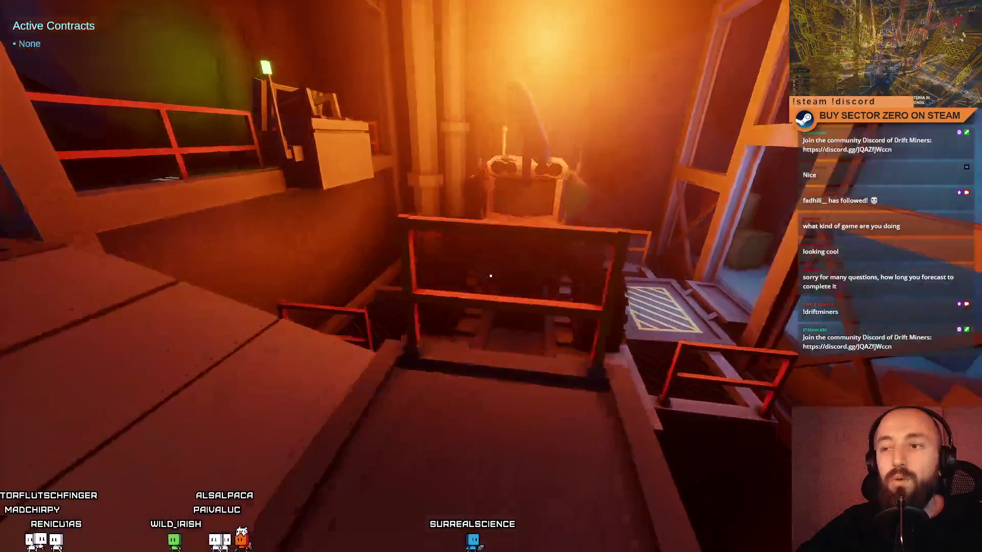
pyautogui.press('w')
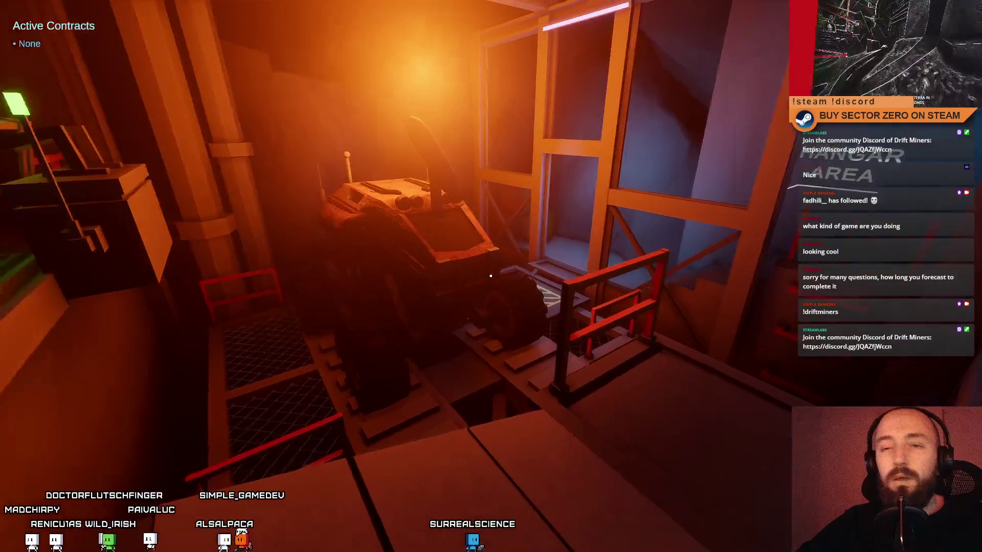
pyautogui.press('Escape')
pyautogui.press('Escape')
pyautogui.press('F11')
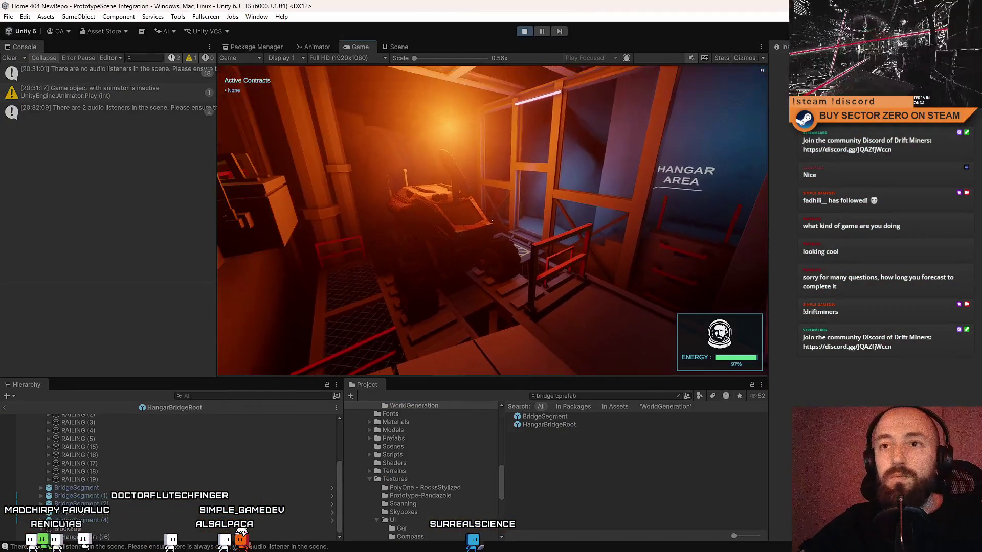
# - Resume play from the pause menu in fullscreen and walk toward the ladder and green machine
pyautogui.press('Escape')
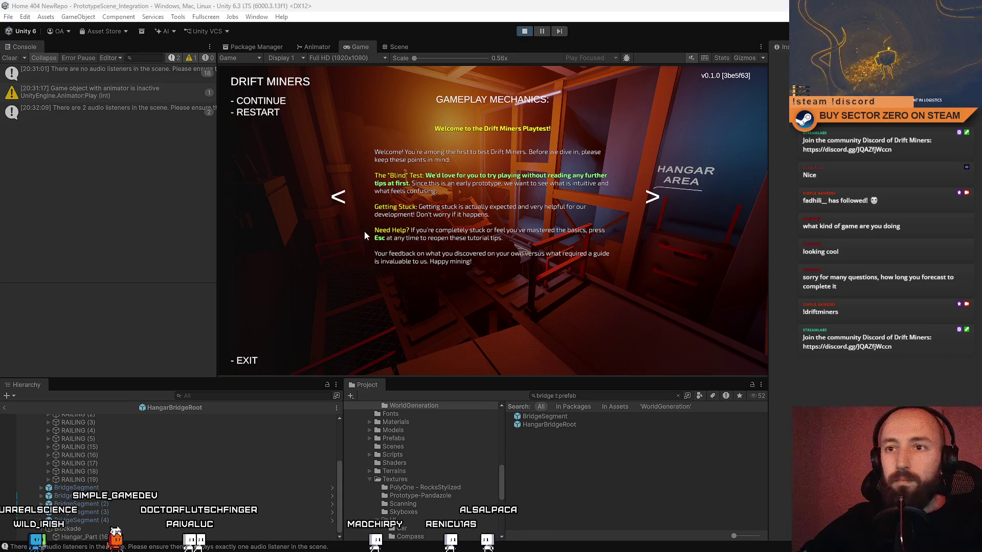
pyautogui.press('Escape')
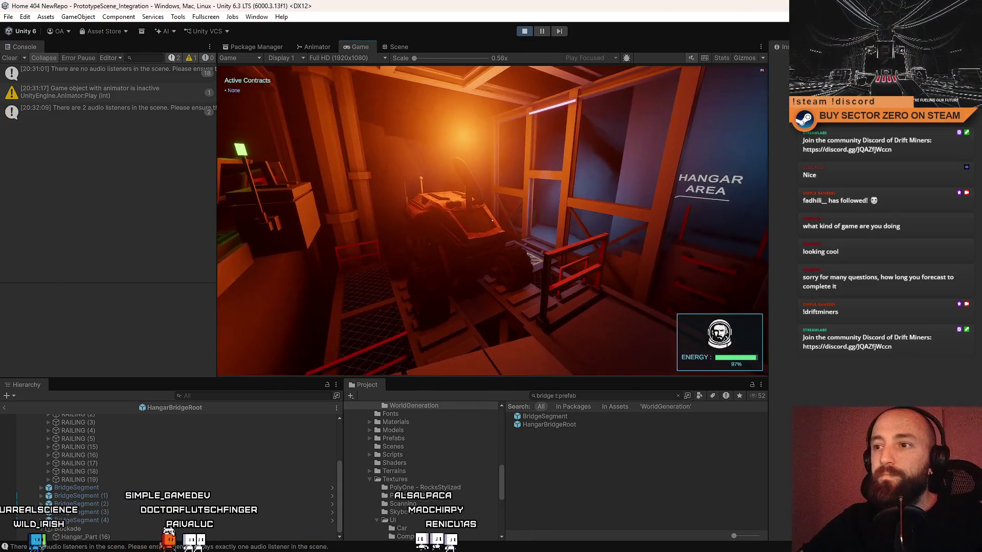
pyautogui.press('F10')
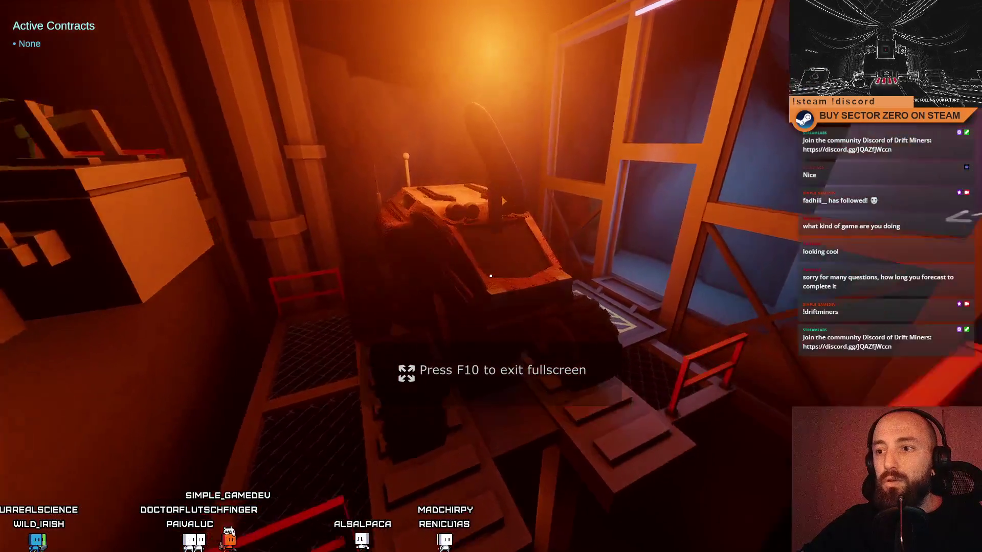
pyautogui.press('w')
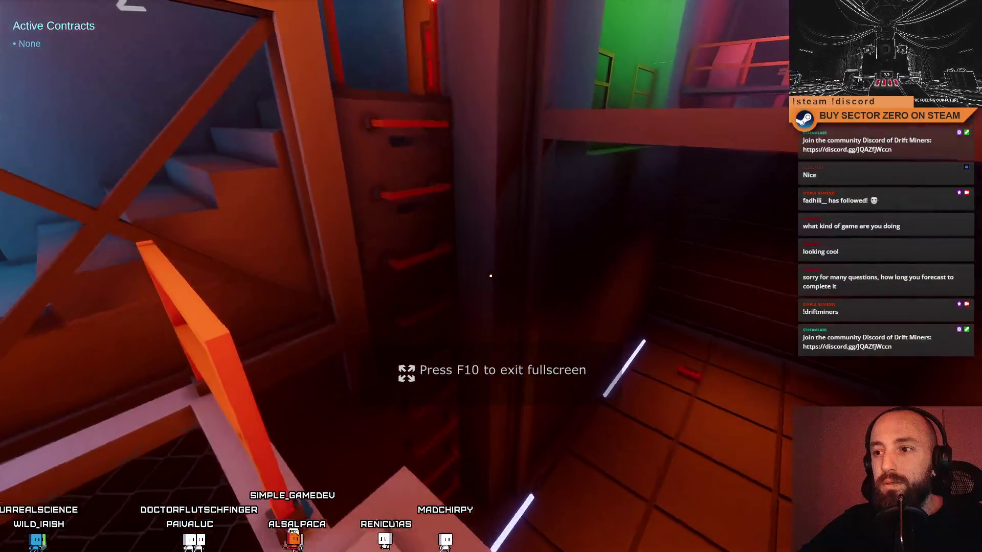
pyautogui.press('w')
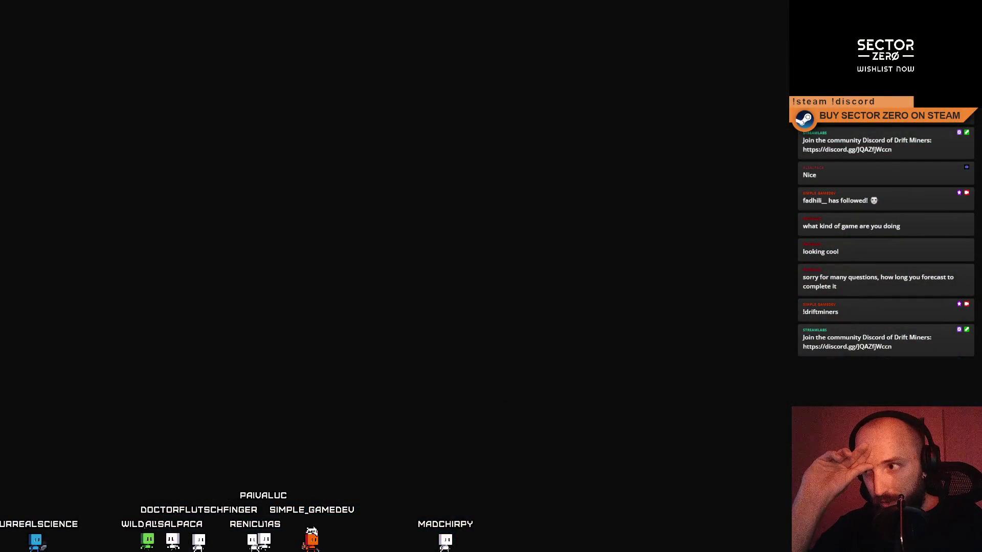
# - Drive the rover up the bridge to the drift gate and stop it there, then leave fullscreen
pyautogui.press('w')
pyautogui.press('s')
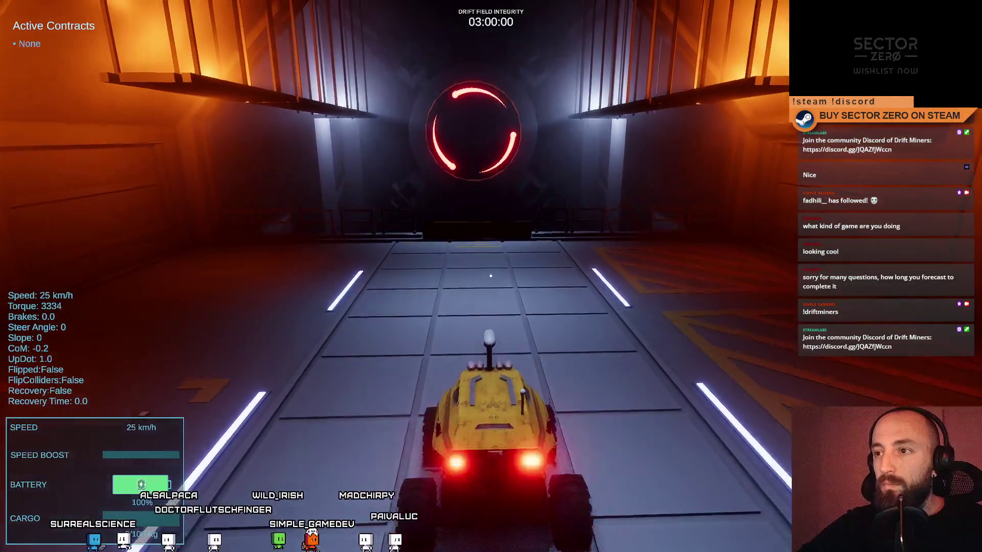
pyautogui.press('s')
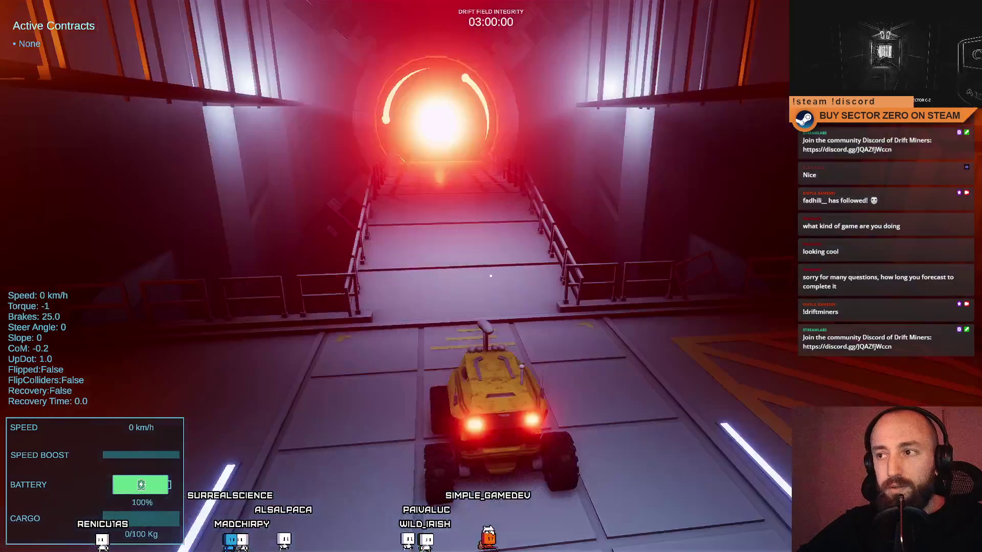
pyautogui.press('w')
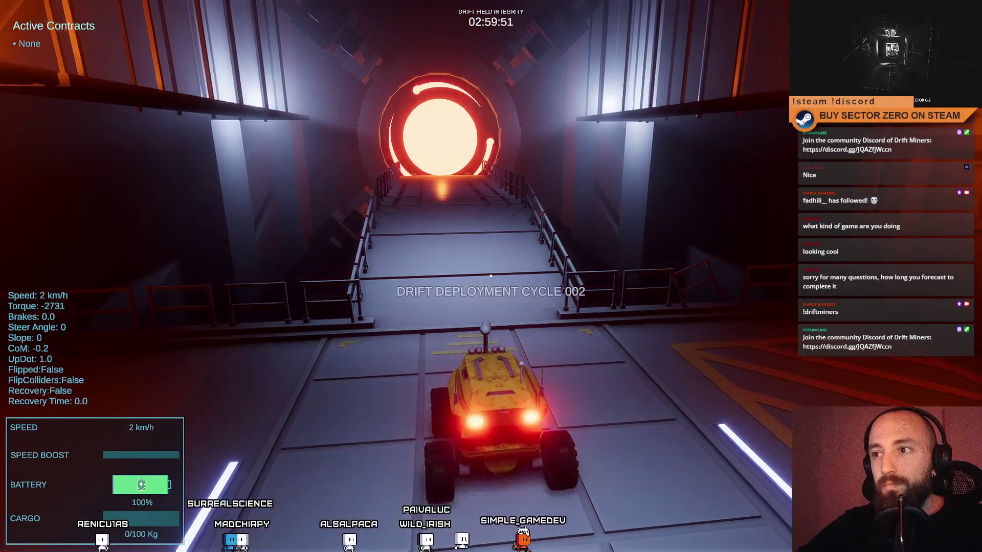
pyautogui.press('s')
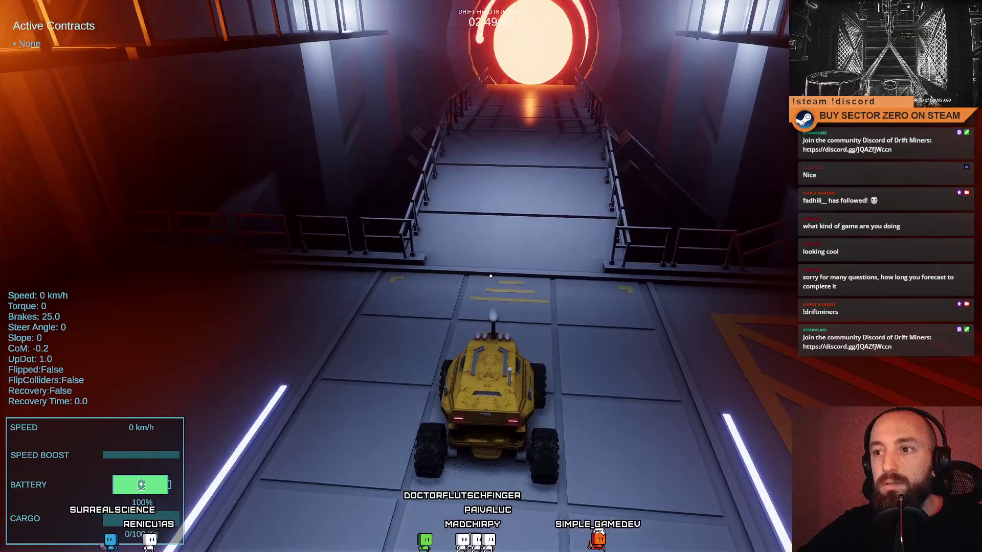
pyautogui.press('Escape')
pyautogui.press('Escape')
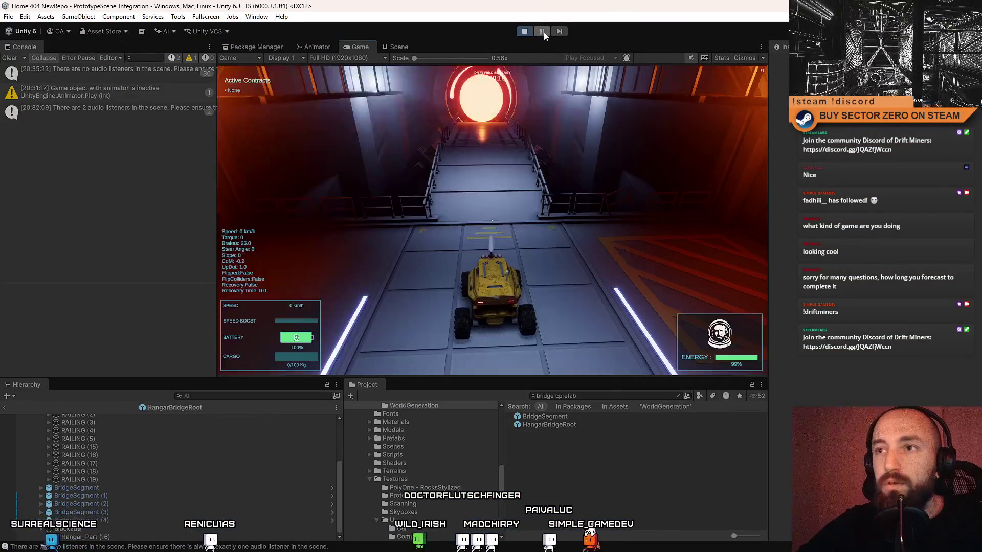
# - Switch to the Scene view of the main scene and select a railing piece on the bridge
pyautogui.click(399, 47)
pyautogui.click(355, 47)
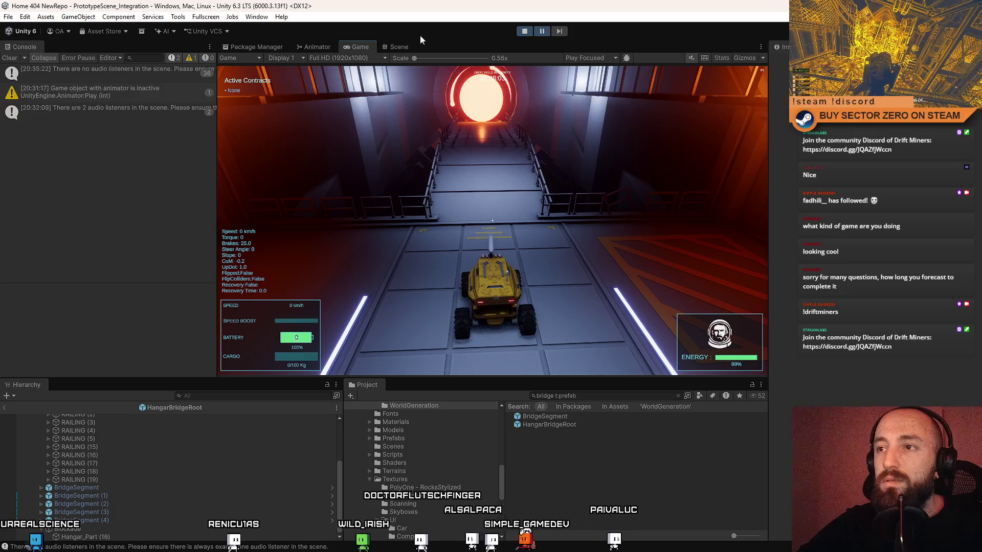
pyautogui.click(398, 47)
pyautogui.click(246, 60)
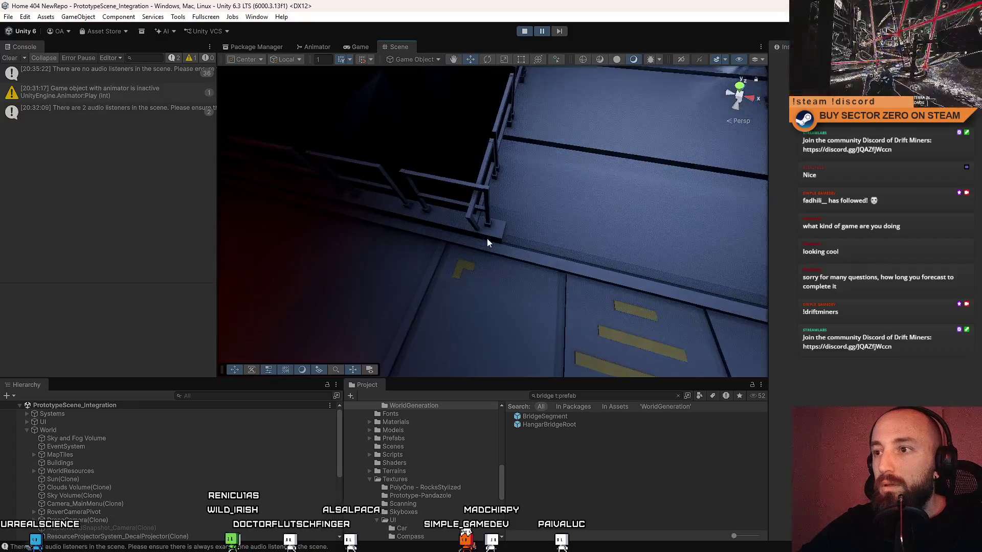
pyautogui.click(487, 240)
# - Inspect a railing post, the bridge floor panel and BridgePivot, then stop the playtest
pyautogui.moveTo(578, 165)
pyautogui.mouseDown()
pyautogui.moveTo(495, 188)
pyautogui.moveTo(485, 178)
pyautogui.mouseUp()
pyautogui.click(486, 177)
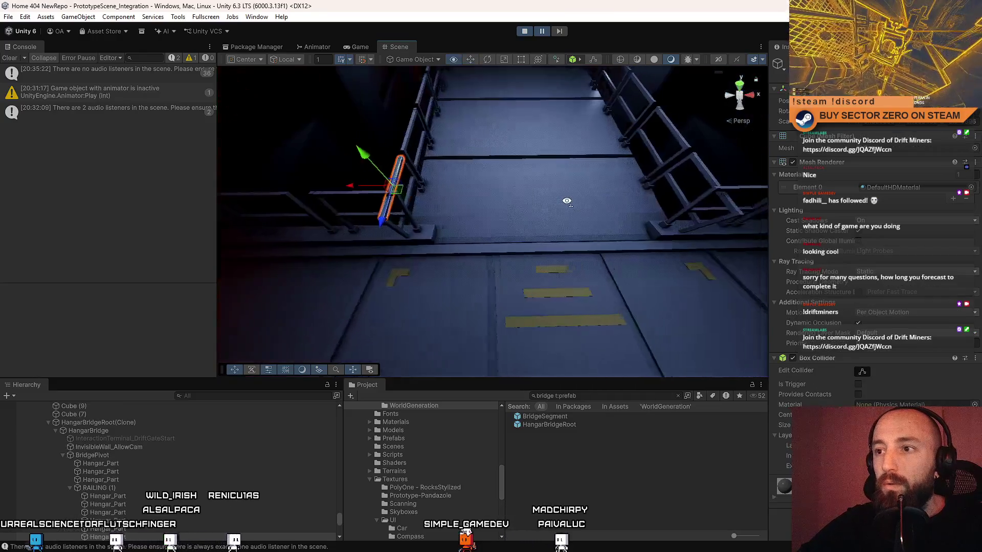
pyautogui.click(436, 204)
pyautogui.doubleClick(127, 457)
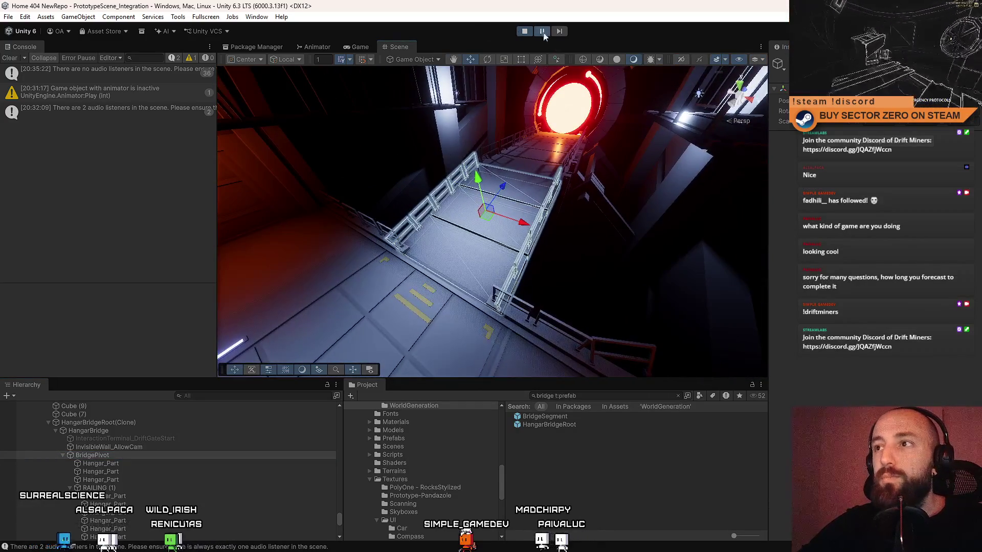
pyautogui.click(525, 31)
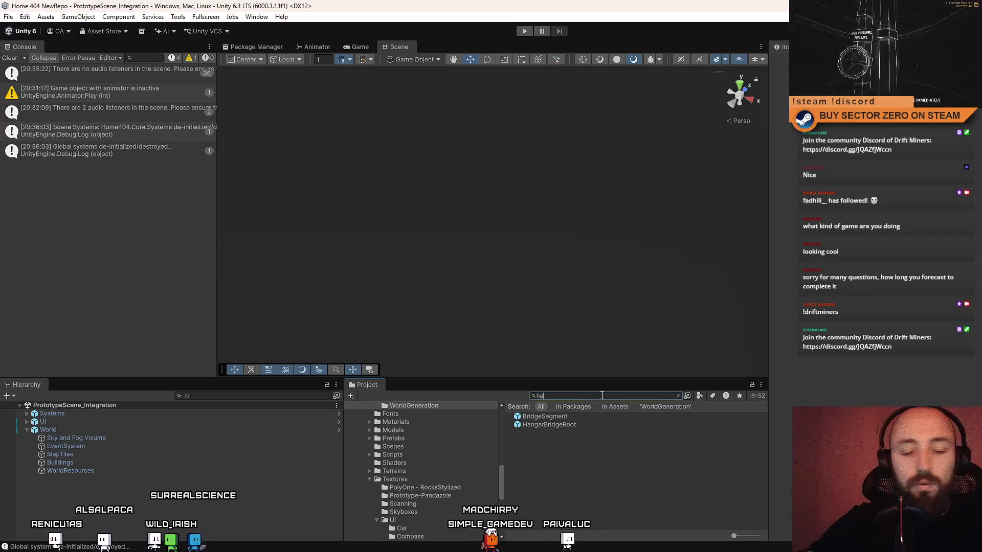
# - Open the Hangar prefab from the project assets and select one of its parts
pyautogui.click(537, 482)
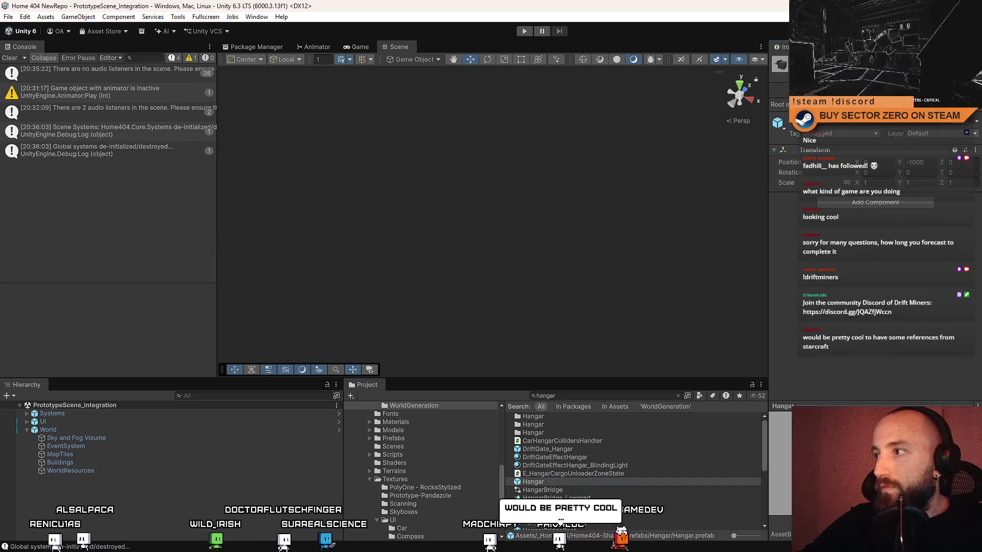
pyautogui.doubleClick(533, 481)
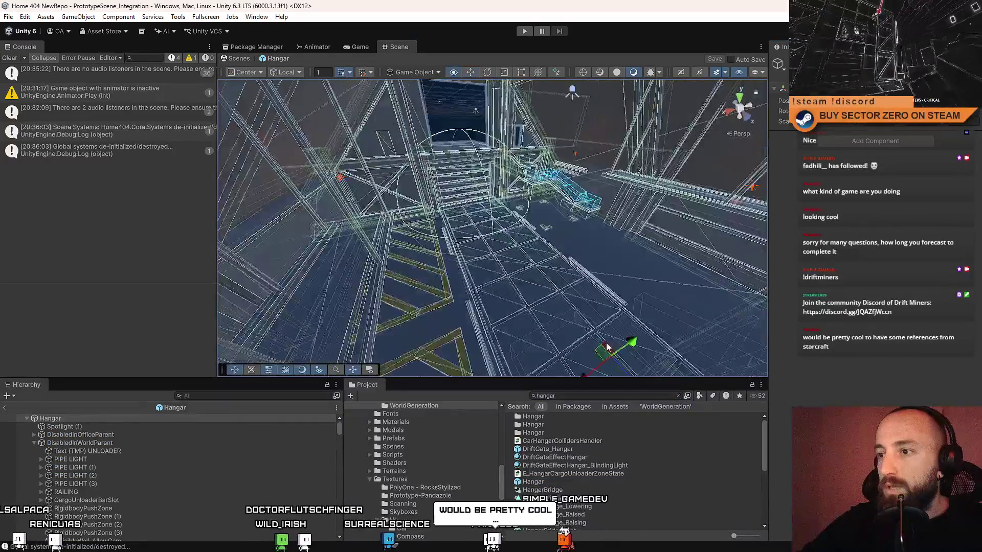
pyautogui.click(613, 280)
pyautogui.scroll(3, 633, 246)
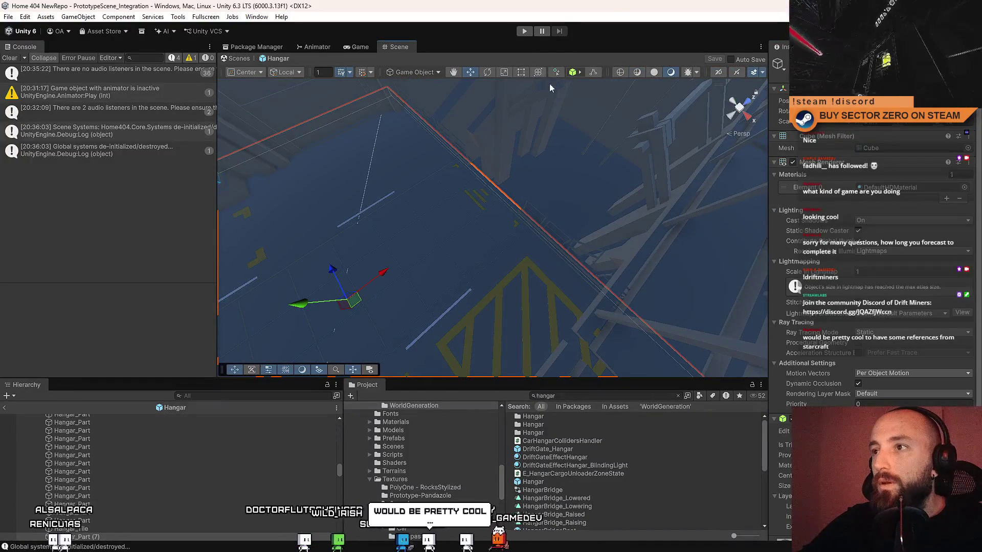
# - Toggle the scene through debug display back to lit shading and fly to a vertical railing post
pyautogui.click(670, 73)
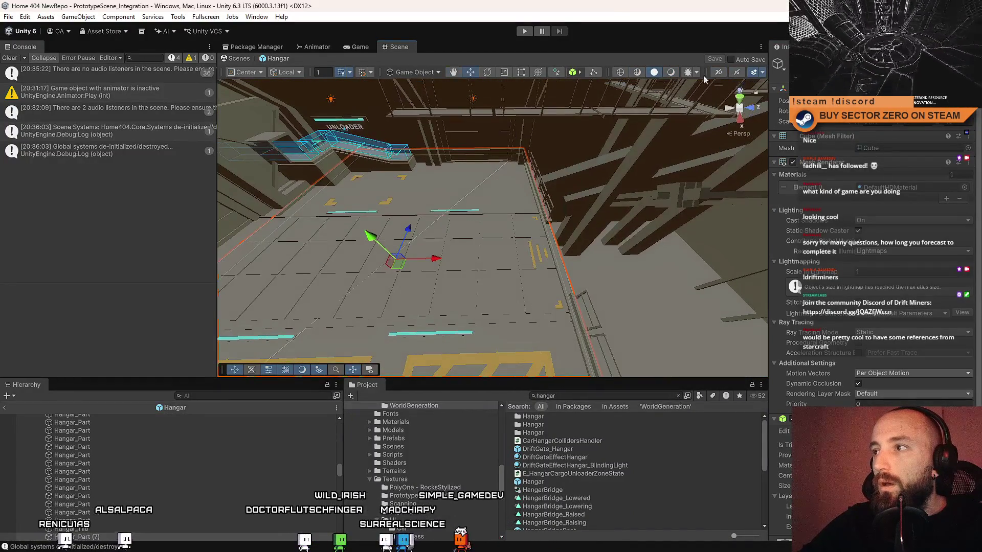
pyautogui.click(670, 74)
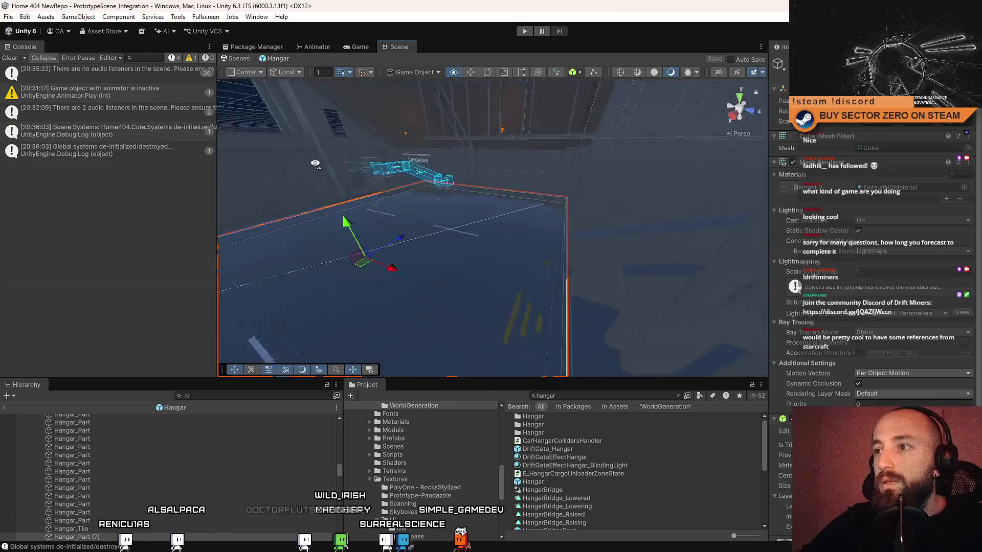
pyautogui.click(654, 72)
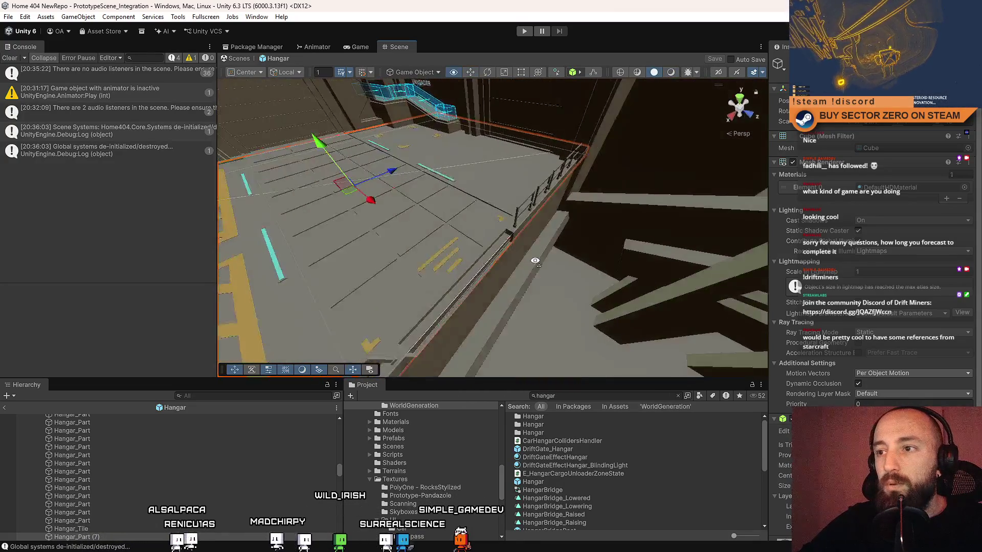
pyautogui.moveTo(553, 269)
pyautogui.mouseDown()
pyautogui.moveTo(723, 215)
pyautogui.moveTo(379, 253)
pyautogui.moveTo(461, 259)
pyautogui.moveTo(350, 380)
pyautogui.mouseUp()
pyautogui.click(461, 259)
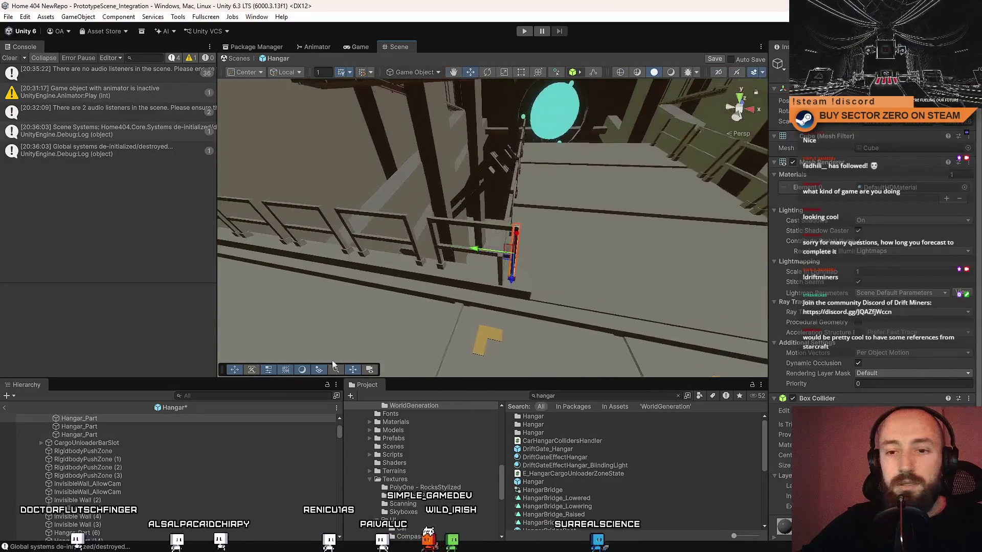
pyautogui.scroll(3, 100, 491)
# - Select and collapse the RAILING group, looking up toward the railings near the ceiling
pyautogui.click(115, 478)
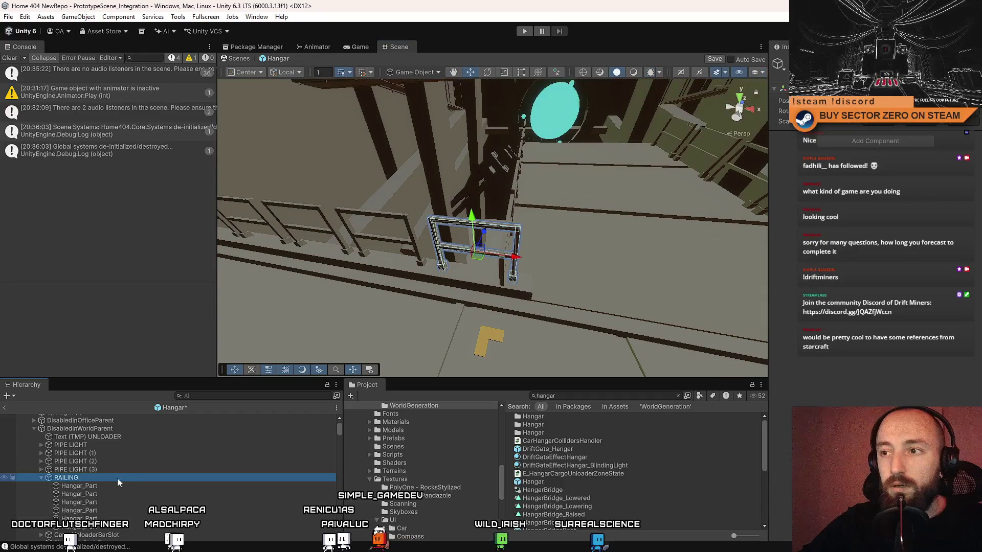
pyautogui.click(40, 478)
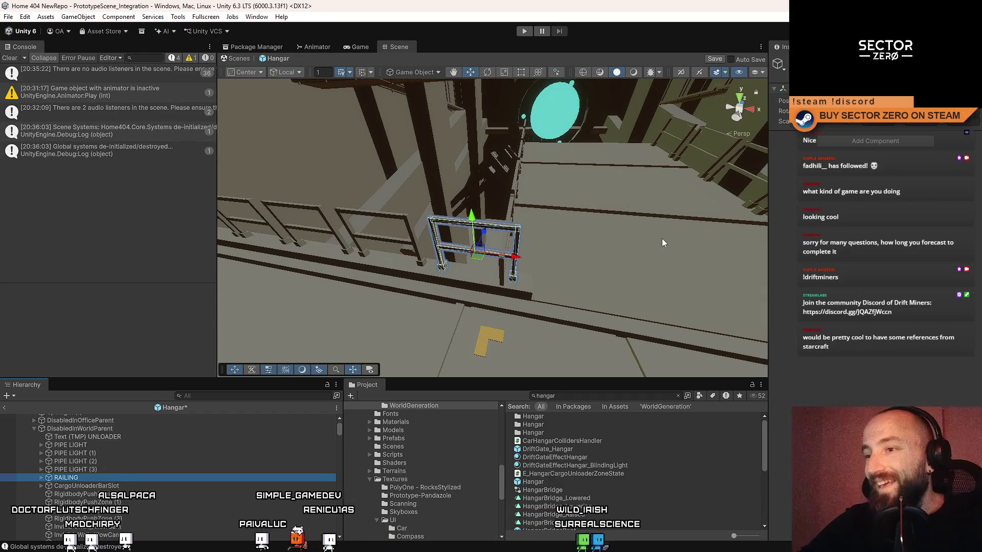
pyautogui.moveTo(509, 213)
pyautogui.mouseDown()
pyautogui.moveTo(35, 22)
pyautogui.moveTo(417, 200)
pyautogui.mouseUp()
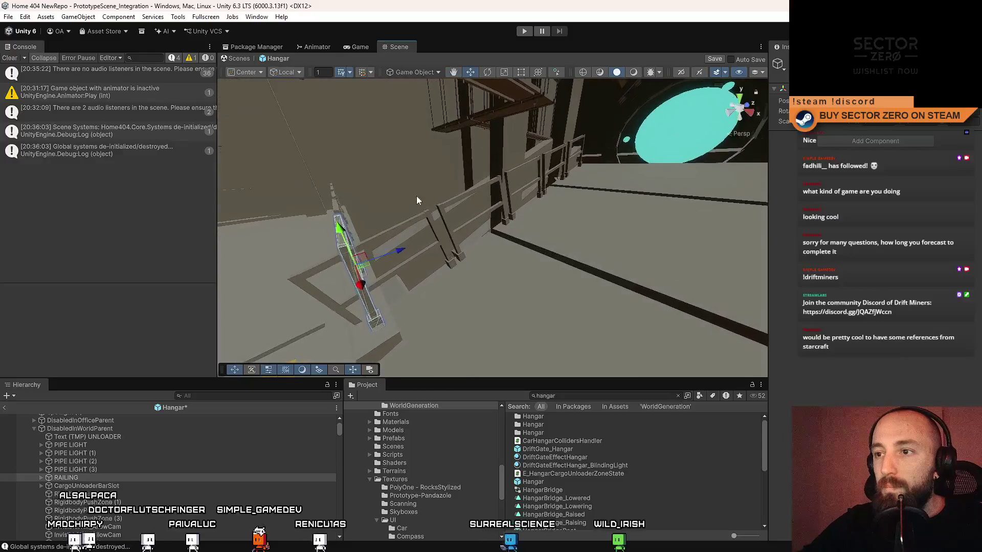
# - Select a horizontal railing bar and orbit around it down the hangar corridor
pyautogui.click(393, 240)
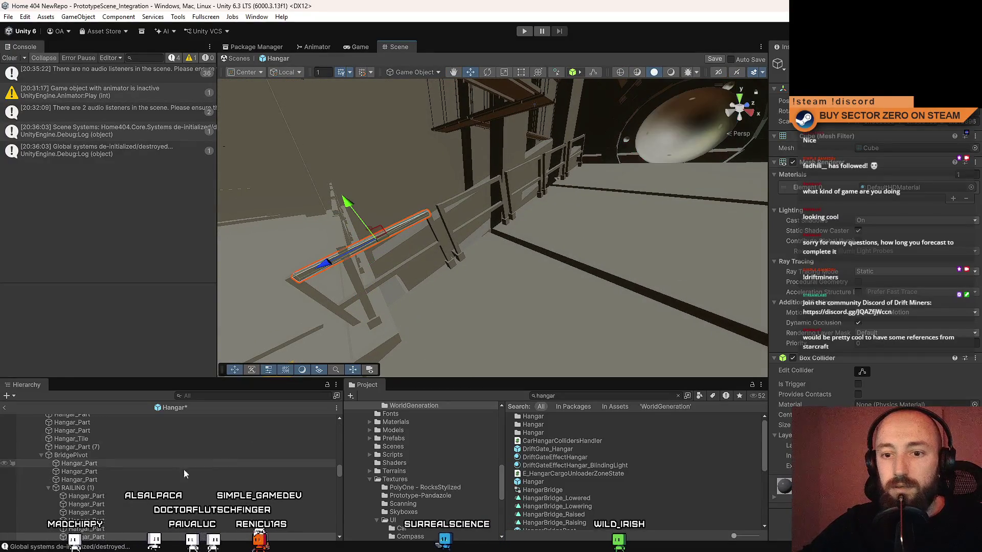
pyautogui.moveTo(450, 211); pyautogui.dragTo(628, 228)
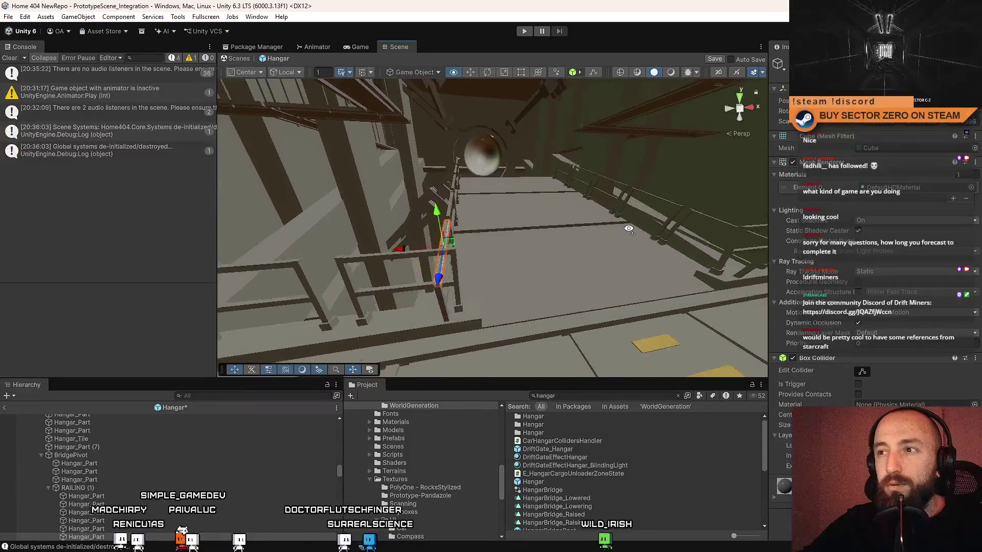
pyautogui.moveTo(627, 229)
pyautogui.mouseDown()
pyautogui.moveTo(105, 193)
pyautogui.moveTo(503, 234)
pyautogui.moveTo(843, 240)
pyautogui.moveTo(562, 415)
pyautogui.mouseUp()
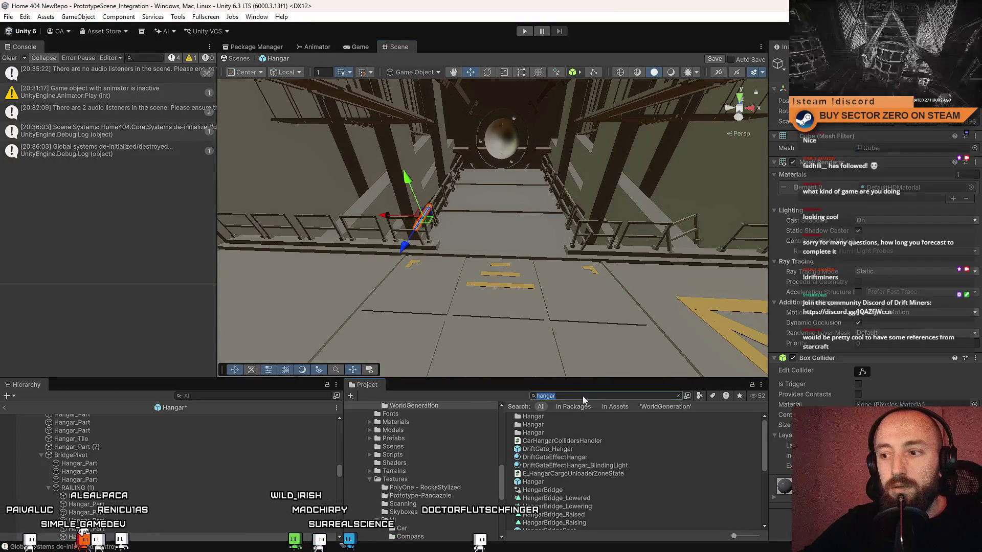
pyautogui.write('office')
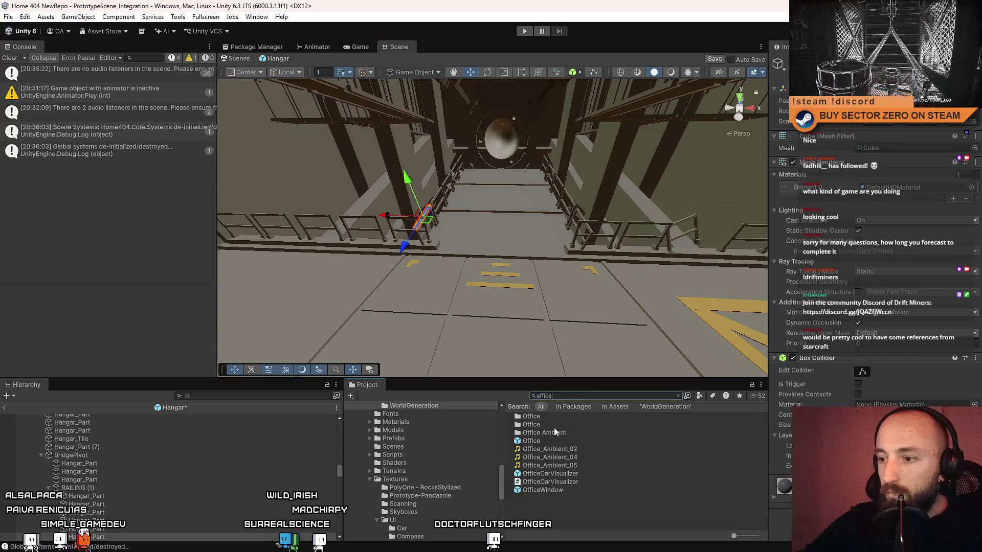
# - Open the Office prefab, saving the hangar changes, and select its RAILING (45) group by the contract terminal
pyautogui.doubleClick(541, 441)
pyautogui.click(459, 294)
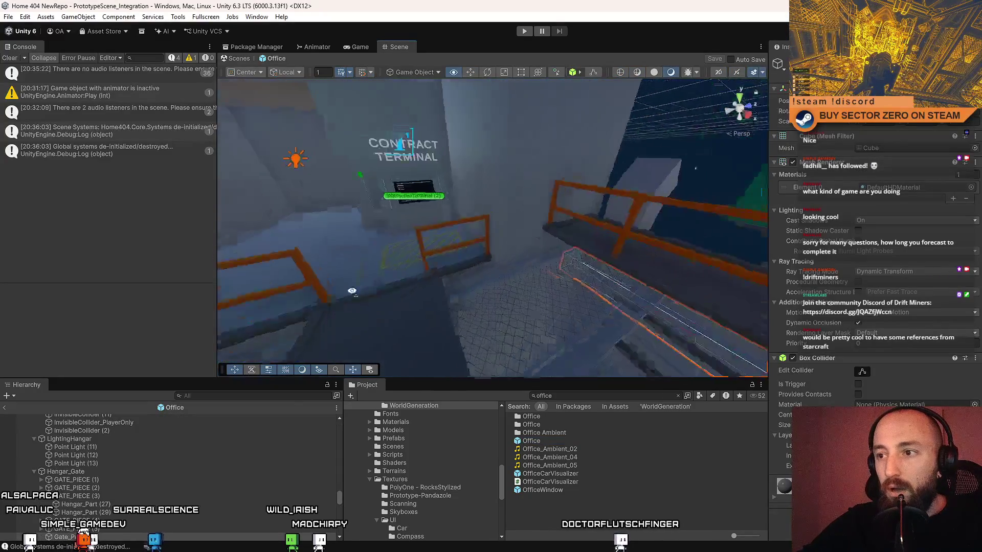
pyautogui.click(483, 188)
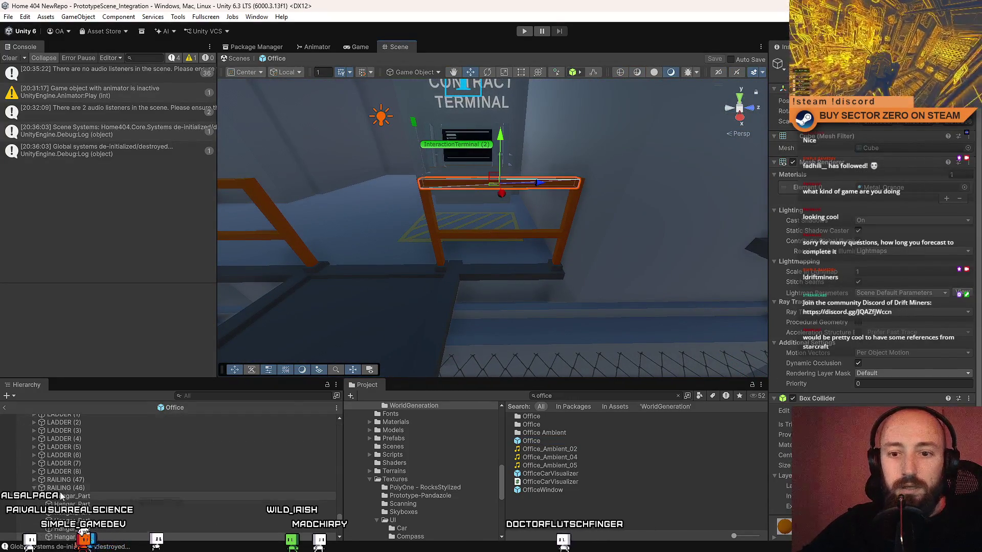
pyautogui.moveTo(491, 230); pyautogui.dragTo(482, 215)
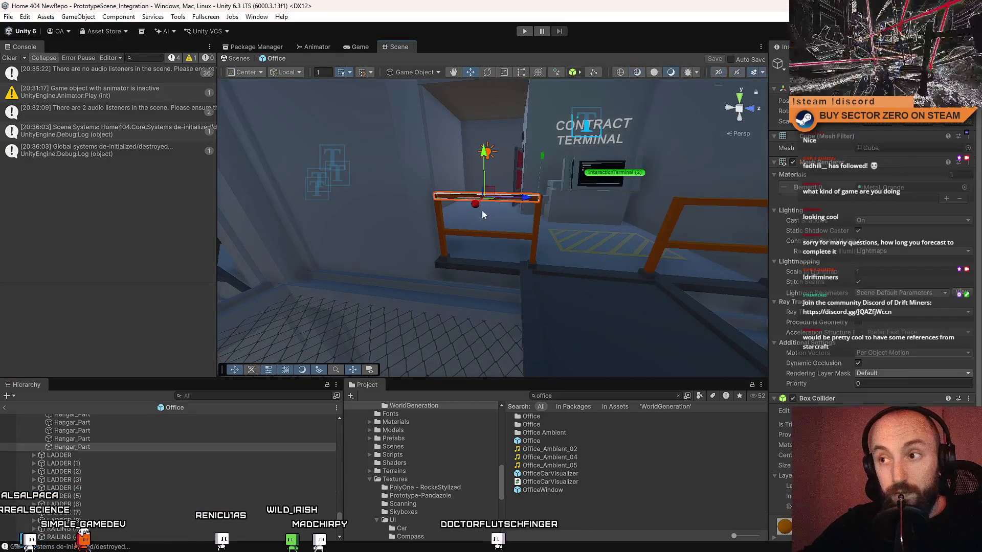
pyautogui.scroll(2, 86, 472)
pyautogui.click(84, 460)
pyautogui.click(42, 458)
# - Pick out individual railing bars and posts while orbiting toward the Galaxy Map terminal
pyautogui.moveTo(432, 282); pyautogui.dragTo(563, 225)
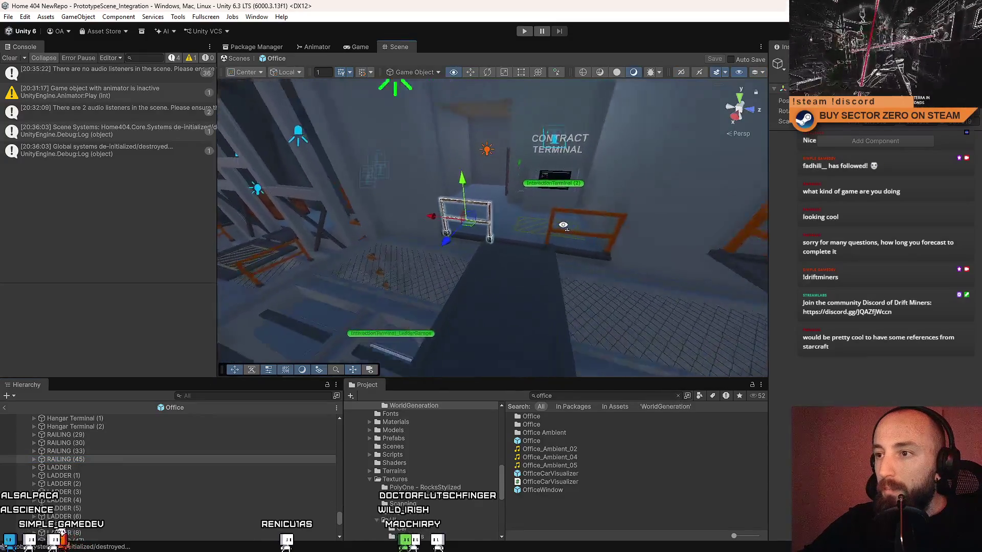
pyautogui.scroll(5, 562, 225)
pyautogui.click(574, 207)
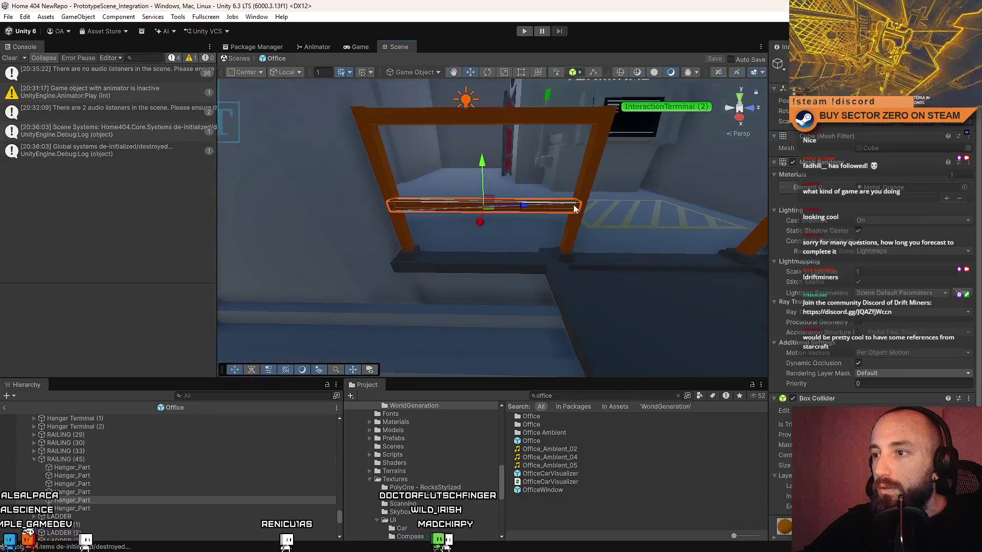
pyautogui.keyDown('shift'); pyautogui.click(597, 157); pyautogui.keyUp('shift')
pyautogui.click(411, 252)
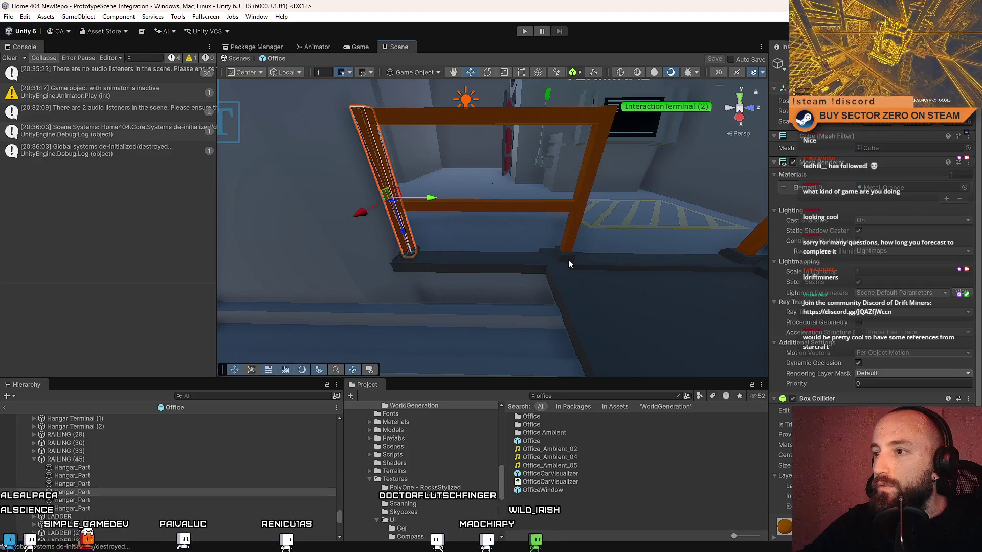
pyautogui.moveTo(520, 256); pyautogui.dragTo(697, 209)
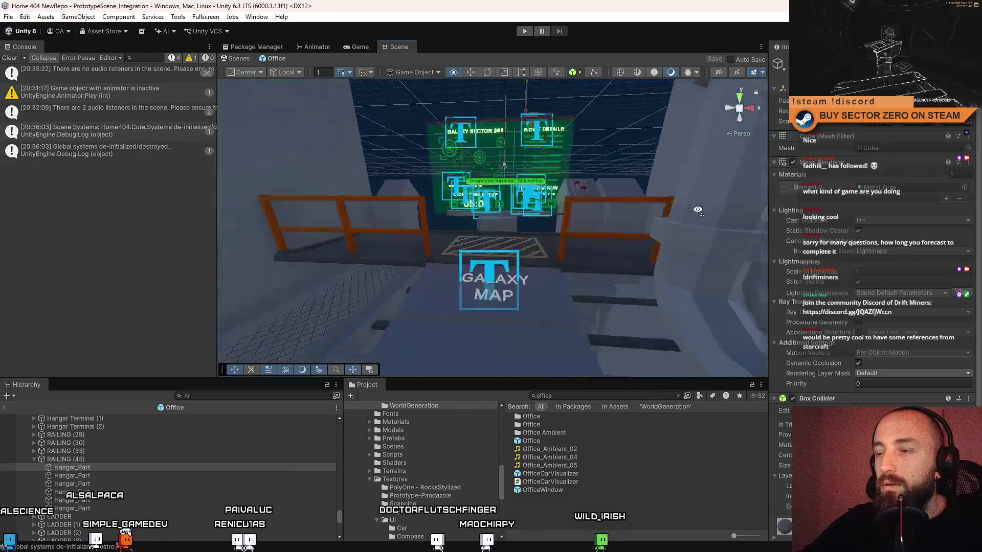
pyautogui.scroll(2, 697, 209)
# - Reopen the Hangar prefab and select the Railing prefab from the project search results
pyautogui.click(599, 396)
pyautogui.write('hangar')
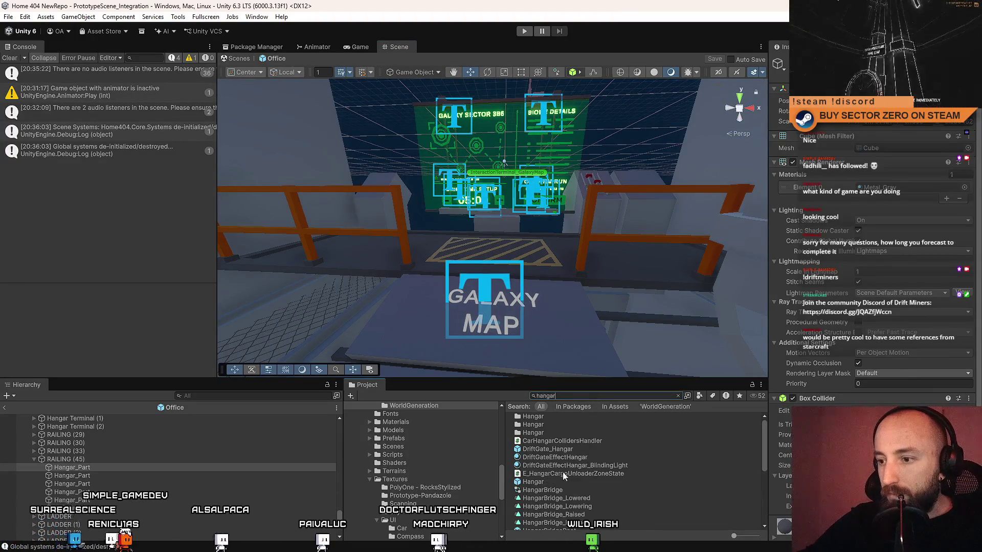
pyautogui.doubleClick(546, 480)
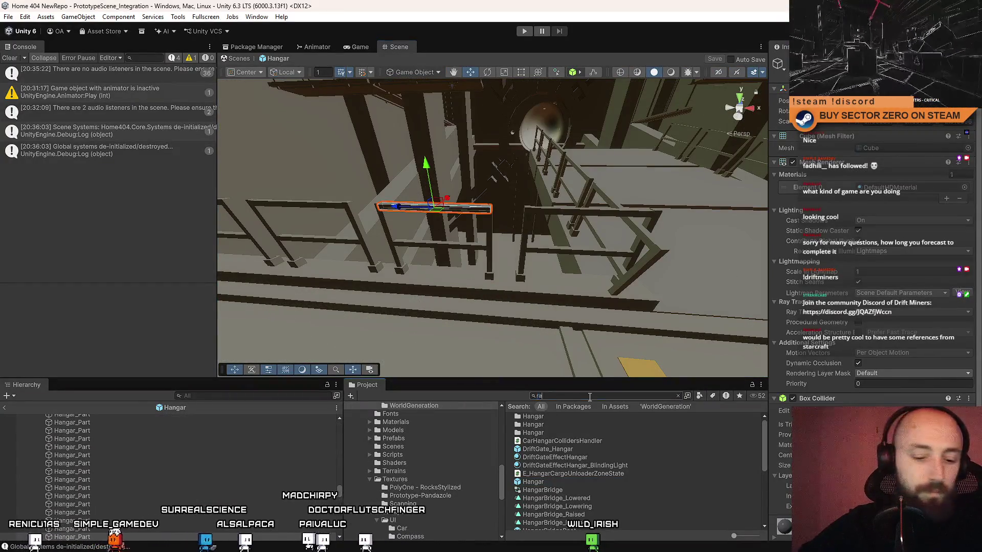
pyautogui.write('iling')
pyautogui.click(555, 417)
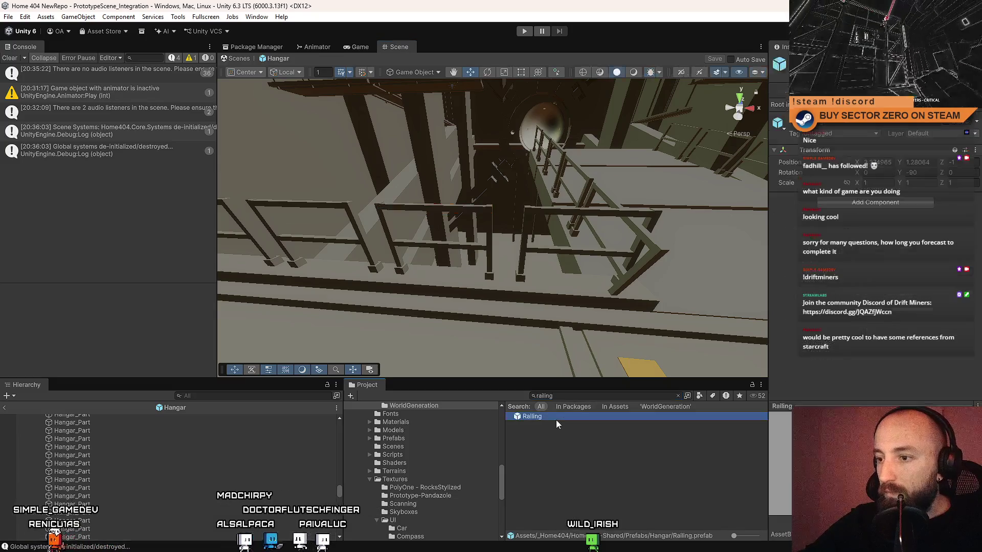
# - Open the Railing prefab and give its beams and post the Metal_Orange material
pyautogui.doubleClick(531, 416)
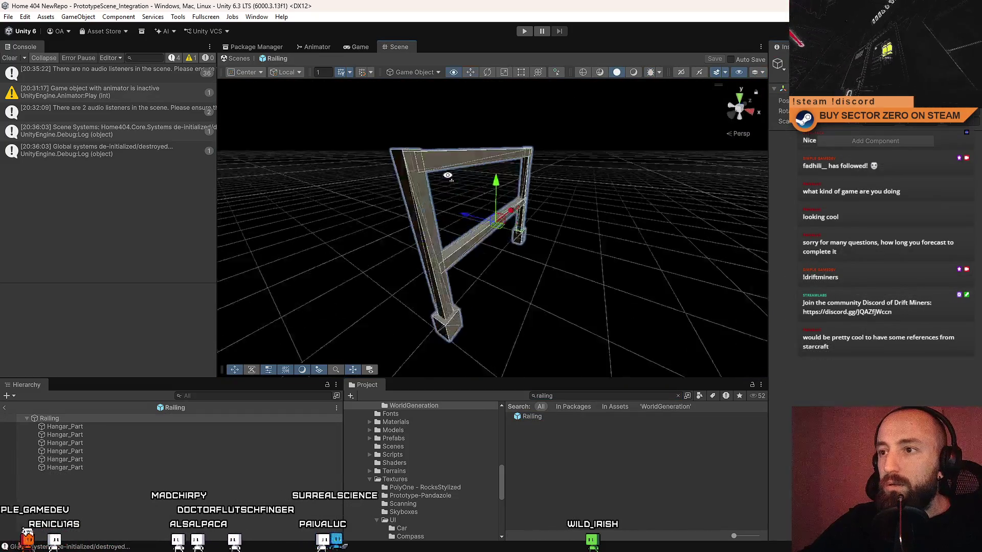
pyautogui.rightClick(326, 158)
pyautogui.click(352, 126)
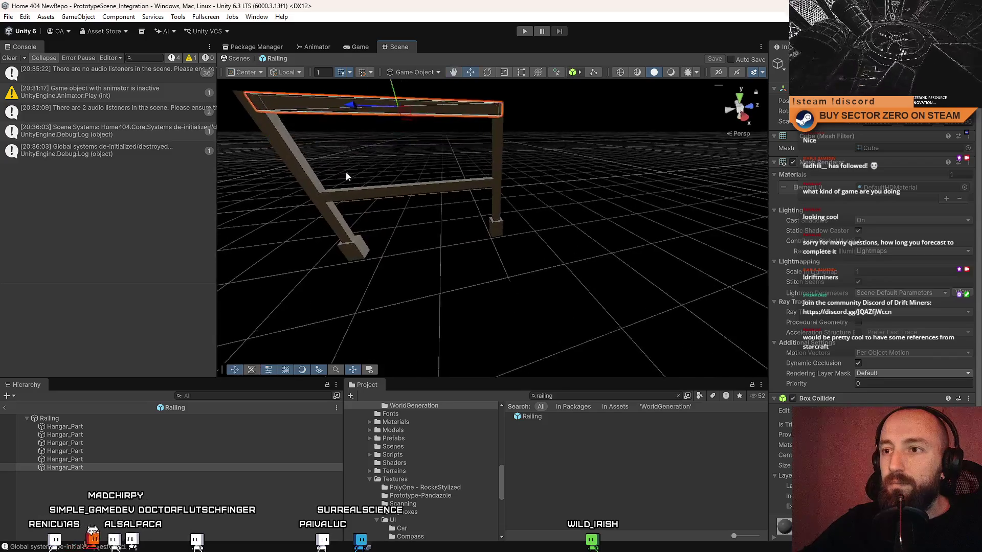
pyautogui.click(307, 184)
pyautogui.keyDown('shift'); pyautogui.click(403, 188); pyautogui.keyUp('shift')
pyautogui.keyDown('shift'); pyautogui.click(499, 161); pyautogui.keyUp('shift')
pyautogui.keyDown('shift'); pyautogui.click(466, 109); pyautogui.keyUp('shift')
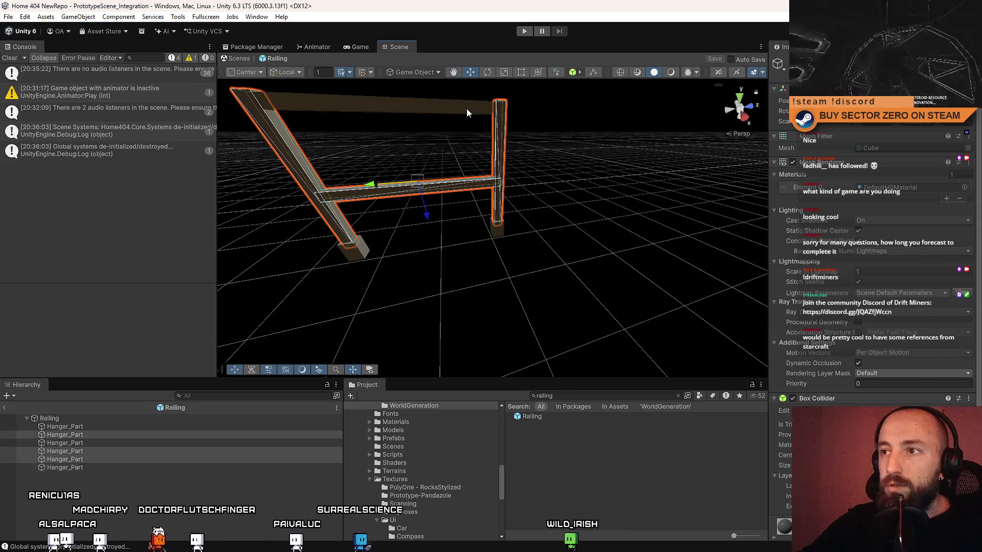
pyautogui.click(964, 187)
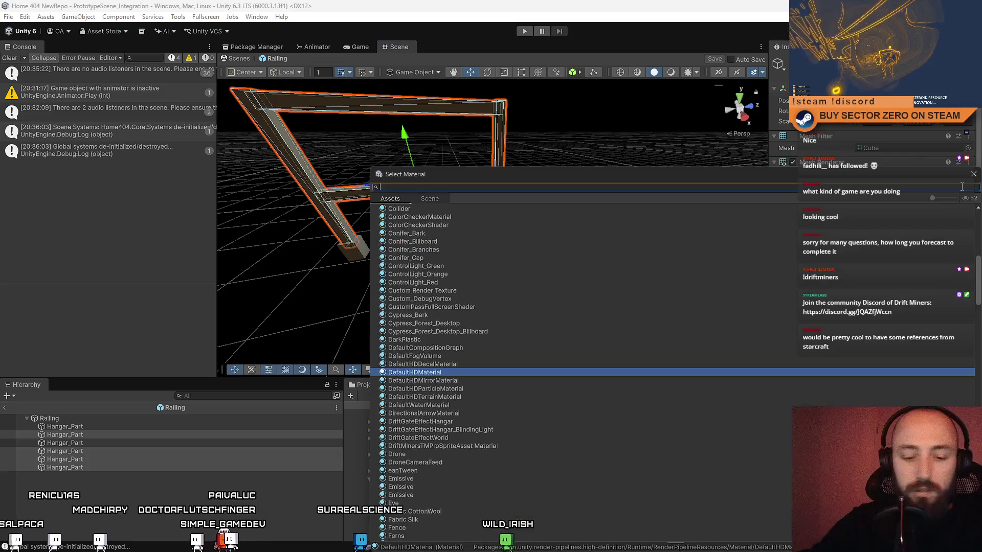
pyautogui.write('met')
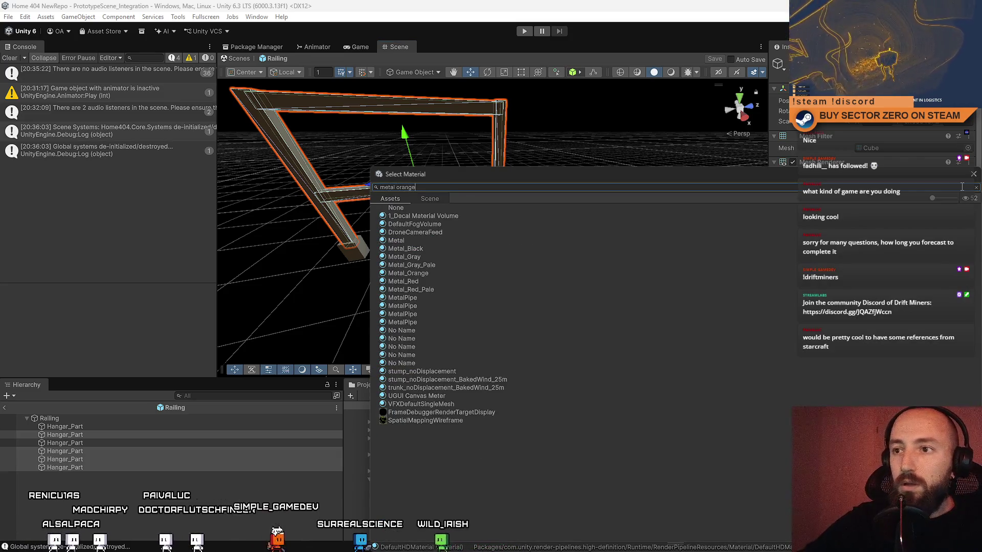
pyautogui.write('al orange')
pyautogui.click(416, 216)
pyautogui.doubleClick(416, 216)
pyautogui.scroll(5, 492, 230)
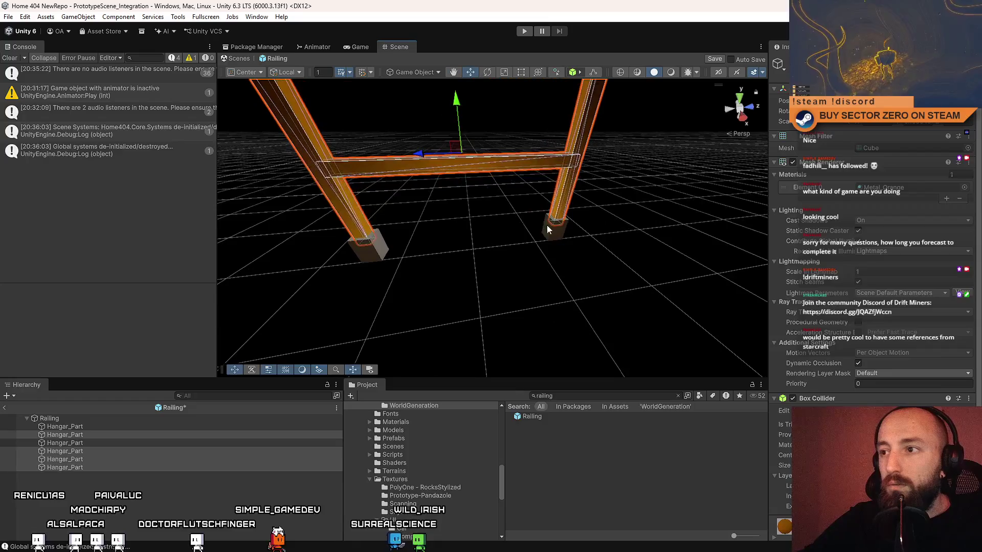
# - Give the two railing foot cubes the Metal_Gray material
pyautogui.click(547, 225)
pyautogui.keyDown('shift'); pyautogui.click(357, 235); pyautogui.keyUp('shift')
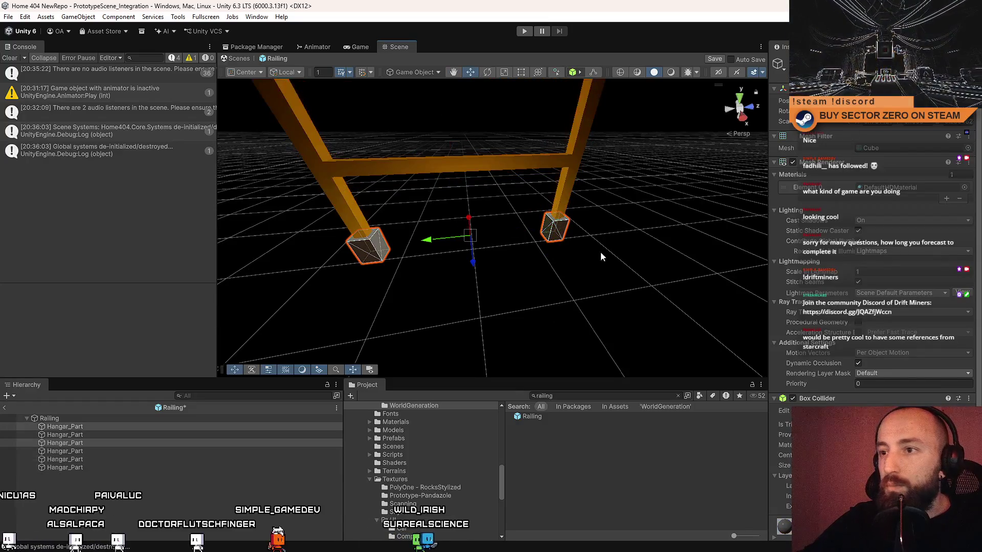
pyautogui.click(963, 188)
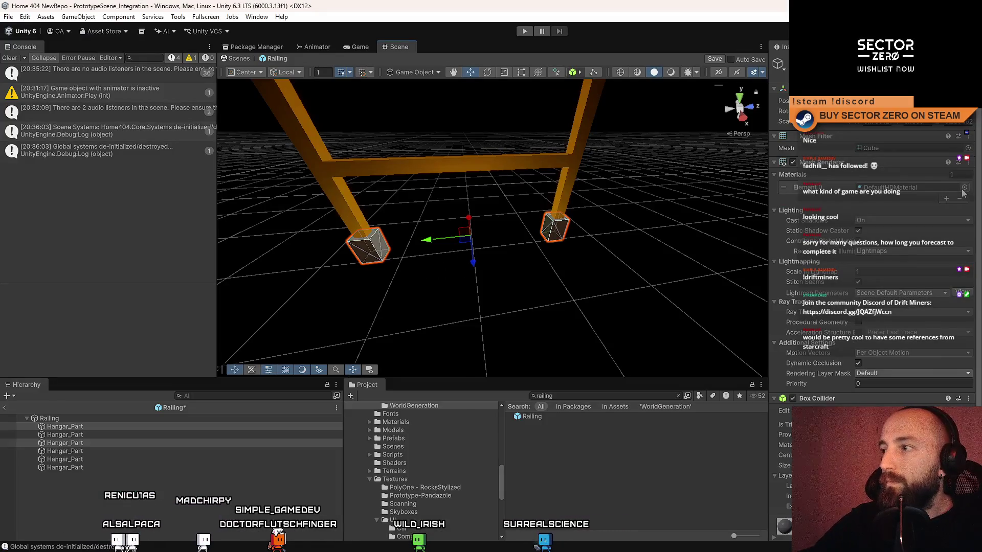
pyautogui.click(963, 189)
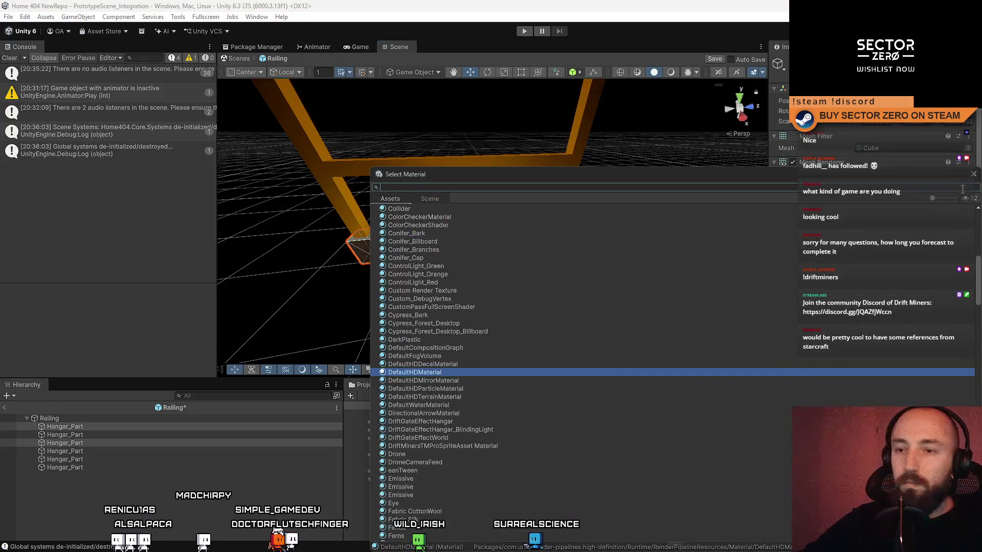
pyautogui.write('metal gray')
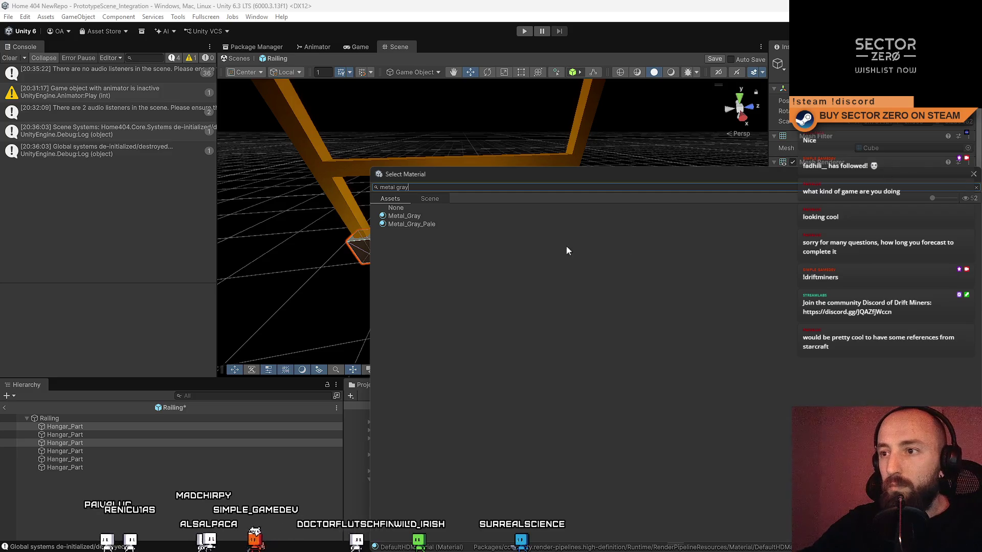
pyautogui.press('Return')
pyautogui.click(192, 469)
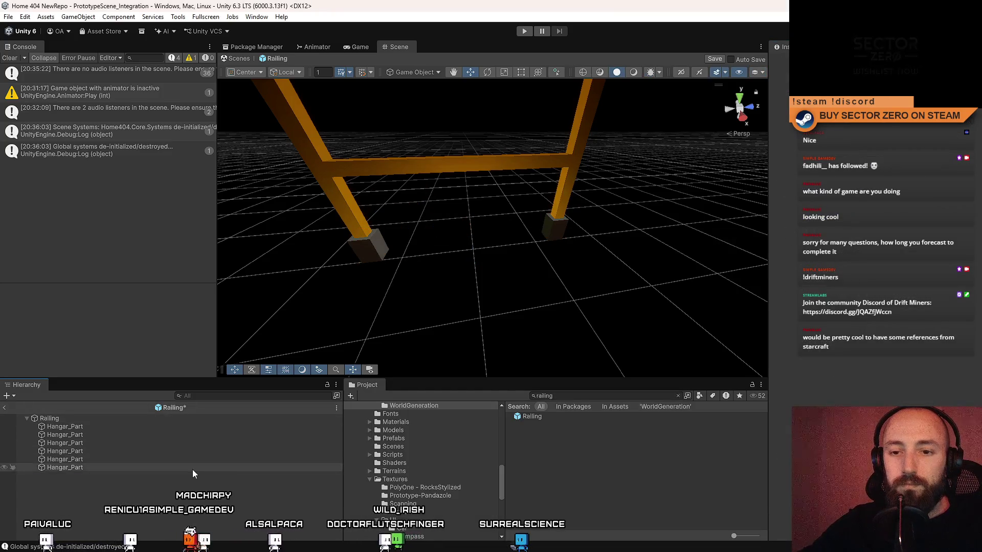
# - Preview the game camera output, clear the project search and return to the scene view
pyautogui.click(360, 47)
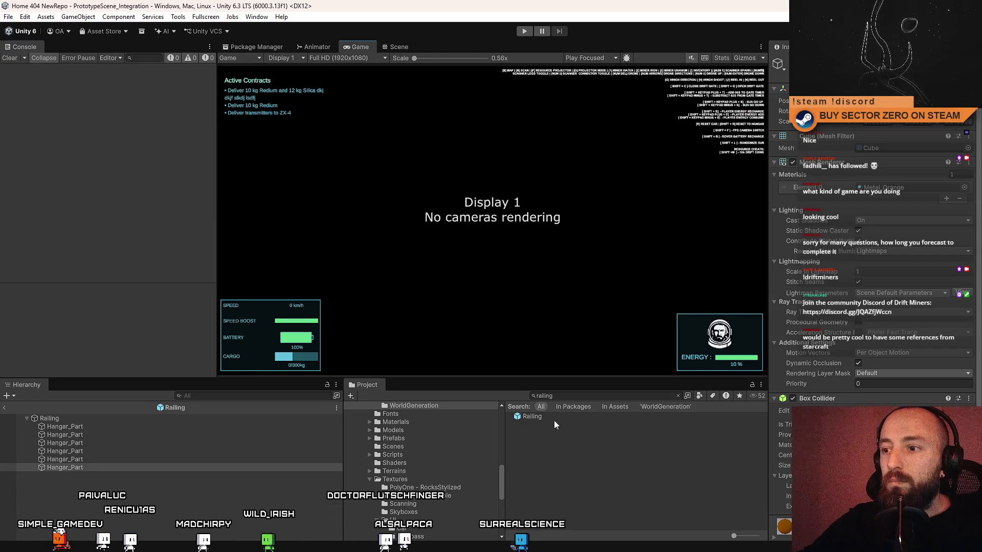
pyautogui.click(564, 393)
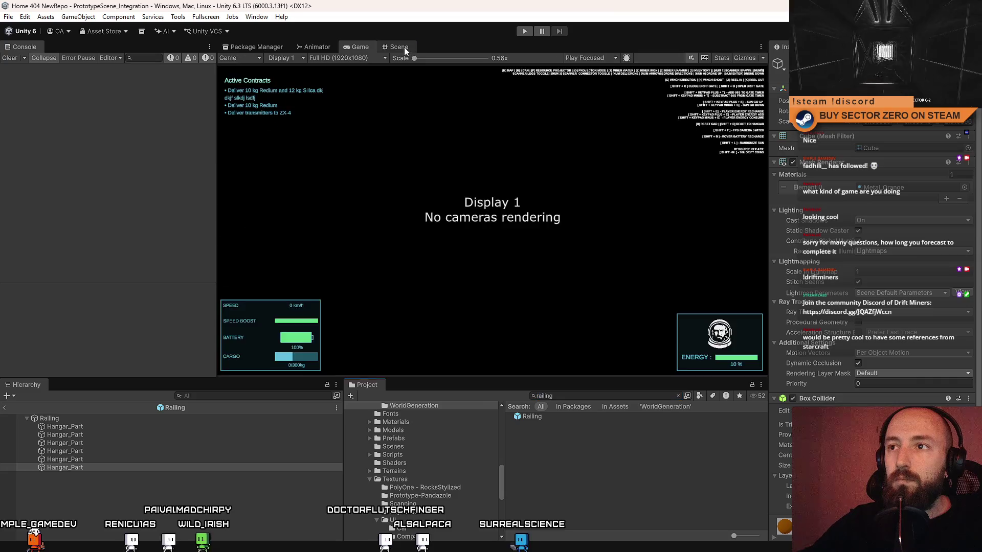
pyautogui.click(400, 47)
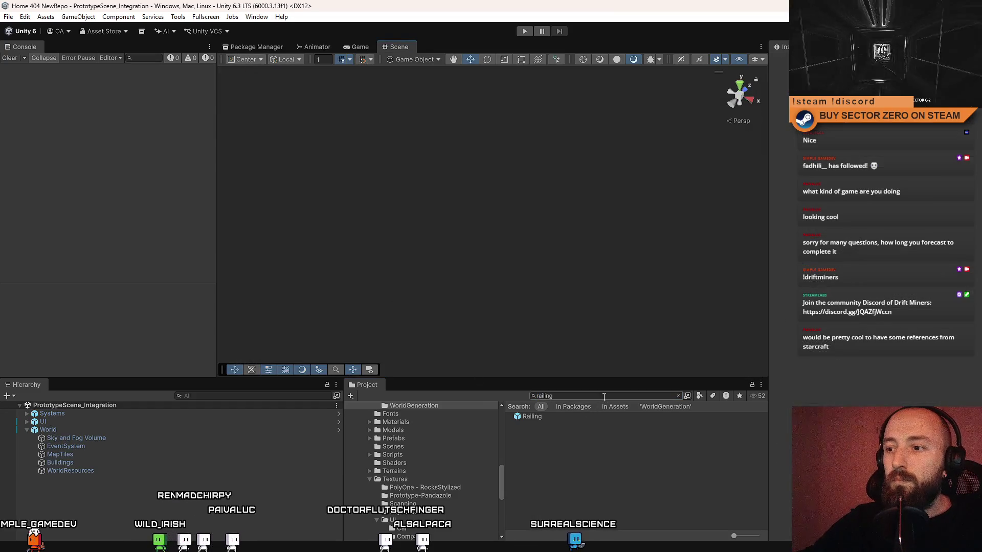
pyautogui.write('hangar')
# - Open the Hangar prefab, pick a beam and orbit down toward its walkway railings
pyautogui.doubleClick(539, 481)
pyautogui.click(573, 303)
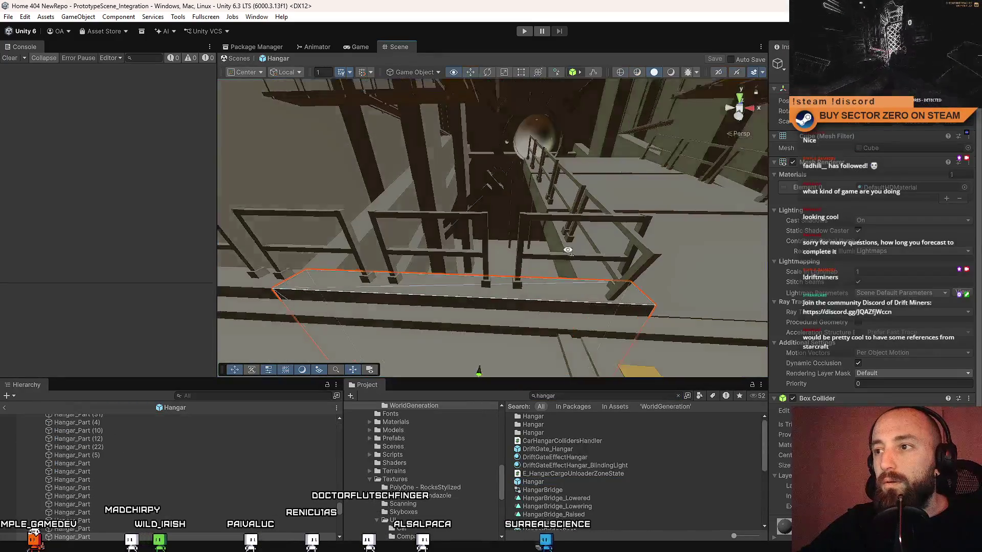
pyautogui.moveTo(568, 250); pyautogui.dragTo(391, 203)
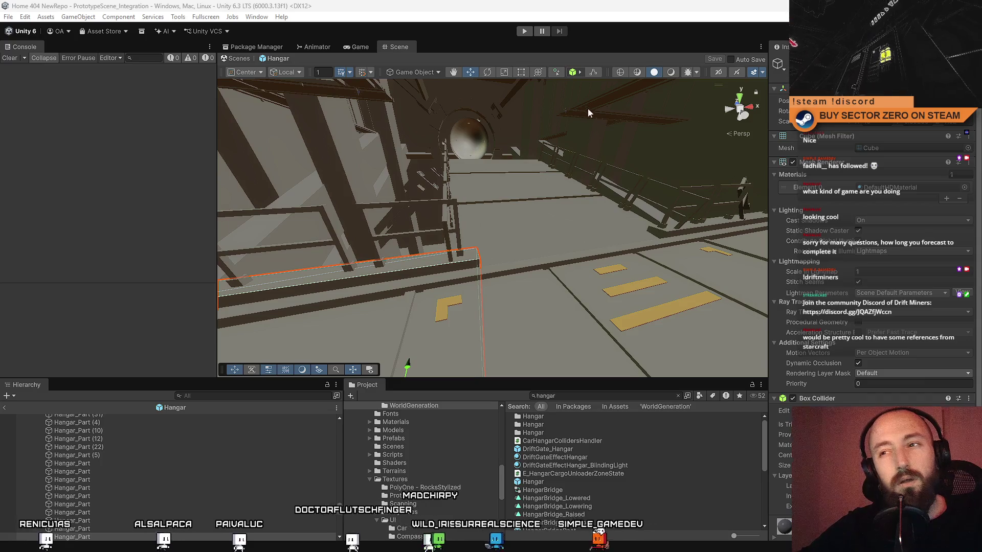
# - Fly through the hangar to the railing beams and pick a beam and a vertical post
pyautogui.moveTo(588, 108); pyautogui.dragTo(511, 316)
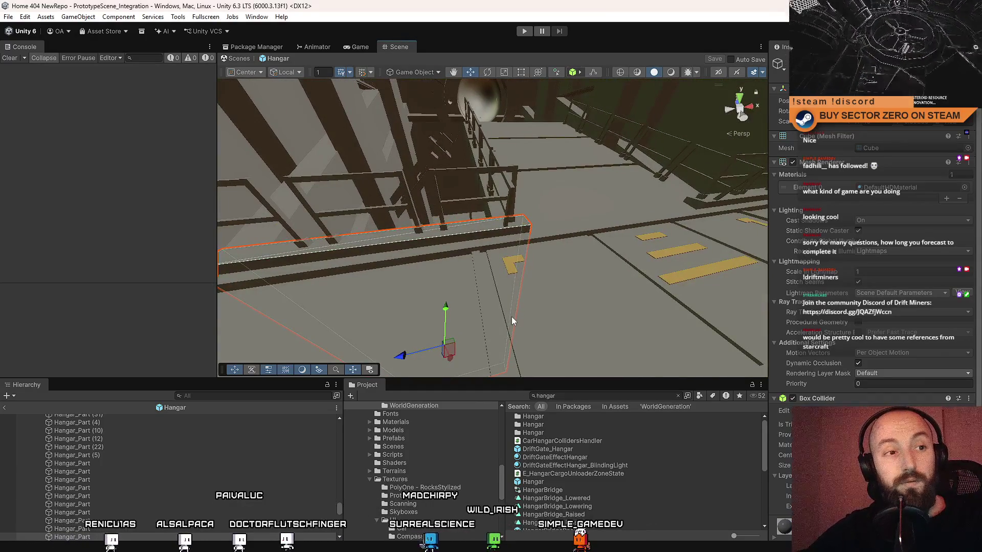
pyautogui.moveTo(509, 268)
pyautogui.mouseDown()
pyautogui.moveTo(473, 129)
pyautogui.moveTo(536, 250)
pyautogui.mouseUp()
pyautogui.moveTo(590, 264); pyautogui.dragTo(478, 207)
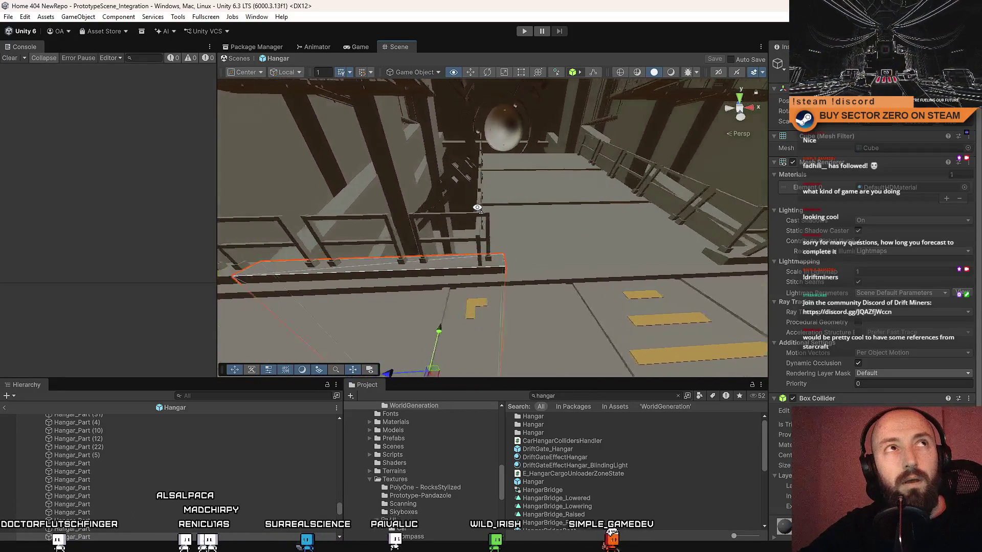
pyautogui.moveTo(478, 207)
pyautogui.mouseDown()
pyautogui.moveTo(647, 193)
pyautogui.moveTo(509, 202)
pyautogui.moveTo(429, 222)
pyautogui.moveTo(475, 226)
pyautogui.mouseUp()
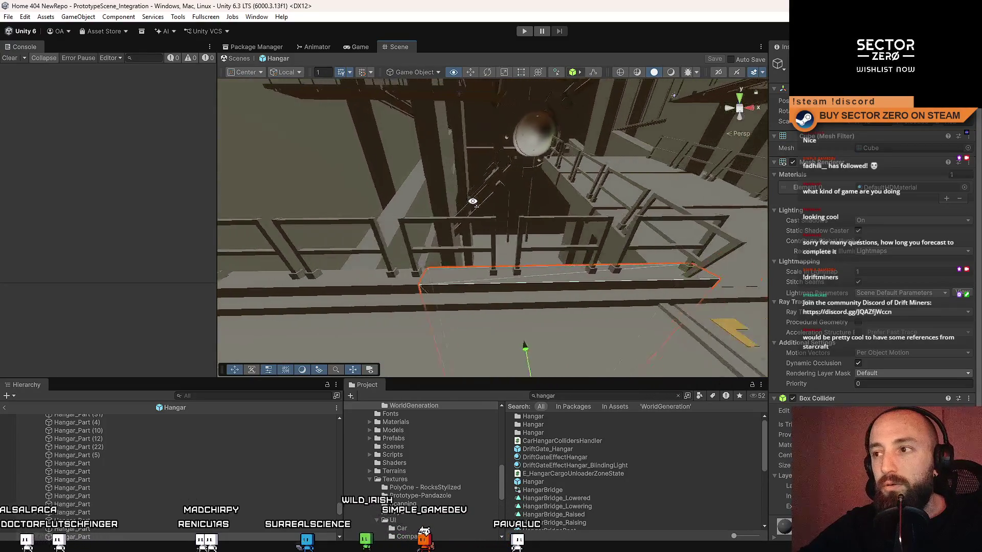
pyautogui.moveTo(475, 226)
pyautogui.mouseDown()
pyautogui.moveTo(476, 204)
pyautogui.moveTo(525, 223)
pyautogui.moveTo(513, 232)
pyautogui.mouseUp()
pyautogui.click(475, 205)
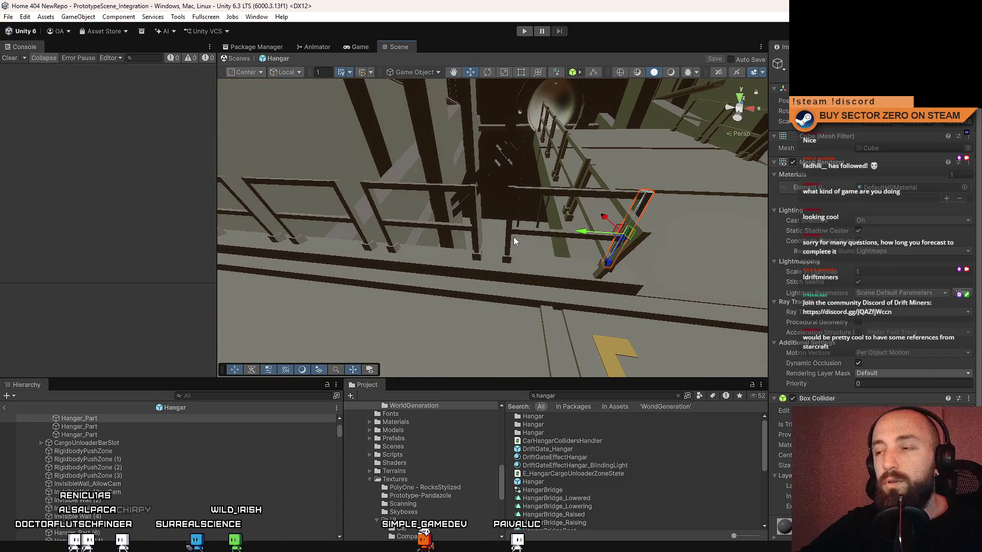
pyautogui.click(518, 228)
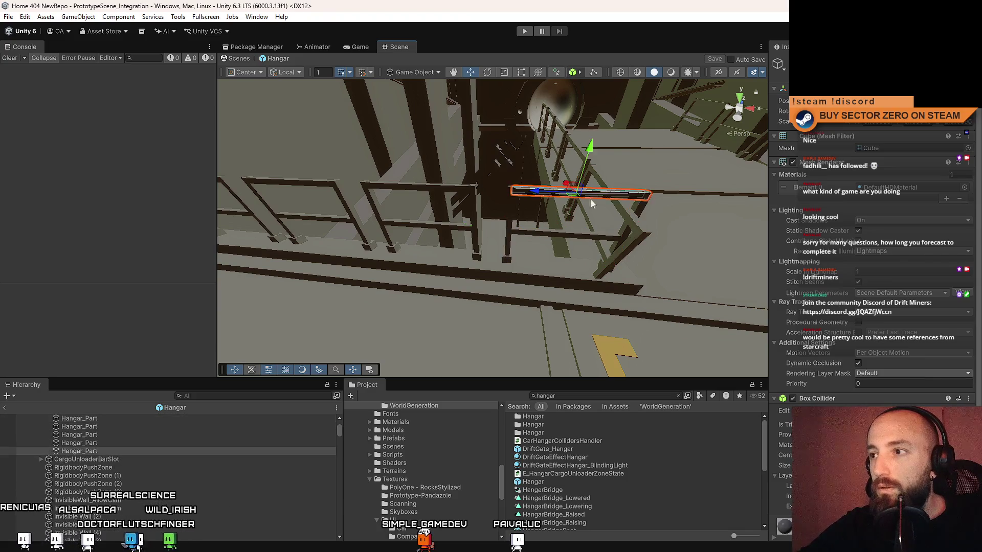
# - Gather the whole L-shaped railing section into the selection and orbit in close on it
pyautogui.moveTo(514, 196); pyautogui.dragTo(556, 217)
pyautogui.click(556, 218)
pyautogui.click(475, 230)
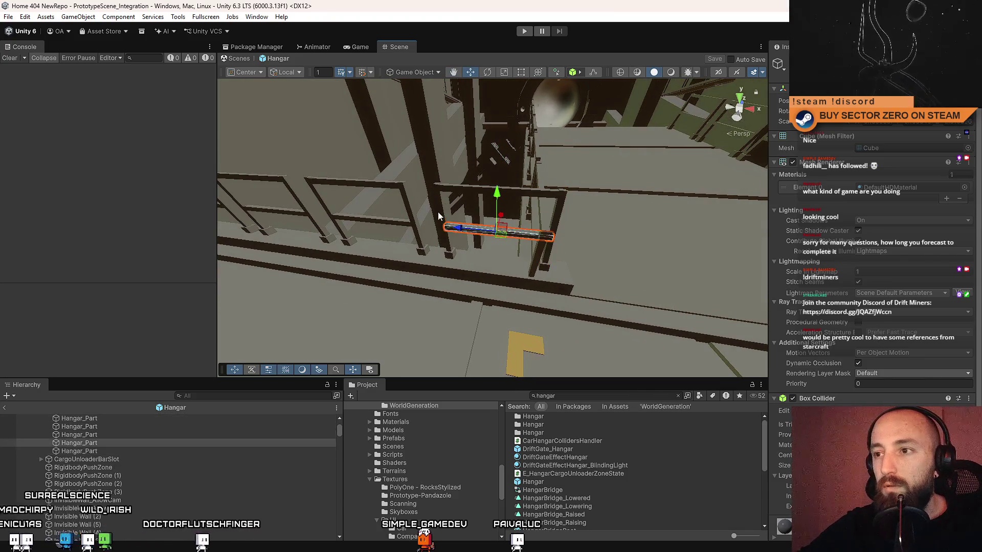
pyautogui.click(445, 230)
pyautogui.keyDown('shift'); pyautogui.click(552, 196); pyautogui.keyUp('shift')
pyautogui.keyDown('shift'); pyautogui.click(558, 209); pyautogui.keyUp('shift')
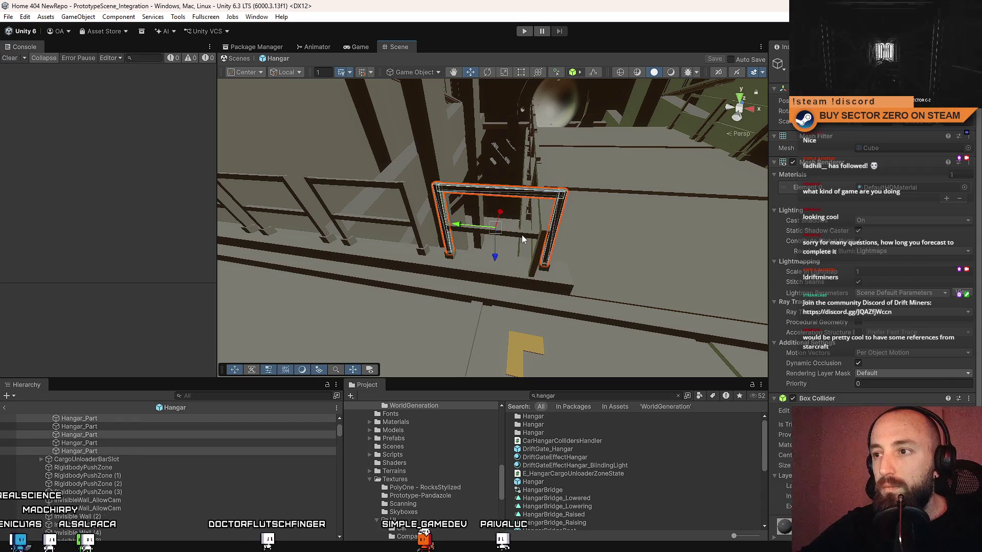
pyautogui.keyDown('shift'); pyautogui.click(553, 234); pyautogui.keyUp('shift')
pyautogui.keyDown('shift'); pyautogui.click(545, 268); pyautogui.keyUp('shift')
pyautogui.moveTo(480, 271)
pyautogui.mouseDown()
pyautogui.moveTo(567, 252)
pyautogui.moveTo(536, 248)
pyautogui.mouseUp()
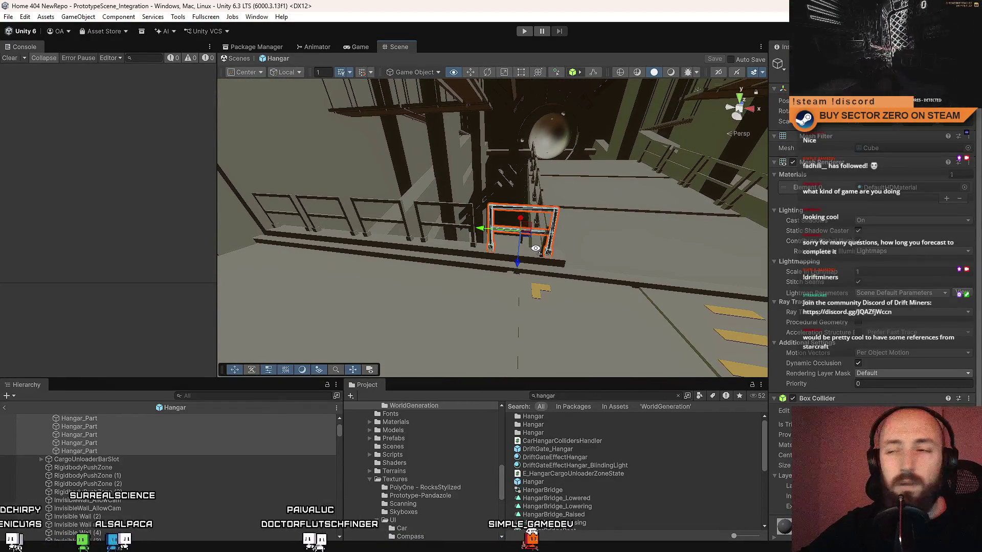
pyautogui.moveTo(536, 248); pyautogui.dragTo(498, 261)
pyautogui.scroll(3, 140, 475)
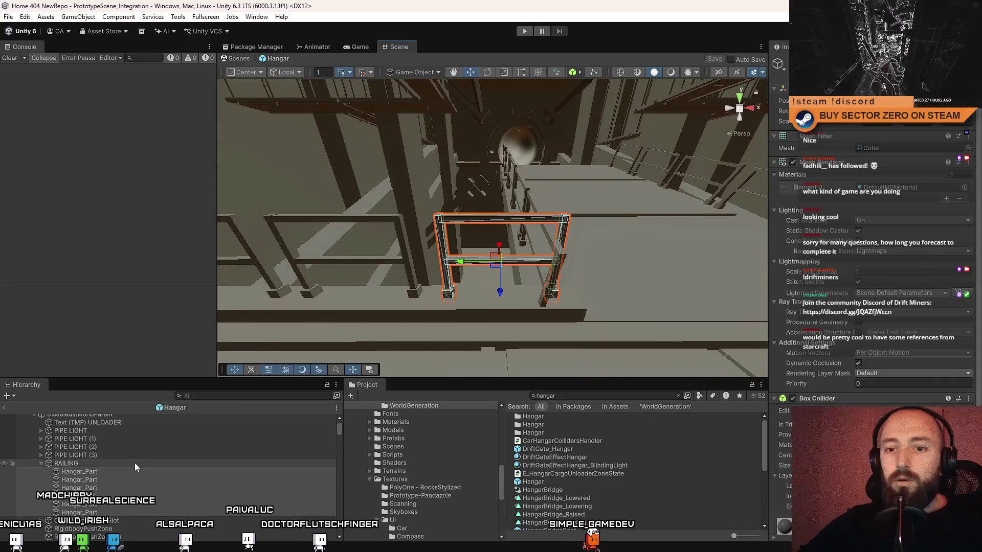
# - Select RAILING, check the Custom Tools entries, orbit the railing, then close the Home 404 editor
pyautogui.click(136, 464)
pyautogui.click(204, 16)
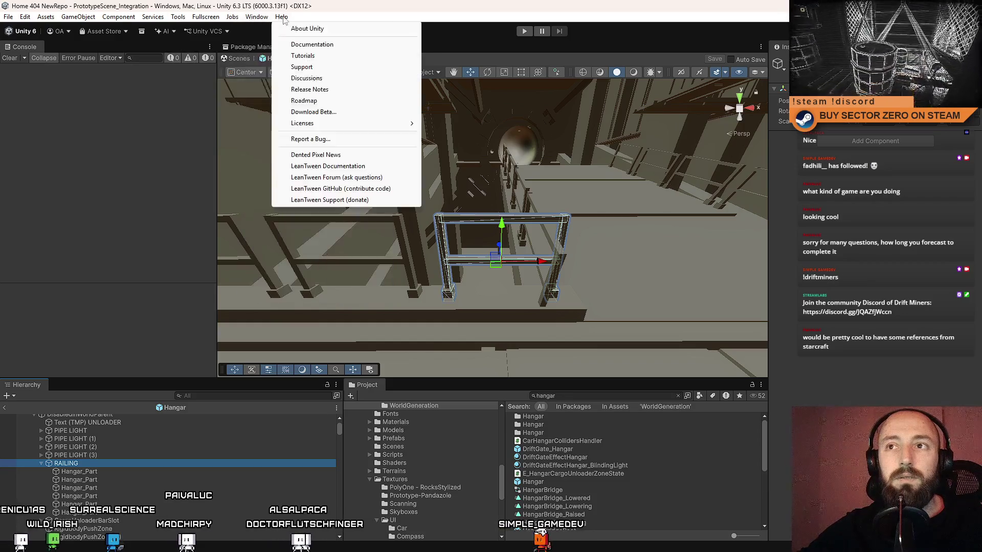
pyautogui.moveTo(206, 45)
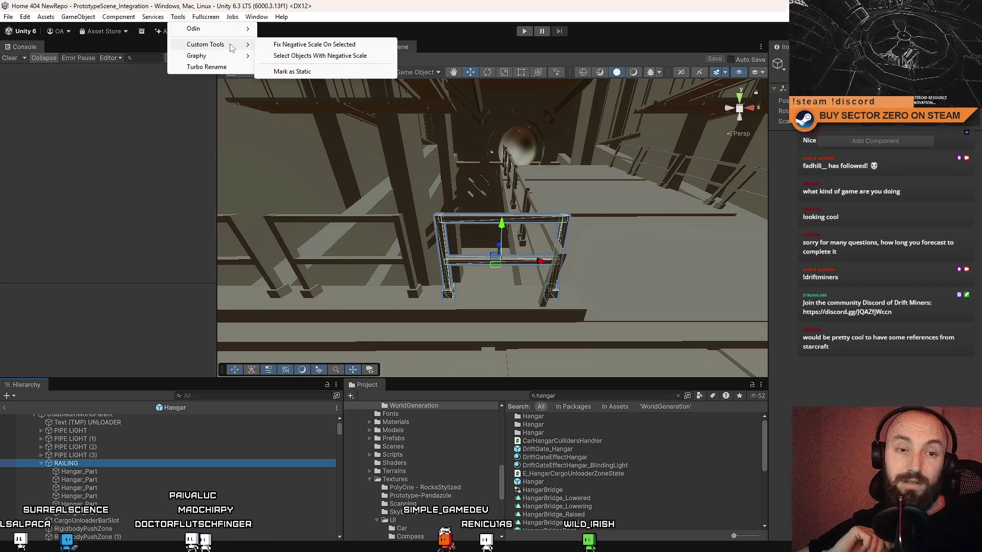
pyautogui.moveTo(369, 153); pyautogui.dragTo(427, 165)
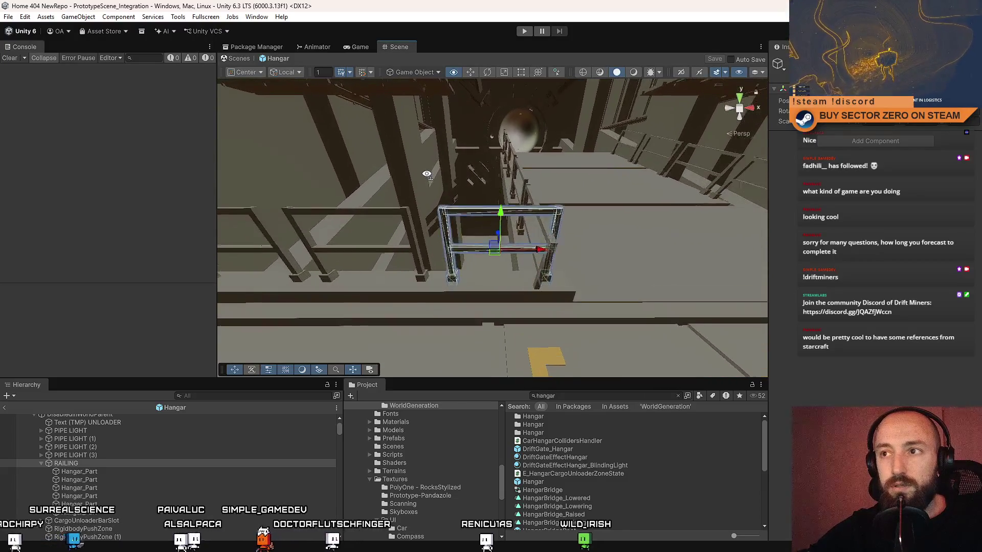
pyautogui.moveTo(426, 165); pyautogui.dragTo(438, 158)
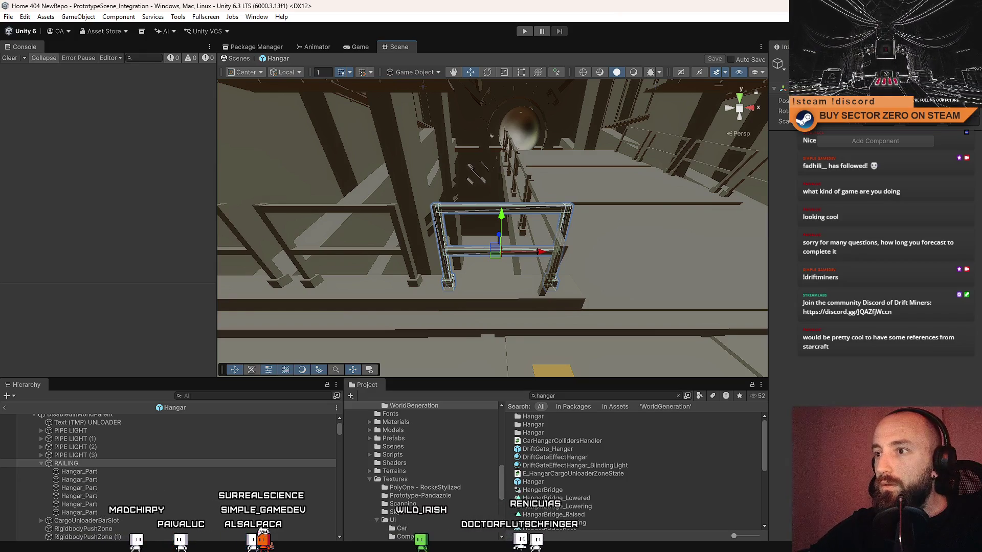
pyautogui.press('super+d')
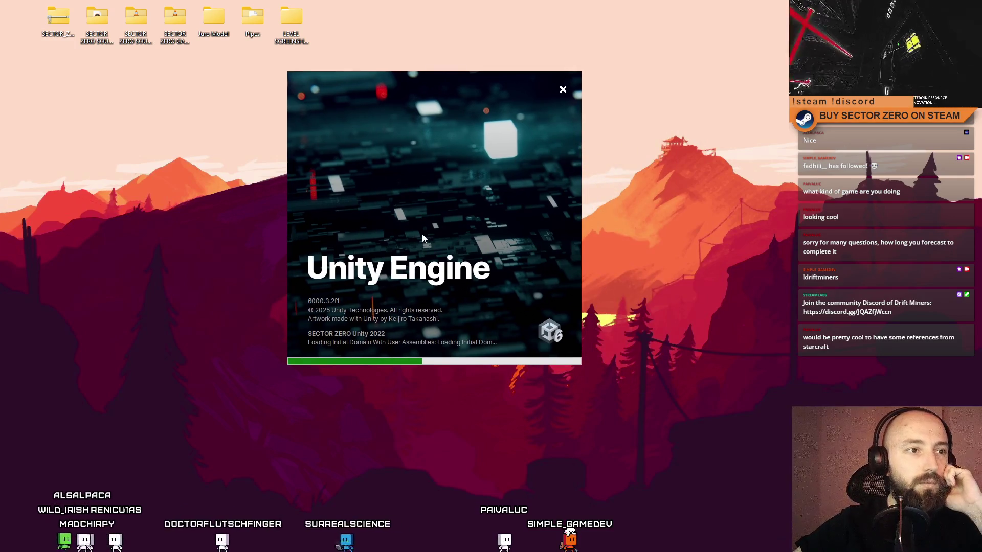
pyautogui.moveTo(422, 234); pyautogui.dragTo(446, 254)
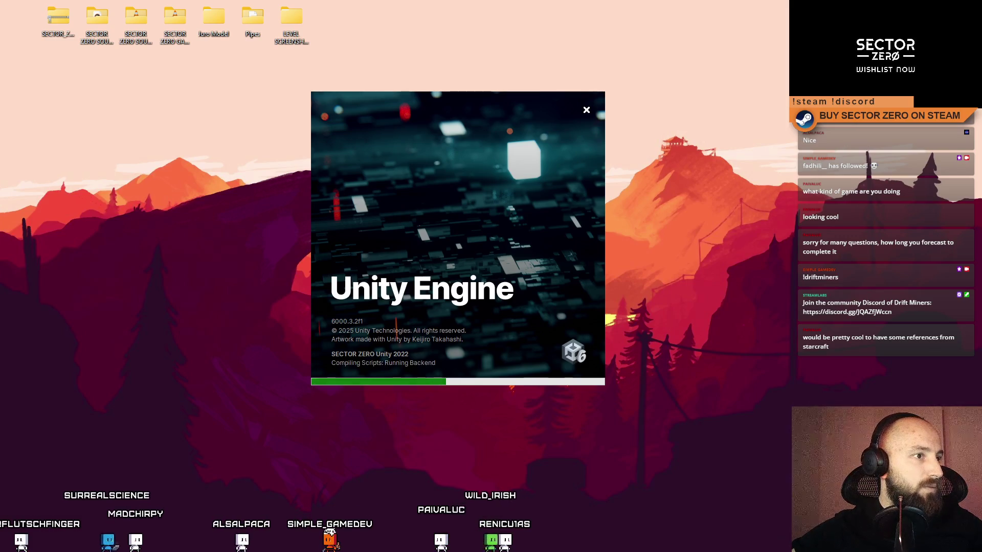
pyautogui.moveTo(0, 85); pyautogui.dragTo(450, 85)
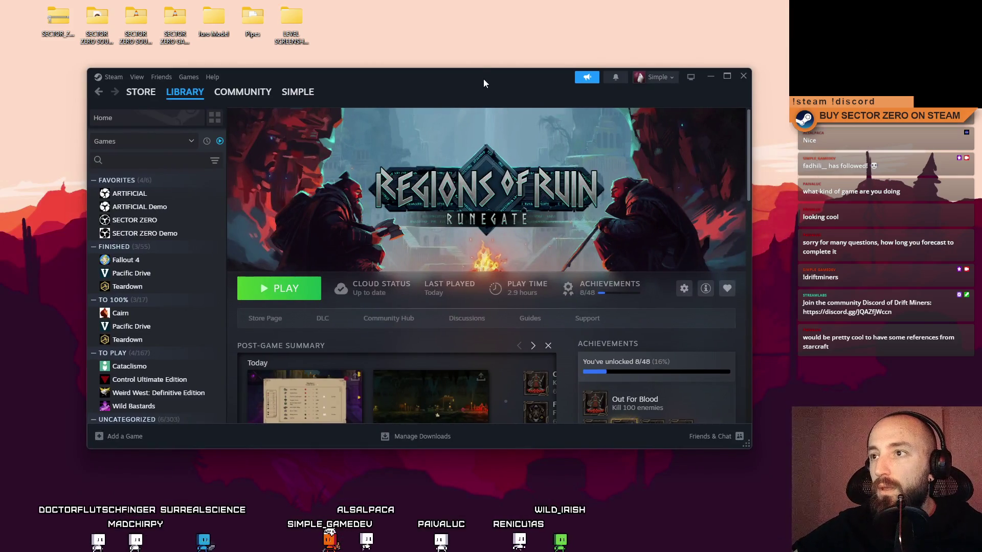
# - Maximize Steam and open the Regions of Ruin: Runegate store page, viewing its first screenshots
pyautogui.doubleClick(484, 83)
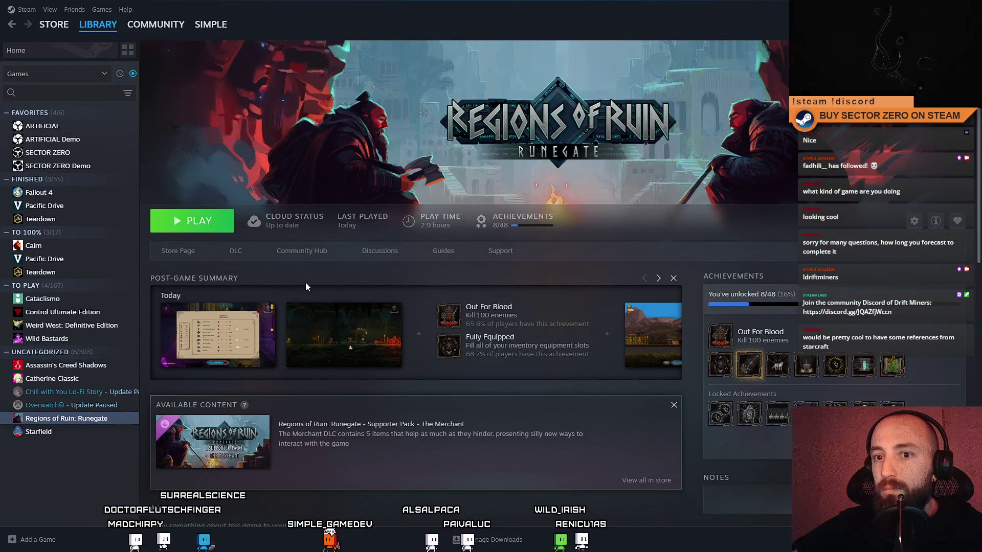
pyautogui.click(177, 250)
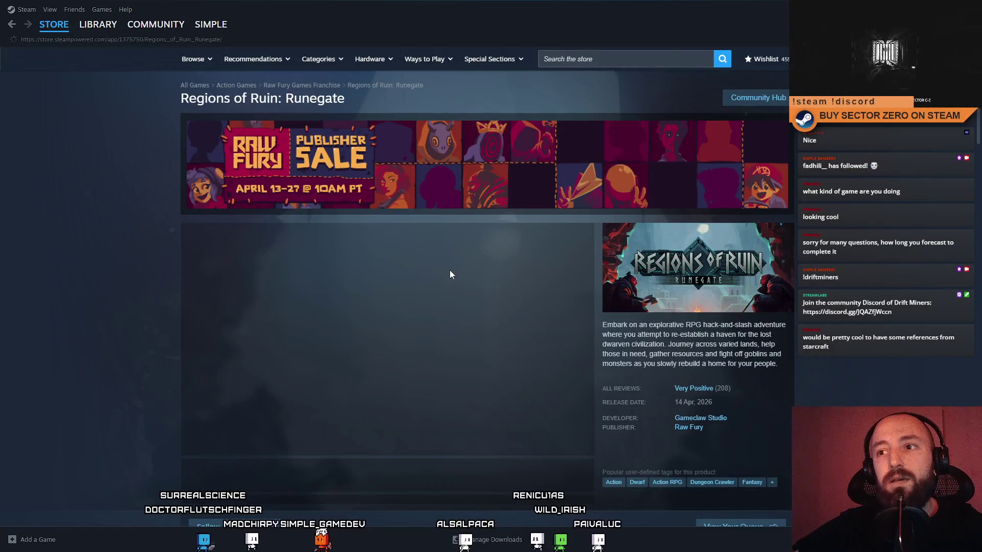
pyautogui.scroll(-2, 449, 270)
pyautogui.click(402, 335)
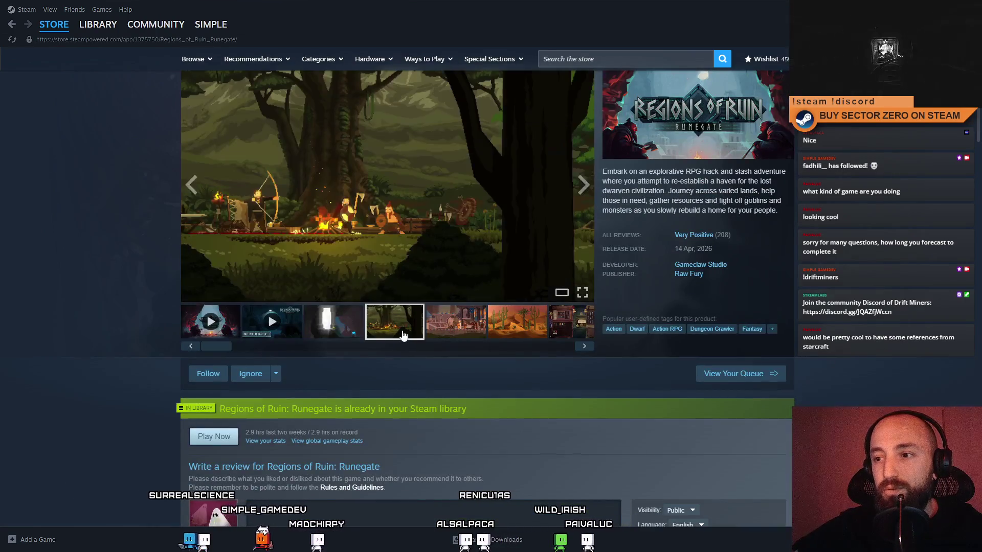
pyautogui.click(445, 326)
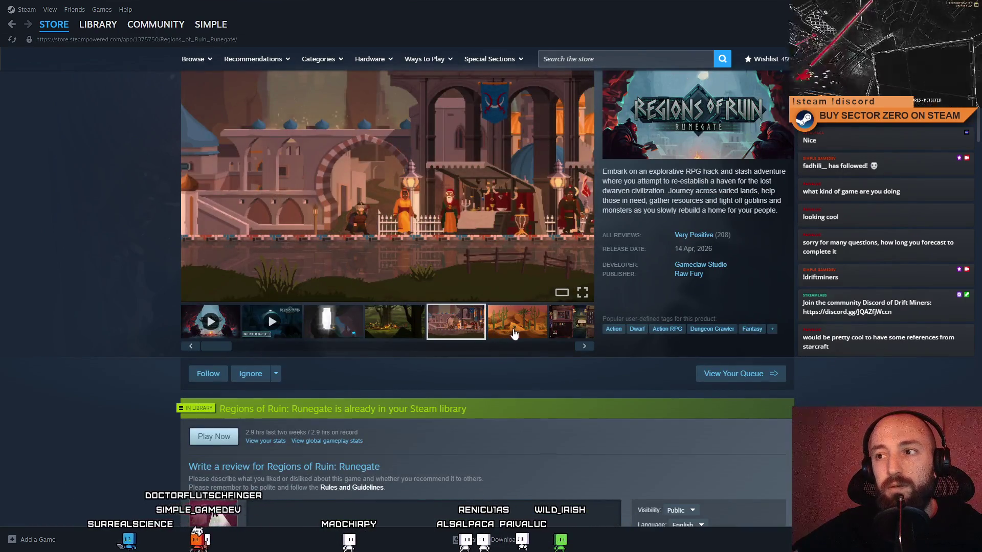
pyautogui.click(514, 323)
pyautogui.click(371, 346)
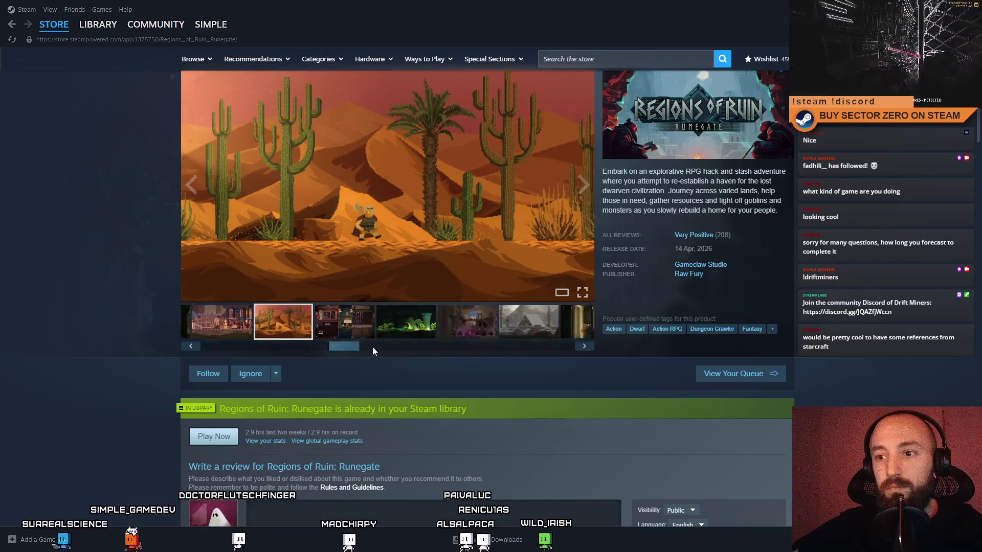
# - Browse the remaining Runegate screenshots — snowy cabin, waterfall, tent camp, forests, thatched house
pyautogui.click(369, 322)
pyautogui.click(473, 329)
pyautogui.moveTo(435, 345); pyautogui.dragTo(542, 345)
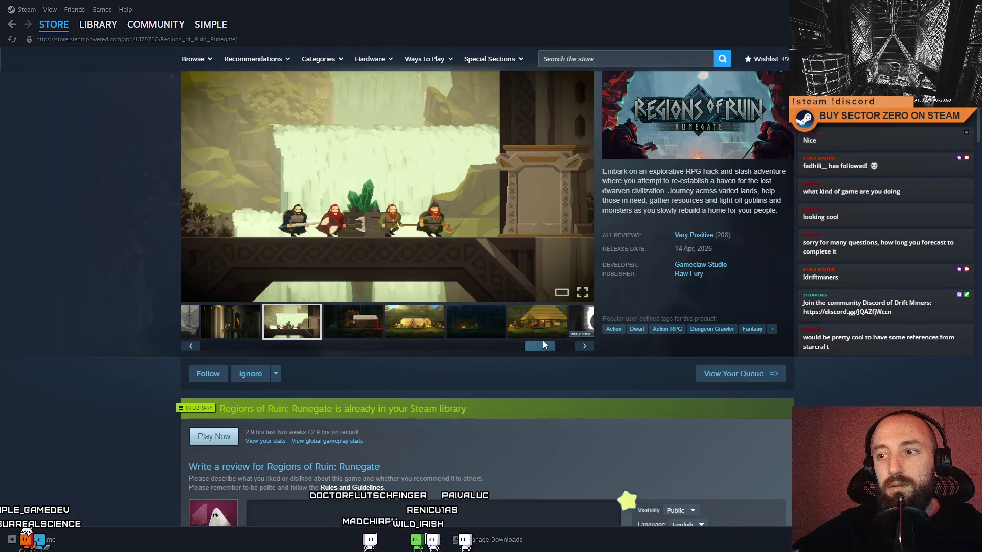
pyautogui.click(414, 326)
pyautogui.click(485, 329)
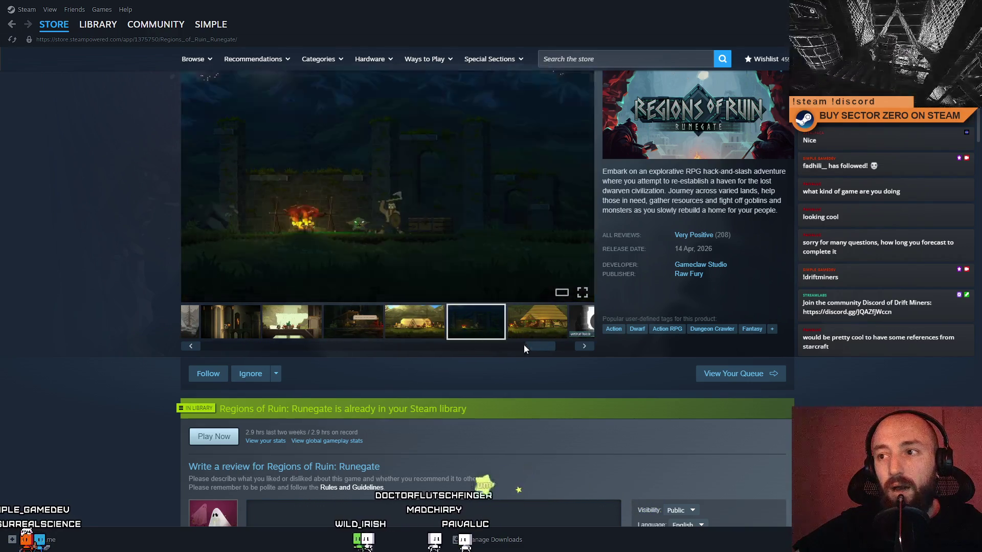
pyautogui.click(583, 346)
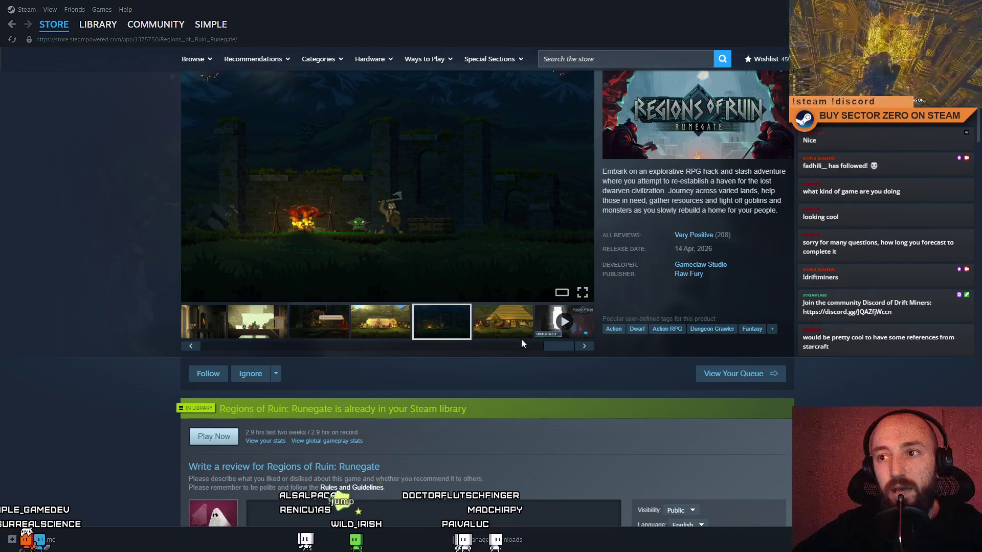
pyautogui.click(497, 326)
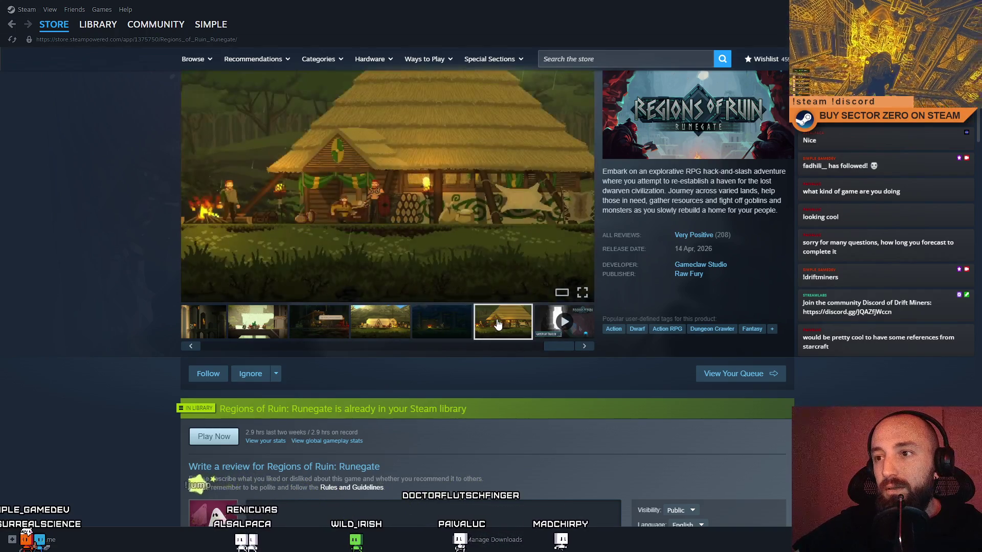
pyautogui.click(407, 328)
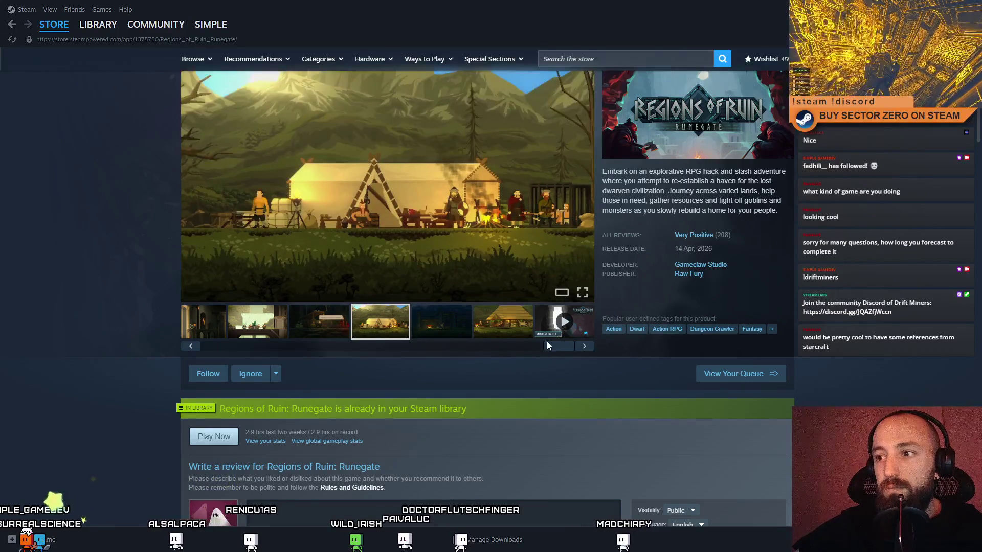
pyautogui.moveTo(547, 346); pyautogui.dragTo(453, 350)
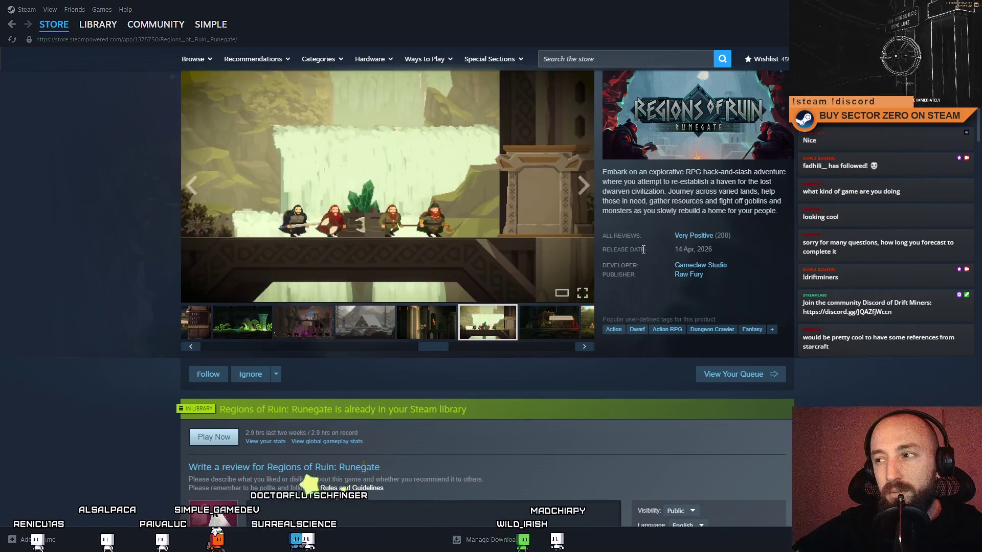
pyautogui.scroll(2, 538, 299)
pyautogui.scroll(1, 572, 281)
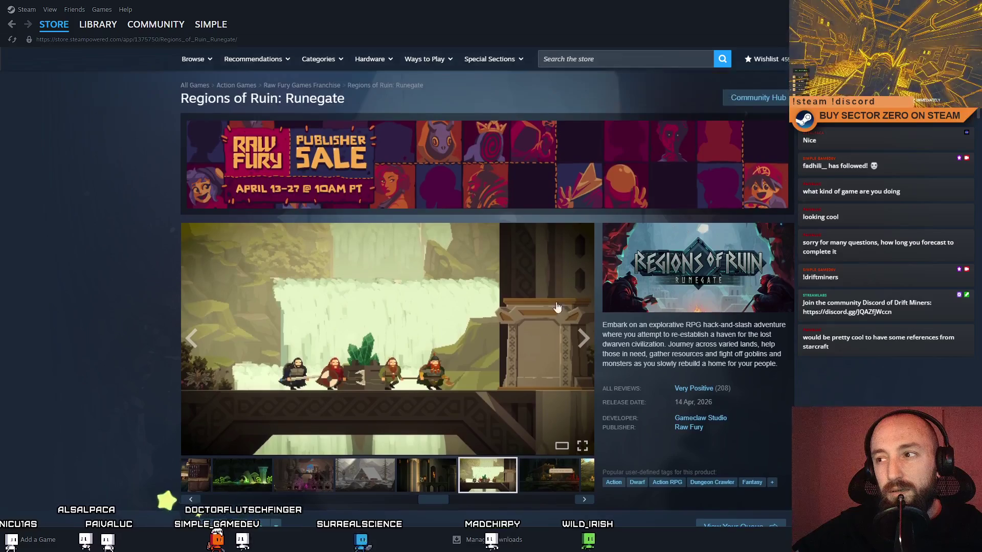
# - Search the store for Regions Of Ruin, open its page and enlarge the world map screenshot
pyautogui.click(604, 60)
pyautogui.write('reigons of r')
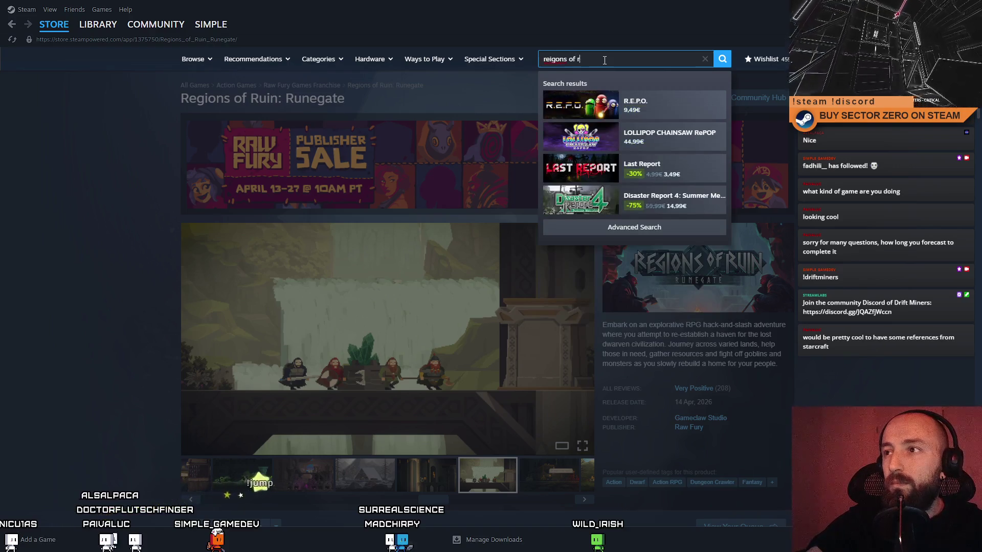
pyautogui.write('u')
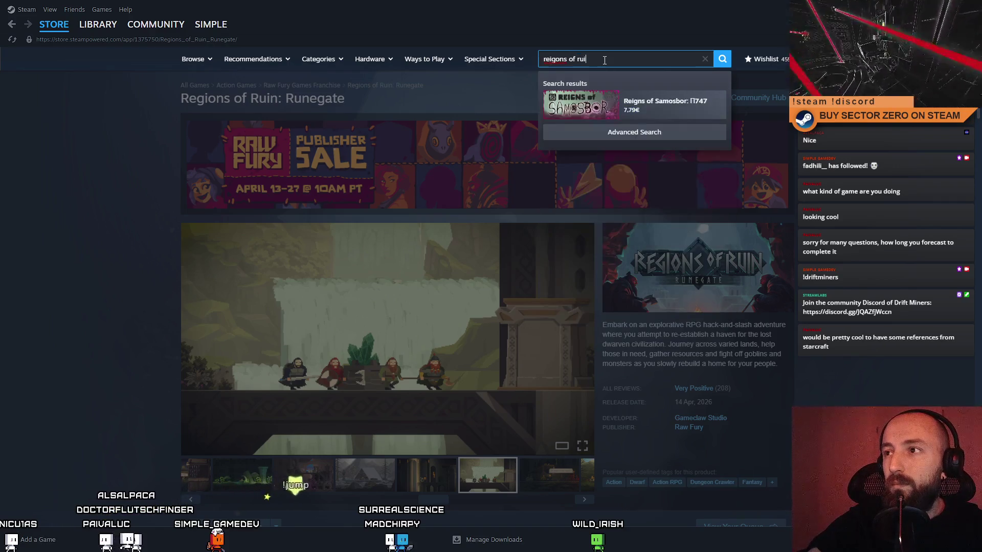
pyautogui.write('i')
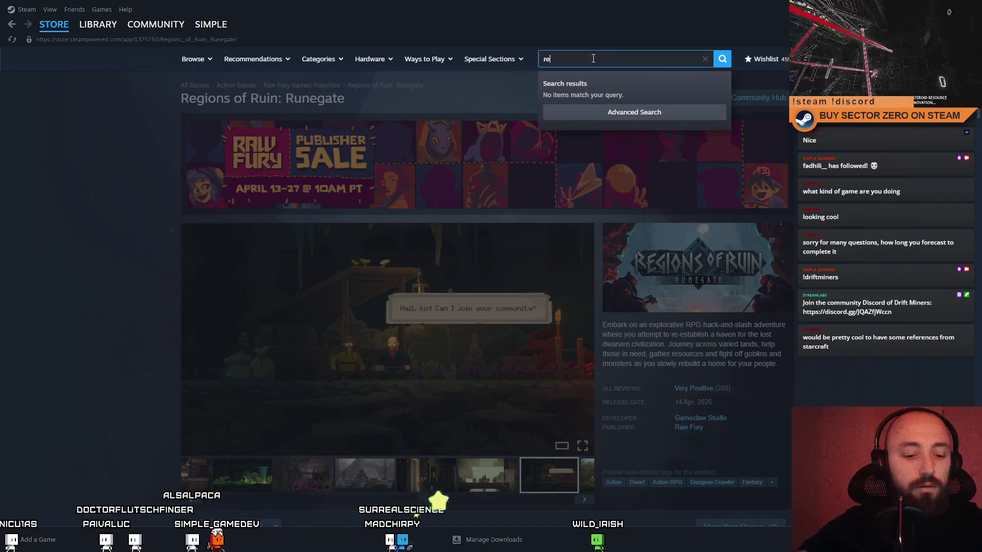
pyautogui.write('of ruin')
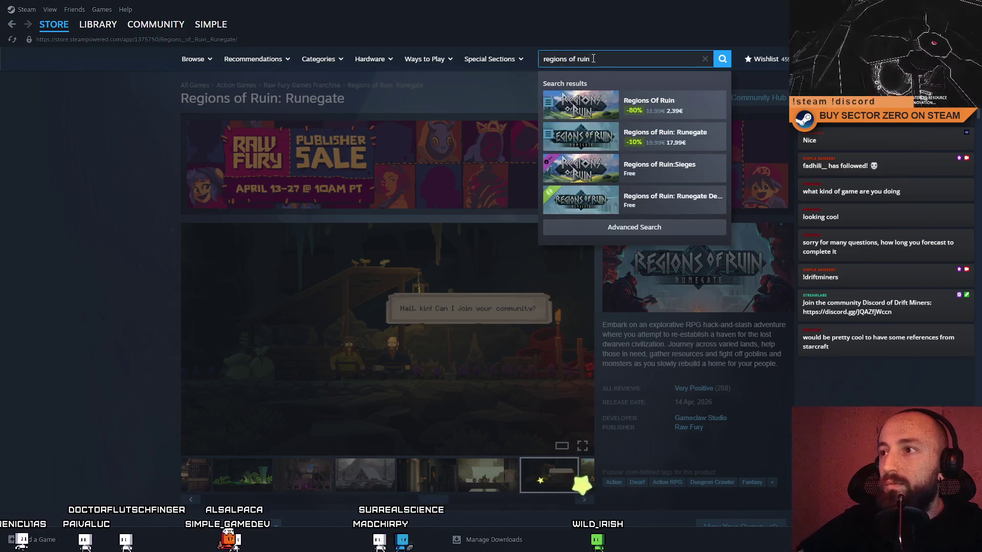
pyautogui.click(593, 104)
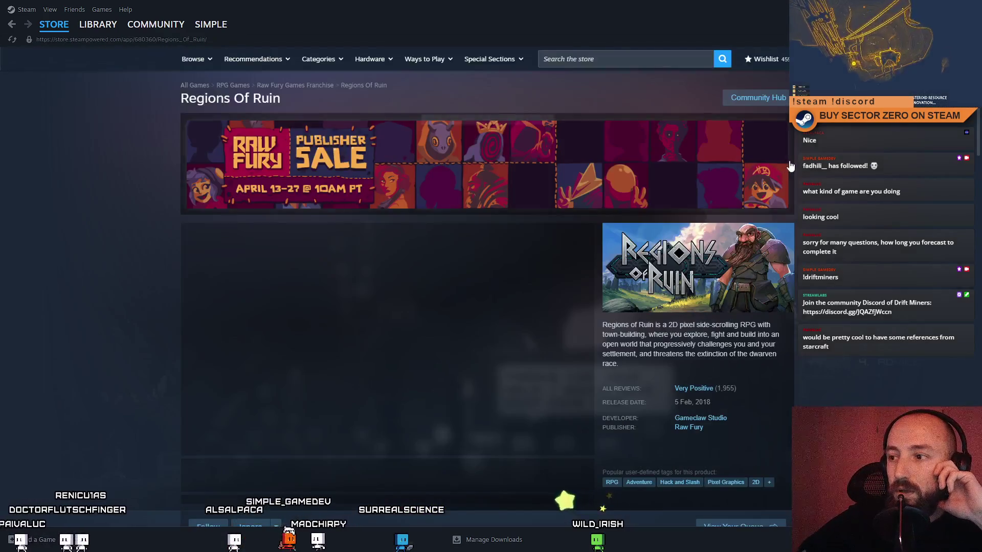
pyautogui.scroll(-2, 736, 253)
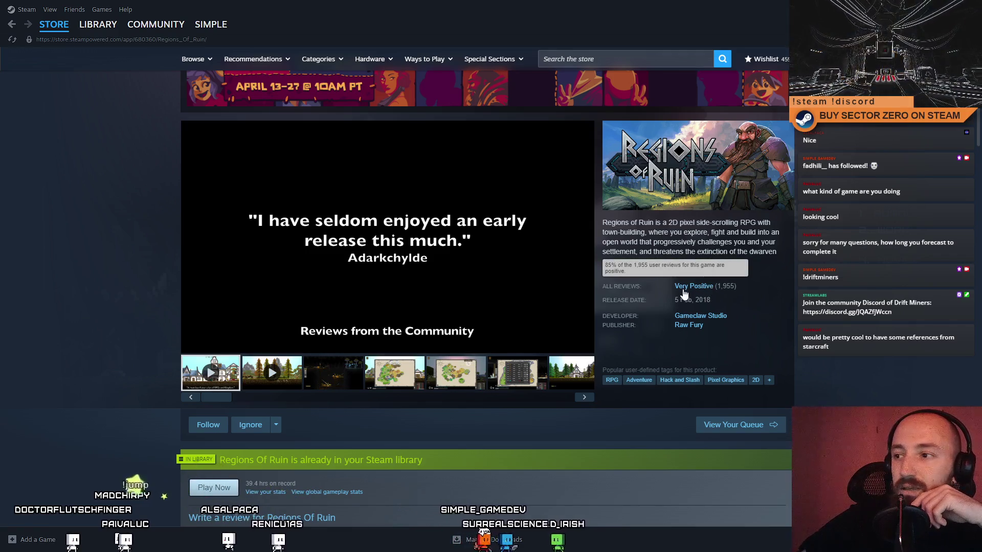
pyautogui.click(452, 380)
pyautogui.click(403, 381)
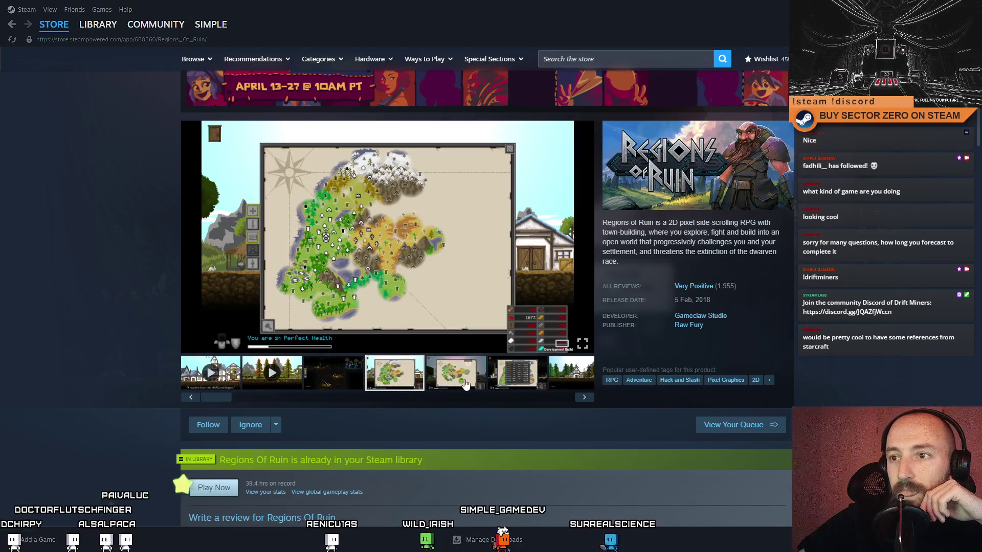
pyautogui.click(465, 385)
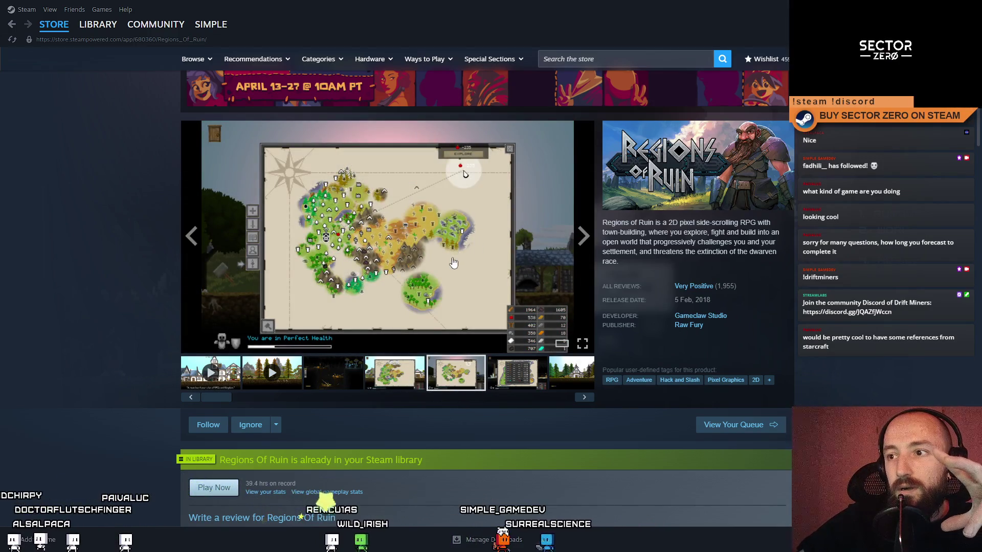
pyautogui.click(453, 262)
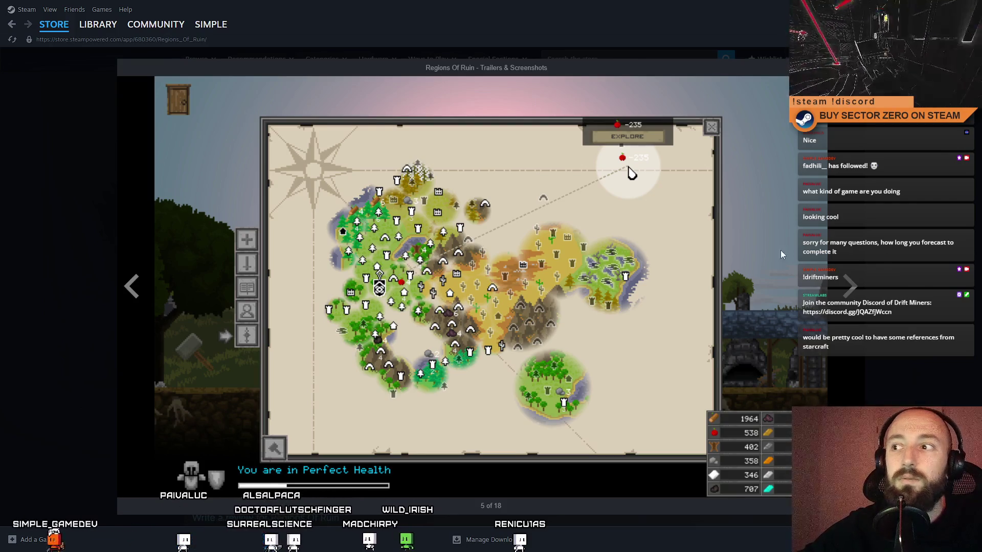
# - Step through the enlarged screenshots to the red village scene, then close the lightbox
pyautogui.press('Right')
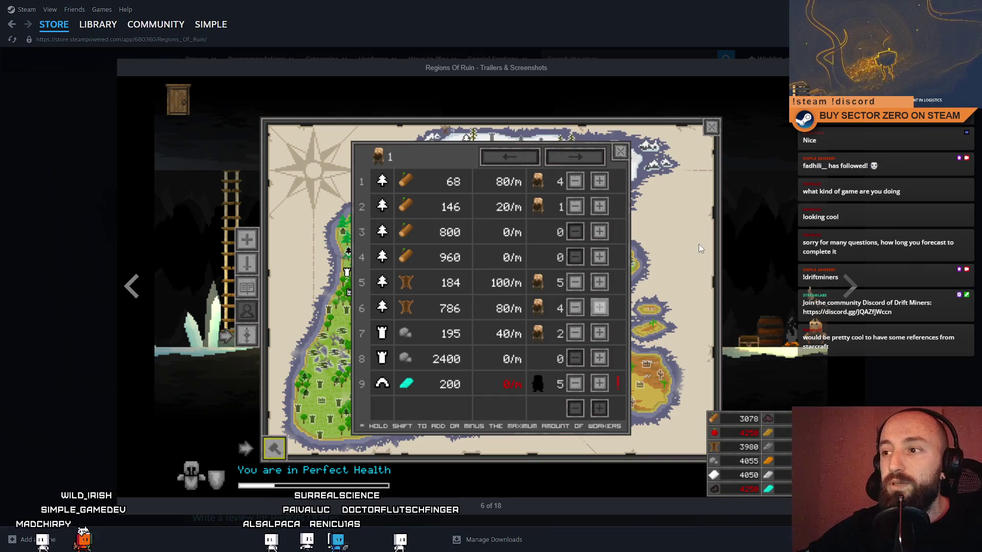
pyautogui.click(130, 282)
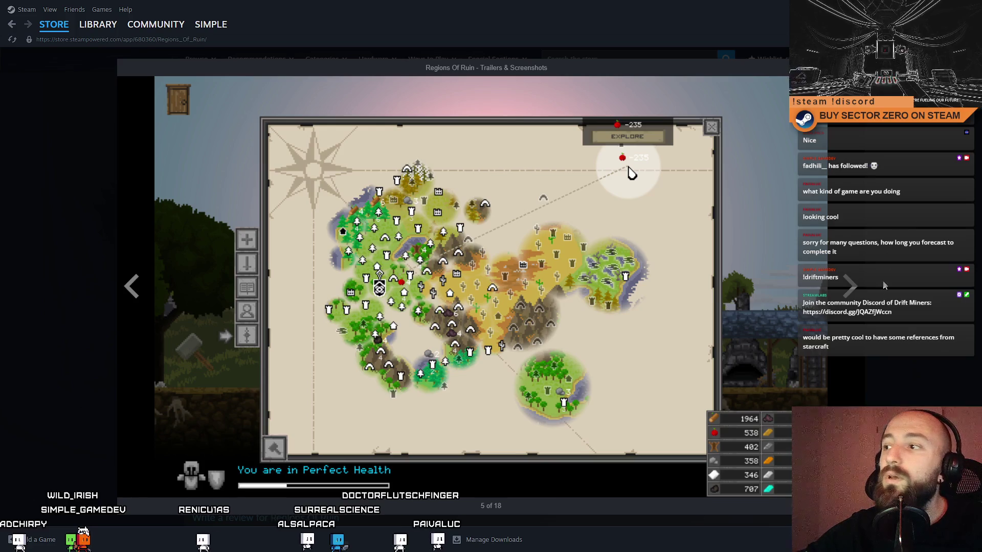
pyautogui.click(857, 301)
pyautogui.click(857, 301)
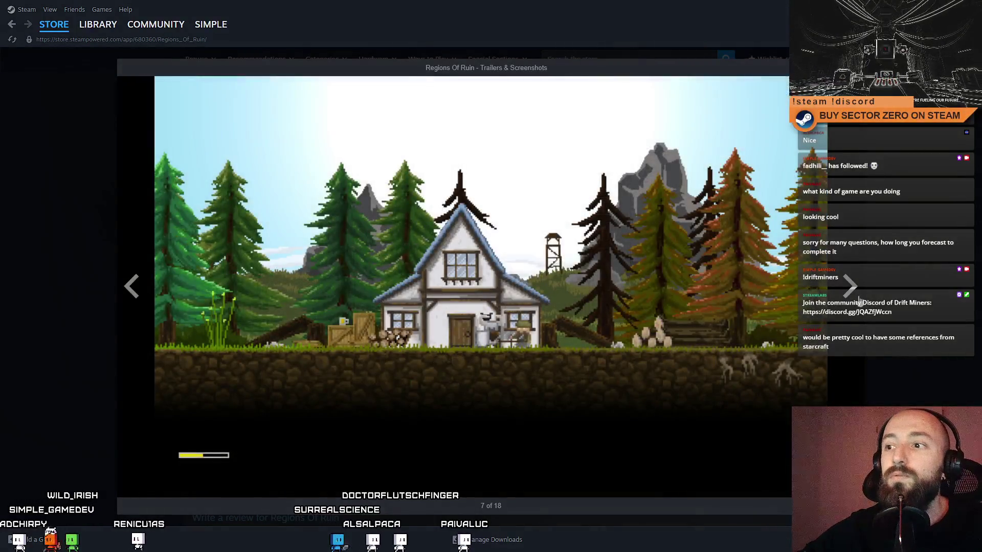
pyautogui.click(857, 300)
pyautogui.click(858, 301)
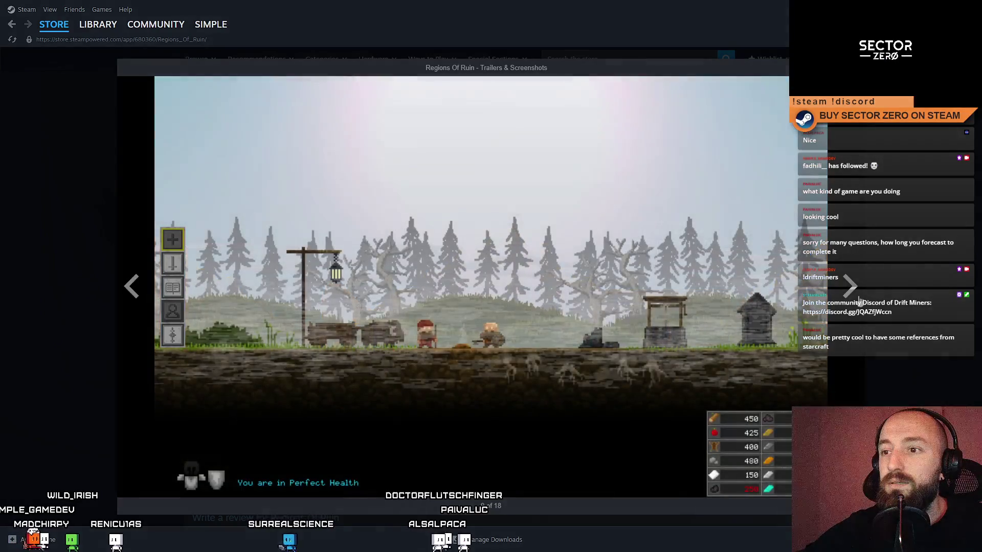
pyautogui.click(858, 300)
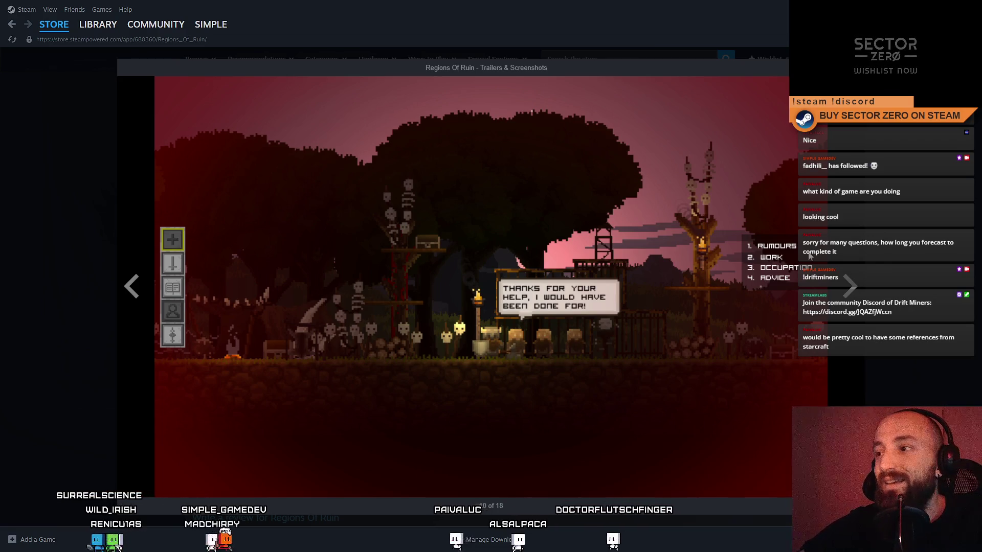
pyautogui.press('Escape')
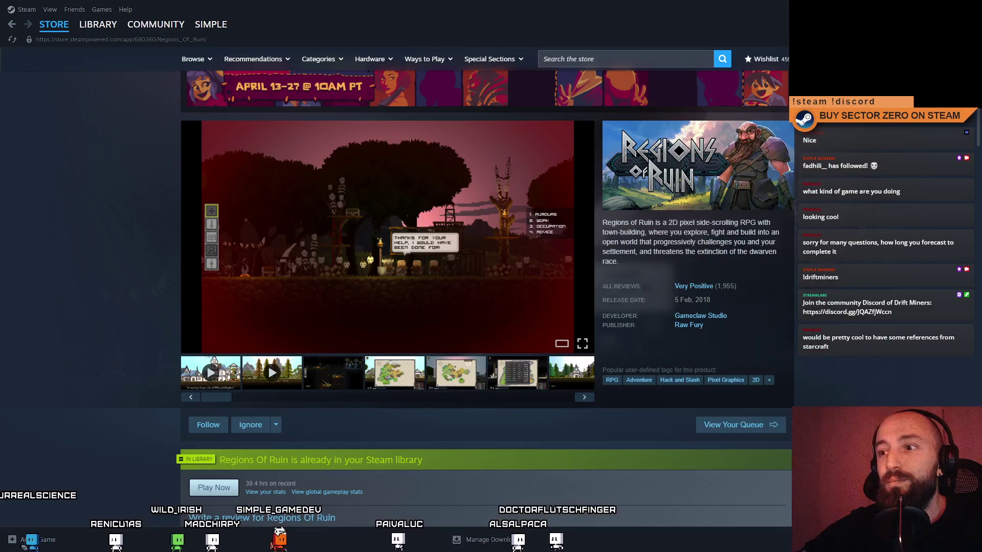
pyautogui.scroll(2, 692, 180)
pyautogui.scroll(-5, 692, 180)
pyautogui.scroll(5, 692, 180)
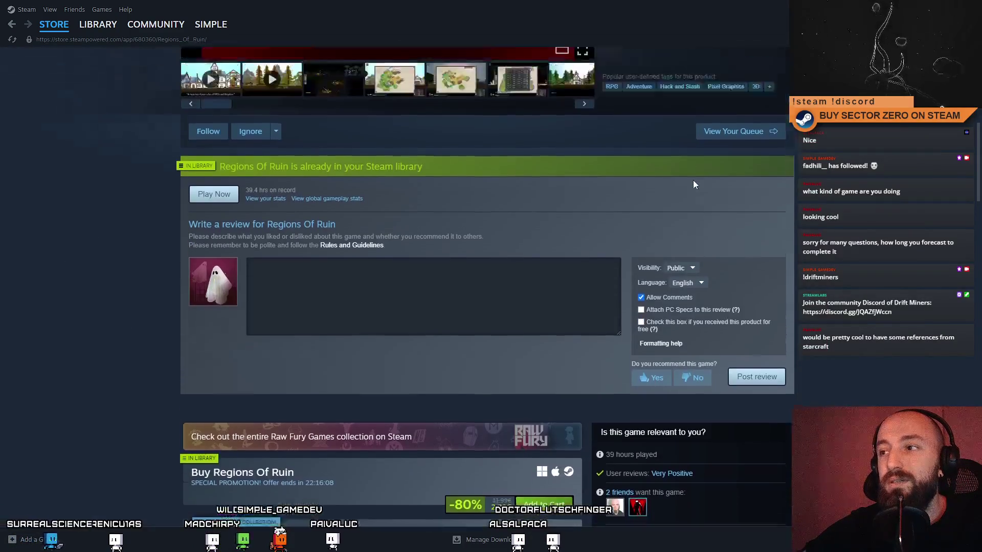
pyautogui.scroll(1, 665, 121)
# - Search for and reopen the Runegate store page, viewing its forest, desert, shop and waterfall screenshots
pyautogui.click(604, 58)
pyautogui.write('regions of ru')
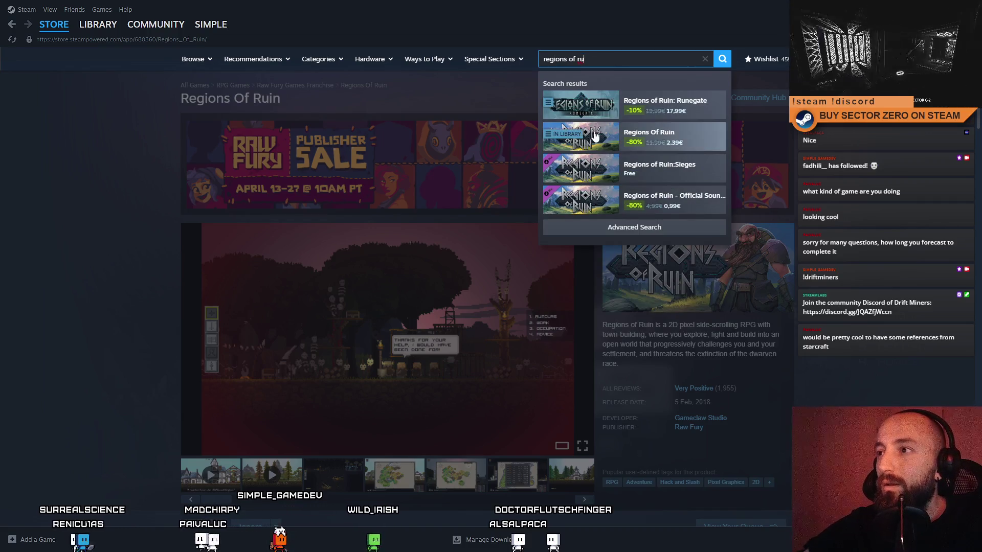
pyautogui.click(660, 105)
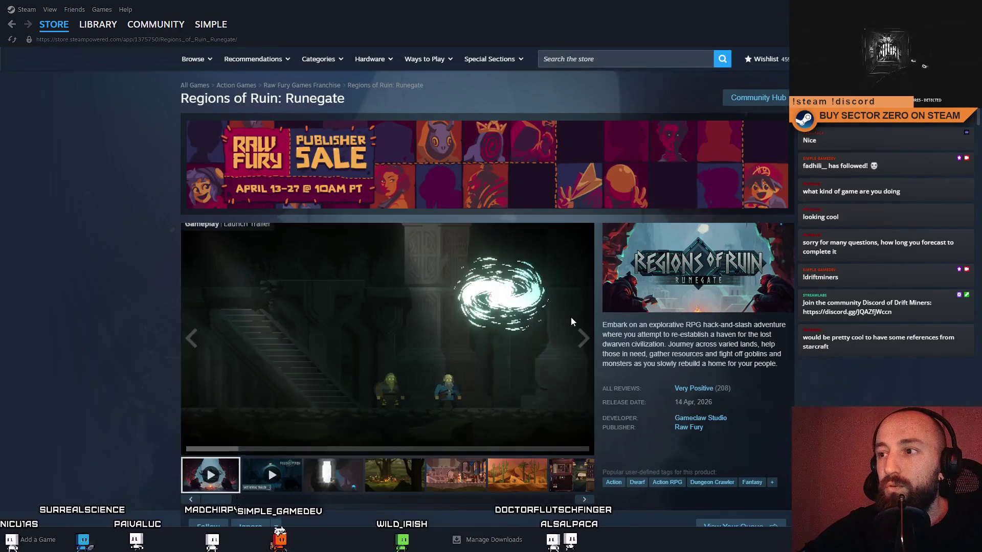
pyautogui.scroll(-2, 537, 322)
pyautogui.scroll(2, 461, 338)
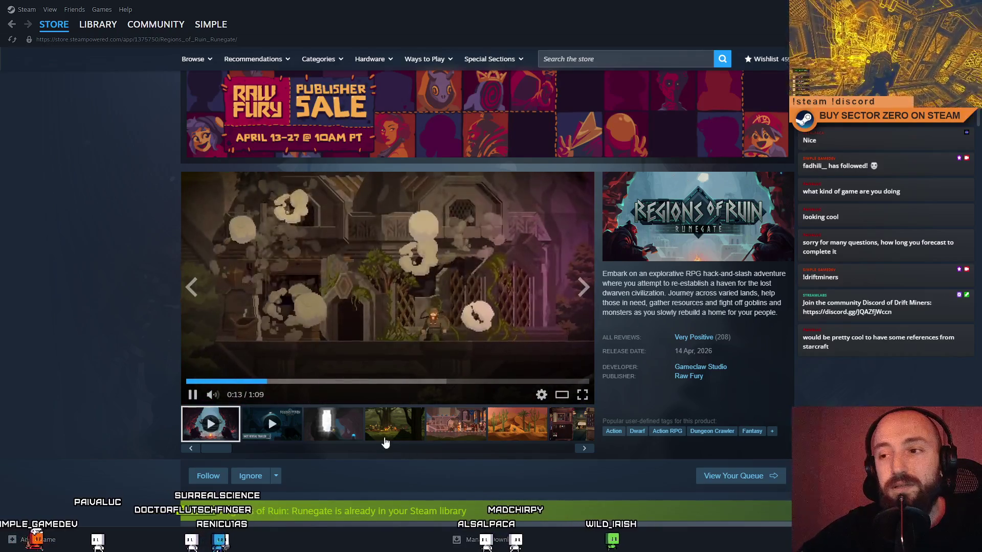
pyautogui.click(405, 428)
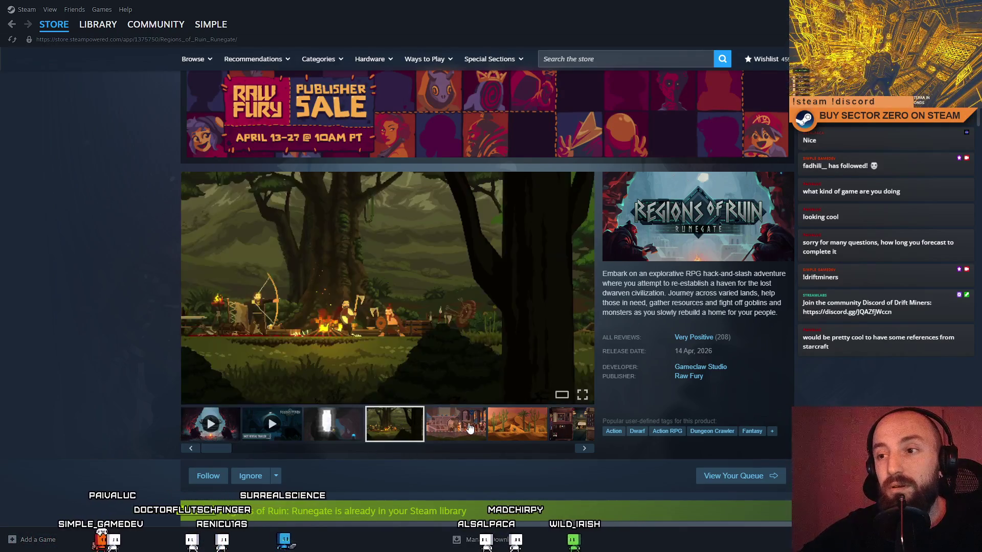
pyautogui.click(517, 426)
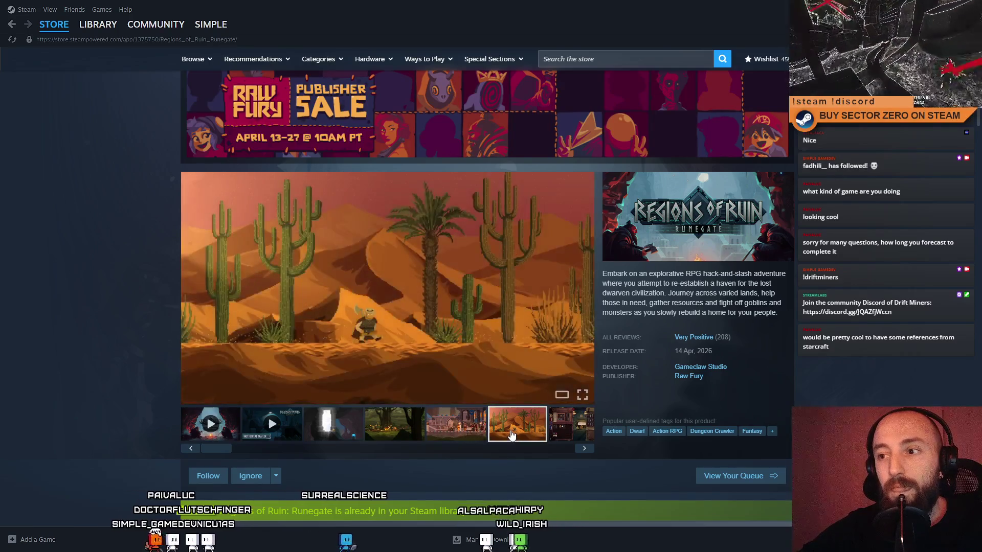
pyautogui.click(561, 432)
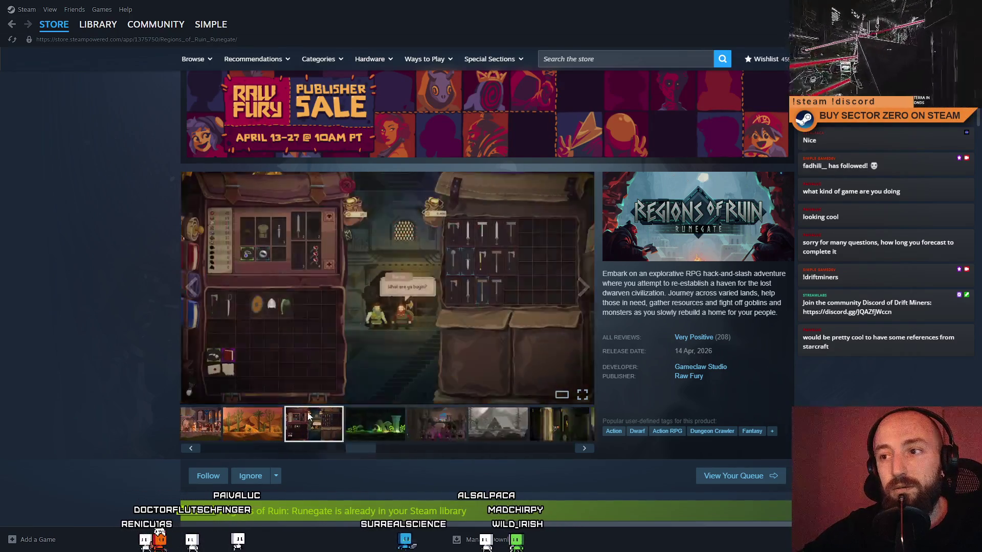
pyautogui.click(514, 439)
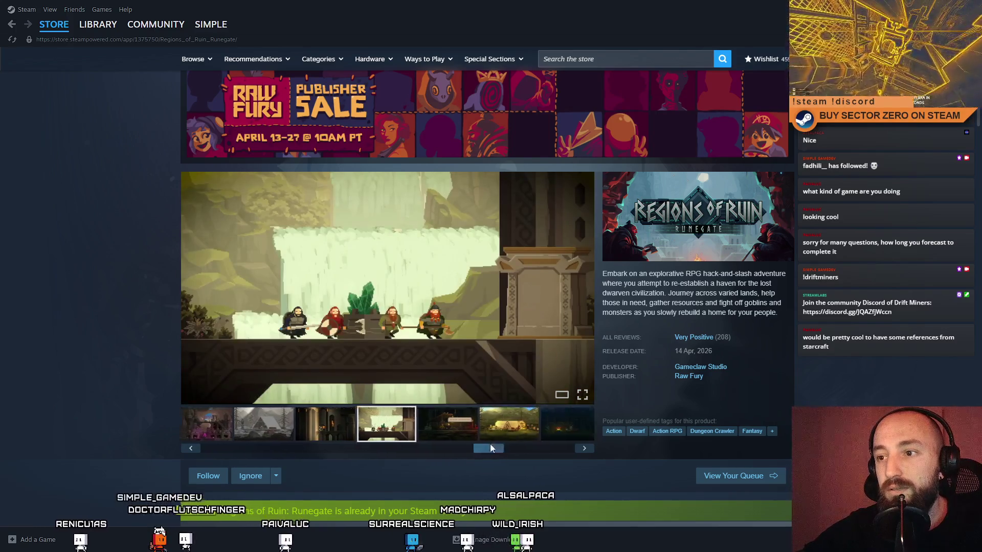
# - Browse the cave, tent camp, dark castle and town screenshots, returning to the forest archer
pyautogui.click(367, 433)
pyautogui.click(414, 426)
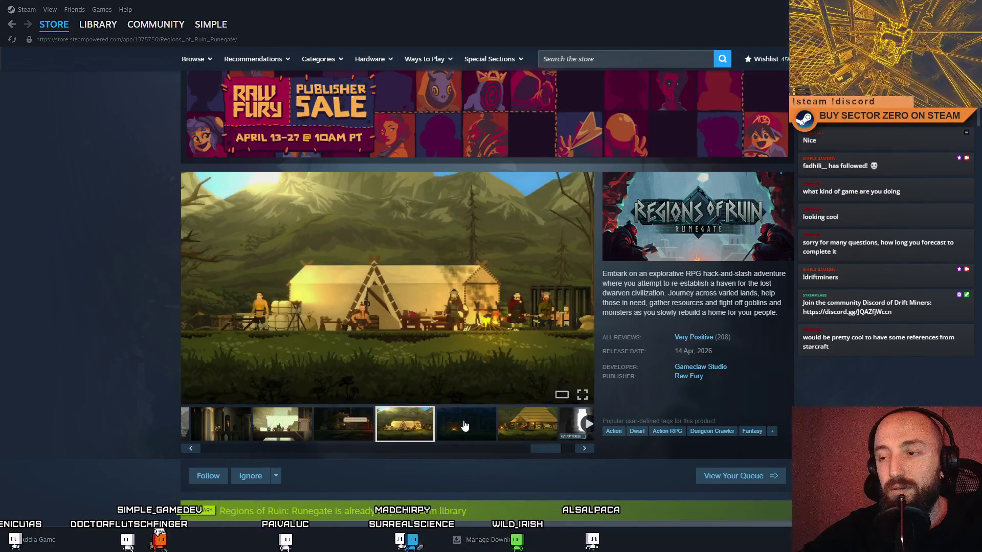
pyautogui.click(463, 433)
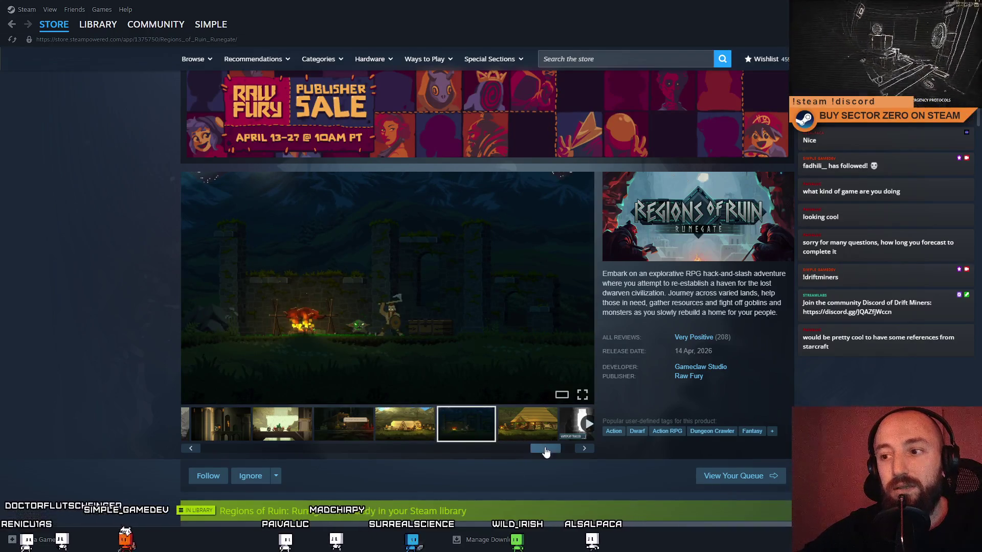
pyautogui.moveTo(546, 449); pyautogui.dragTo(558, 449)
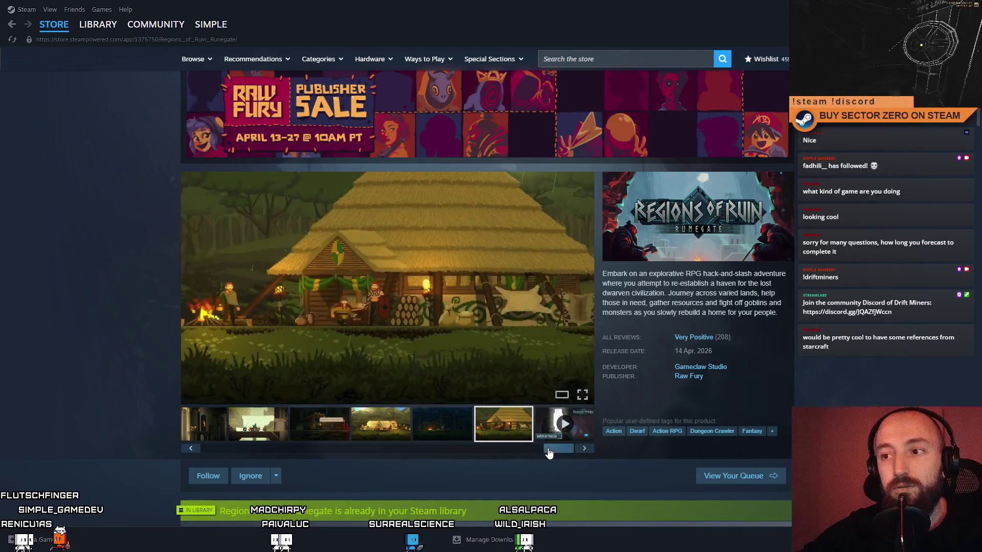
pyautogui.scroll(5, 460, 429)
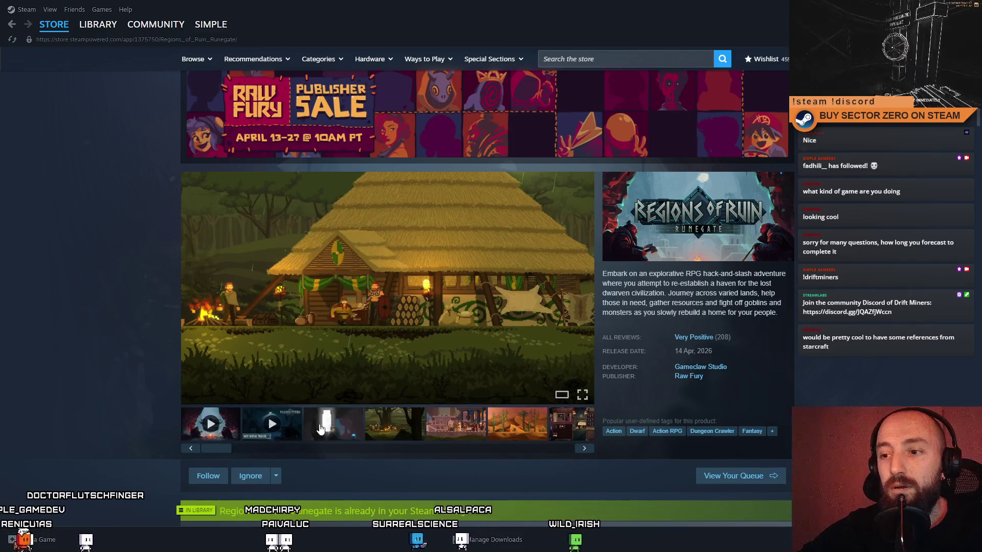
pyautogui.click(427, 431)
pyautogui.click(393, 425)
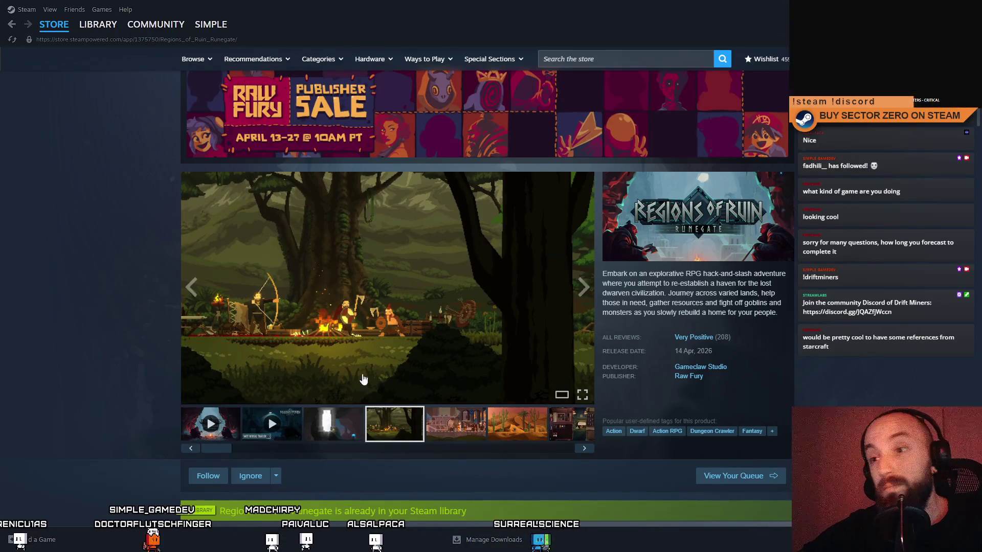
# - Shrink and hide the Steam window so Unity shows again, then clear the console warnings
pyautogui.moveTo(407, 17); pyautogui.dragTo(235, 93)
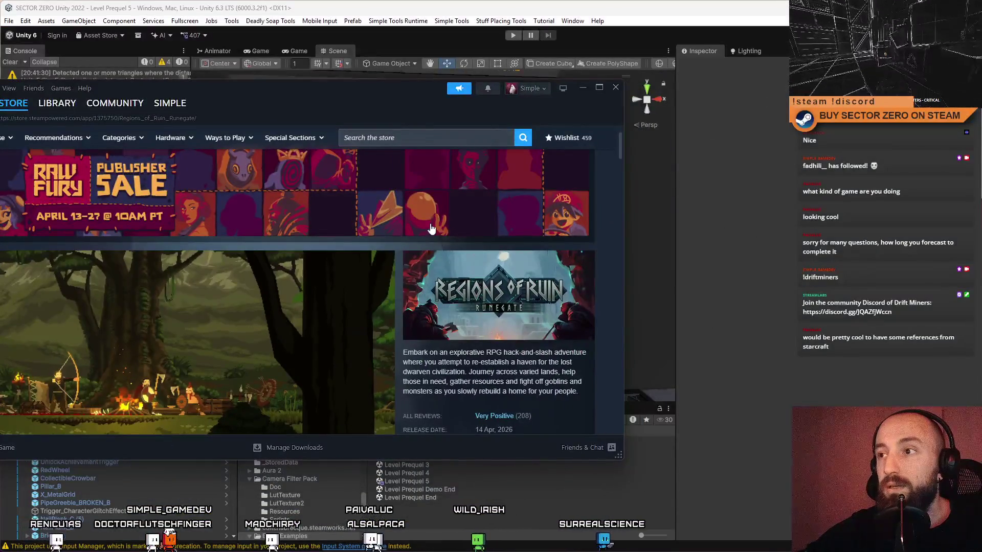
pyautogui.moveTo(402, 93); pyautogui.dragTo(523, 132)
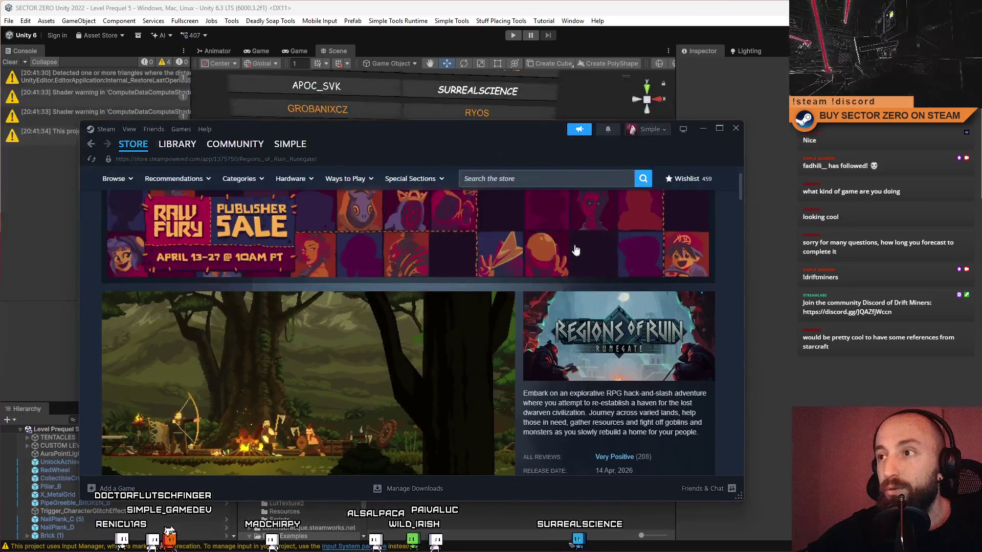
pyautogui.click(701, 129)
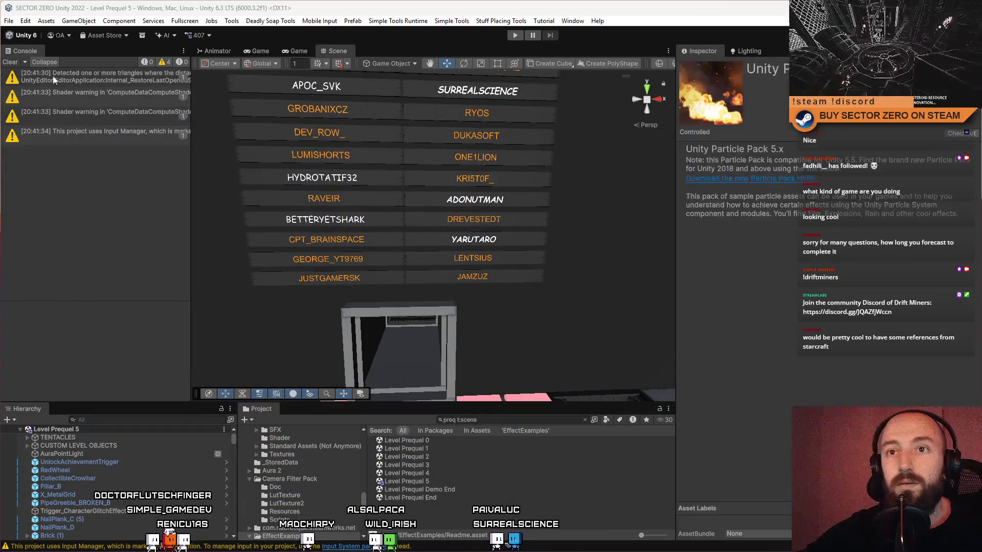
pyautogui.click(12, 62)
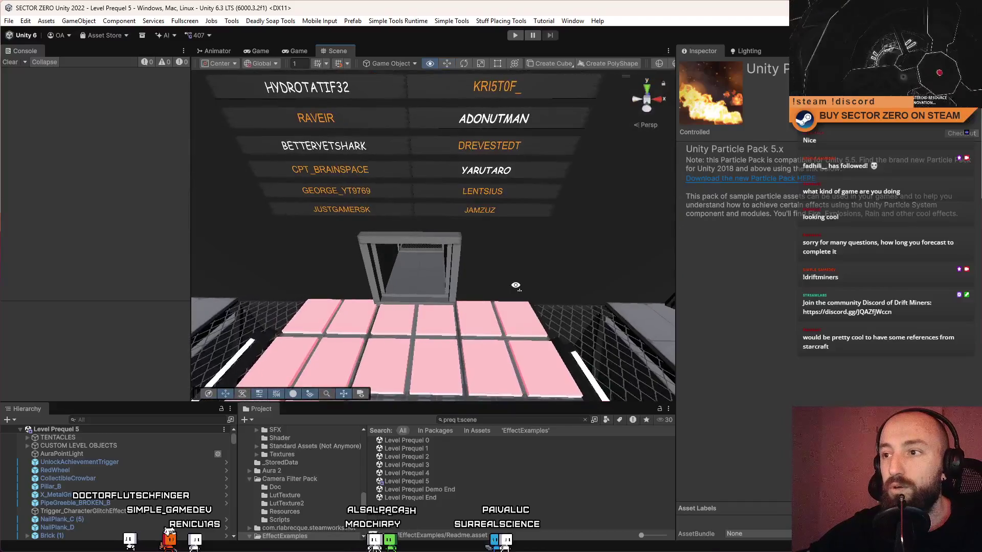
# - Fly the Scene view past the pink tiles into the dark corridor and bring up the Simple Tools menu
pyautogui.moveTo(429, 230); pyautogui.dragTo(515, 287)
pyautogui.scroll(-5, 516, 285)
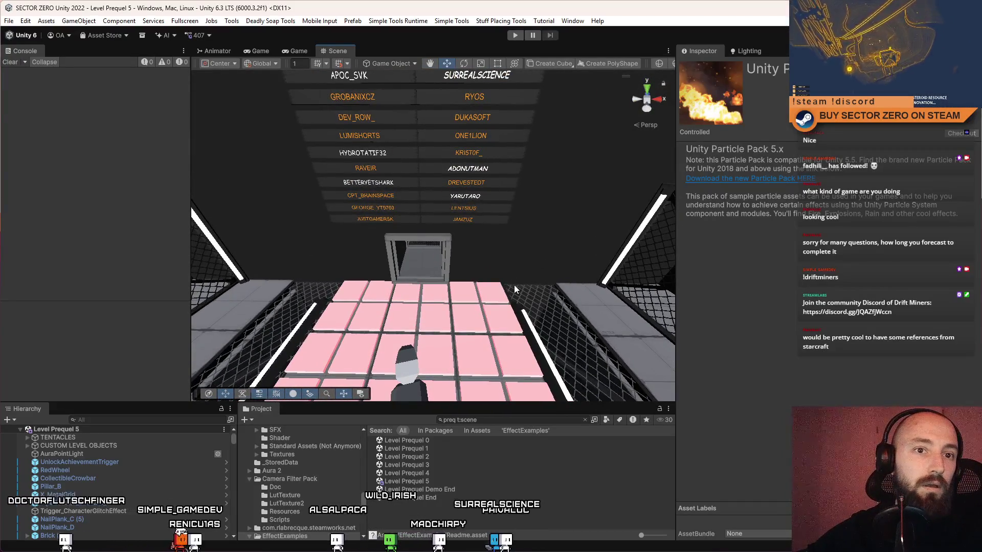
pyautogui.moveTo(514, 284)
pyautogui.mouseDown()
pyautogui.moveTo(510, 195)
pyautogui.moveTo(282, 281)
pyautogui.mouseUp()
pyautogui.press('w')
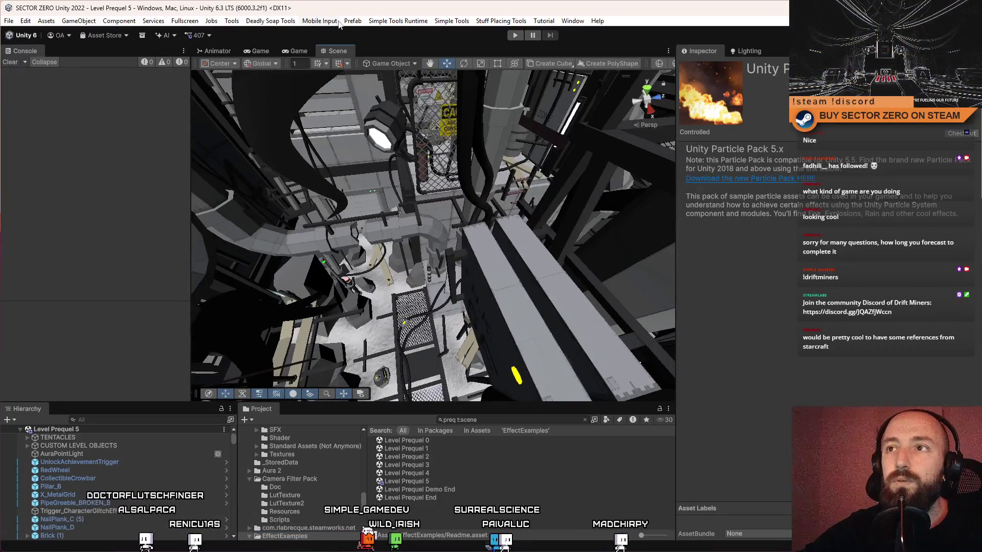
pyautogui.click(450, 21)
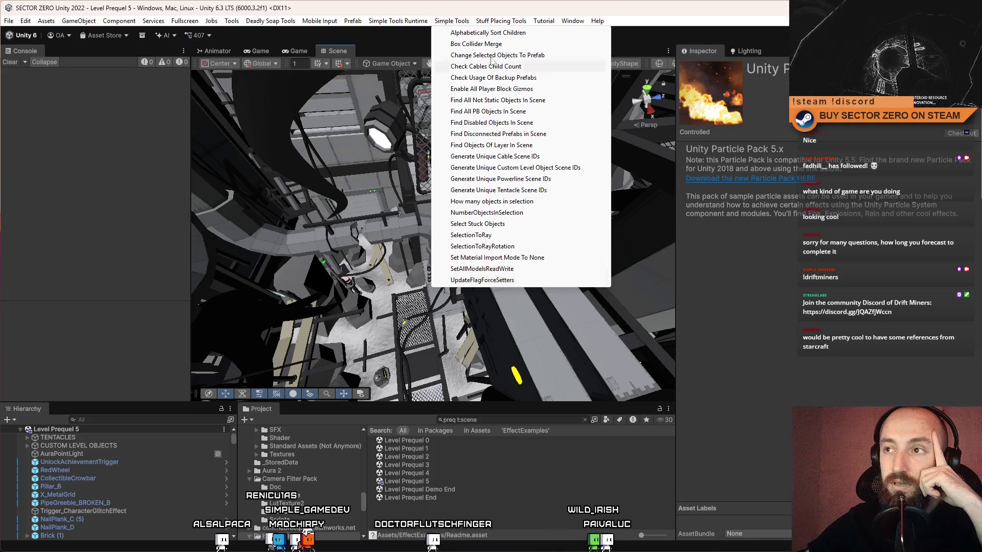
# - Search the project for 'alphabeti' and show the AlphabeticallySortChildren script's code
pyautogui.click(511, 420)
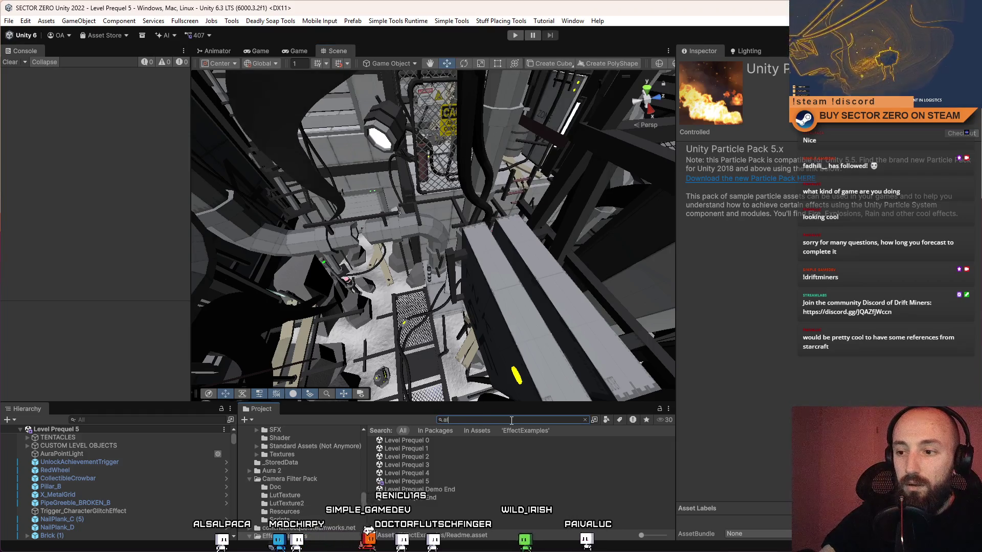
pyautogui.write('alphabeti')
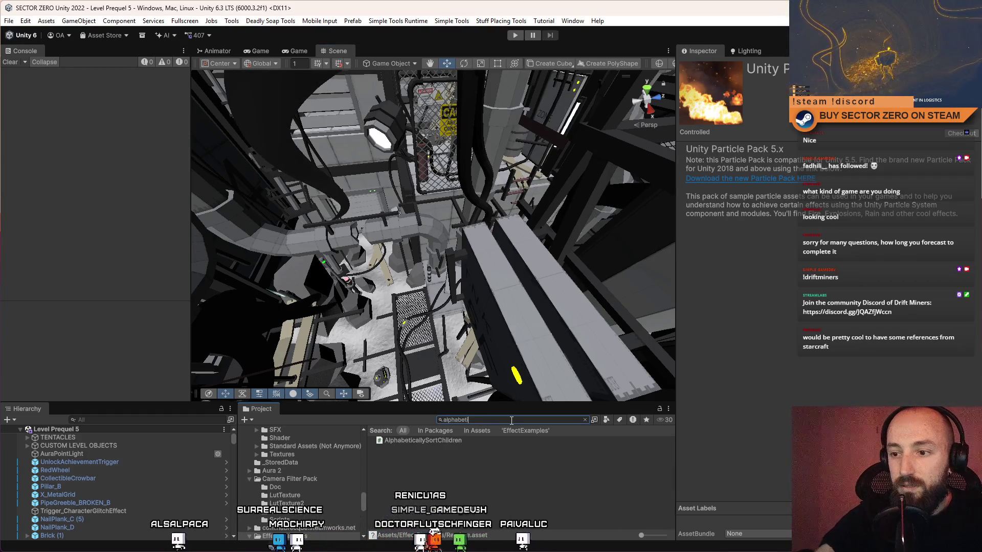
pyautogui.click(456, 441)
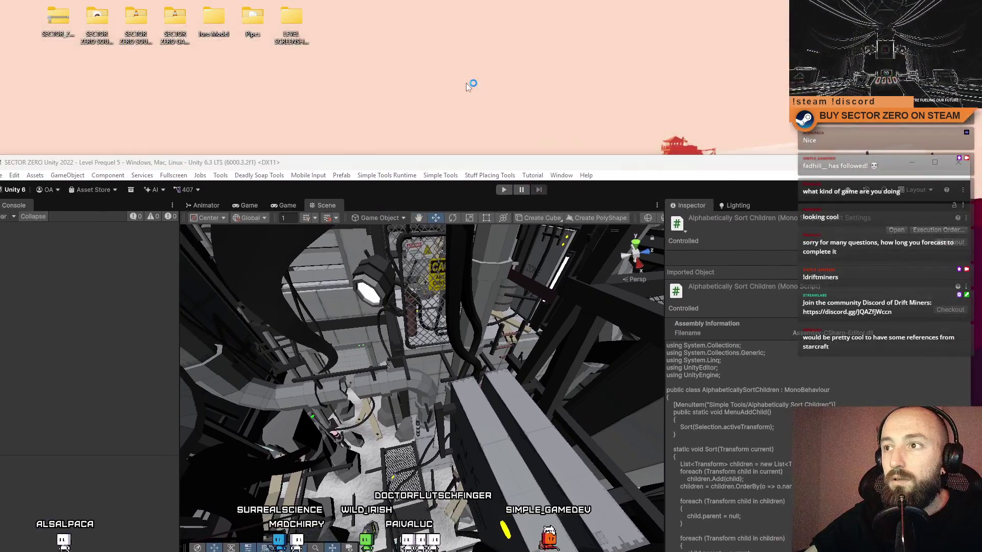
pyautogui.rightClick(467, 84)
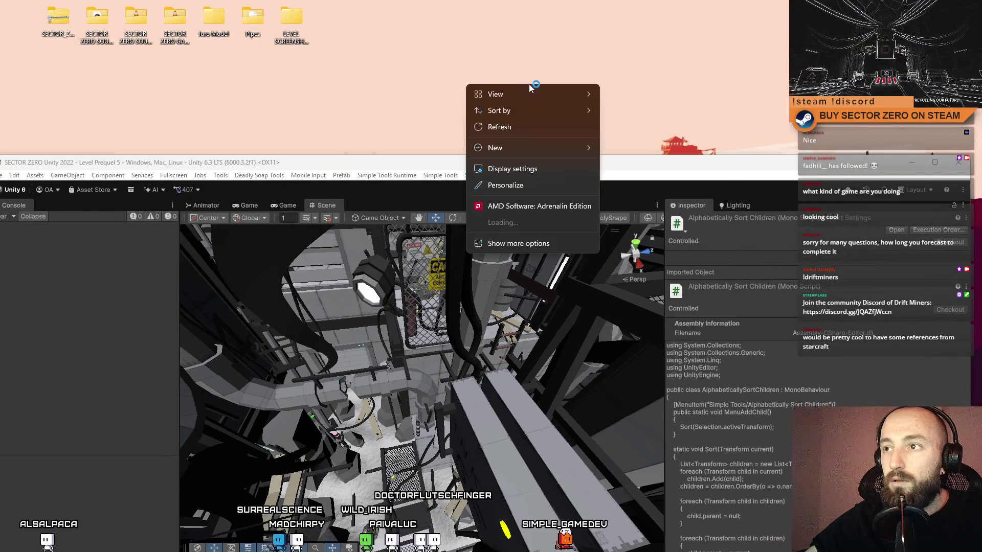
# - Create a Tools folder on the desktop, open it and park its window top-left
pyautogui.moveTo(495, 148)
pyautogui.click(617, 149)
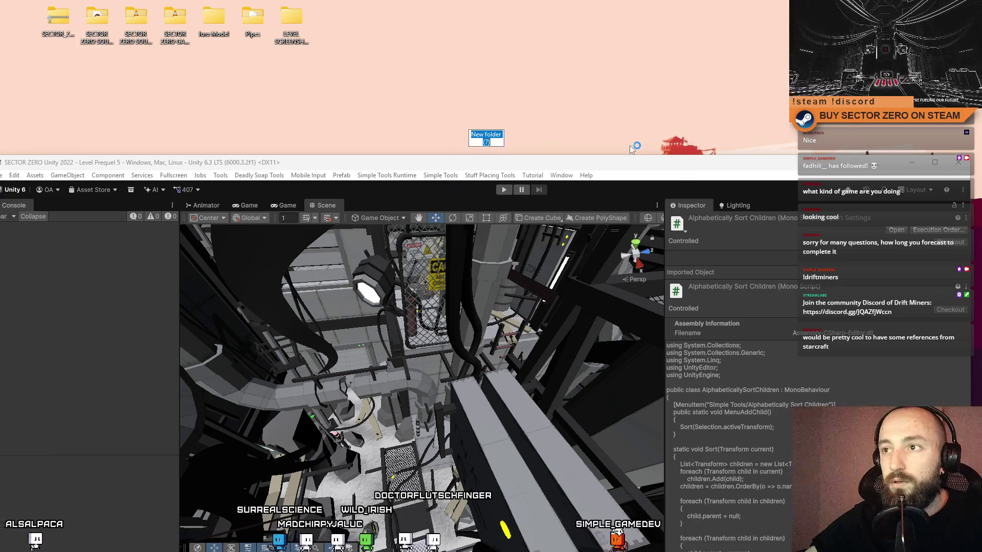
pyautogui.write('Tools')
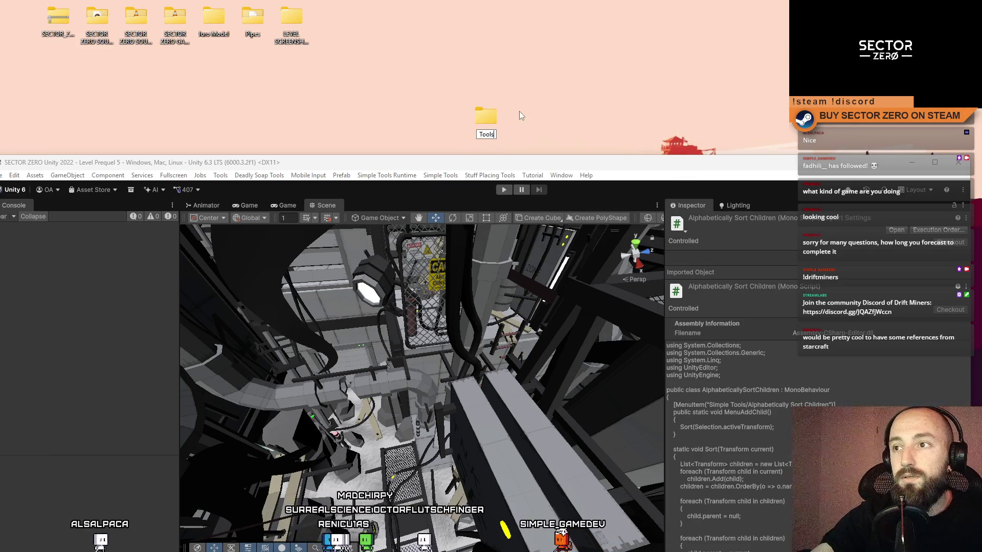
pyautogui.press('Return')
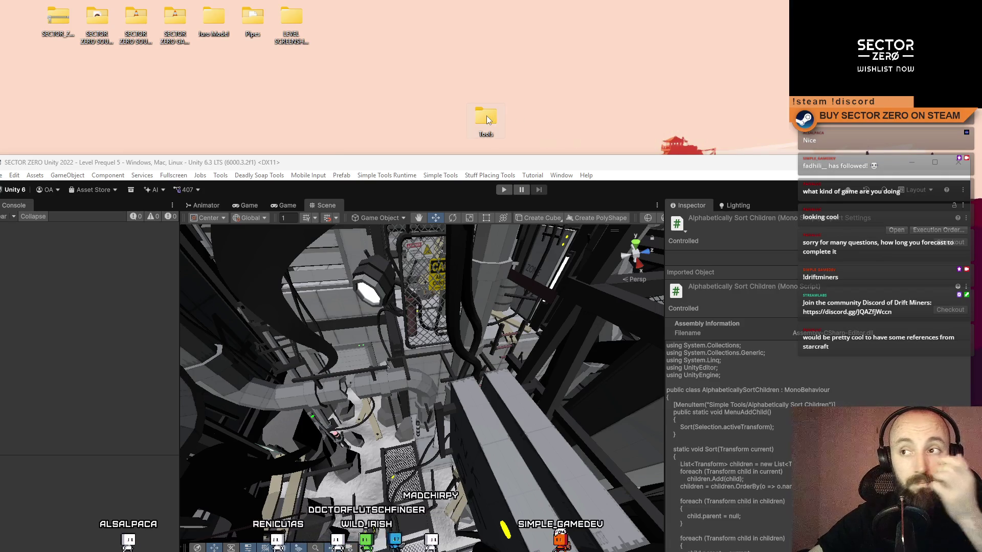
pyautogui.doubleClick(486, 116)
pyautogui.moveTo(474, 124); pyautogui.dragTo(490, 54)
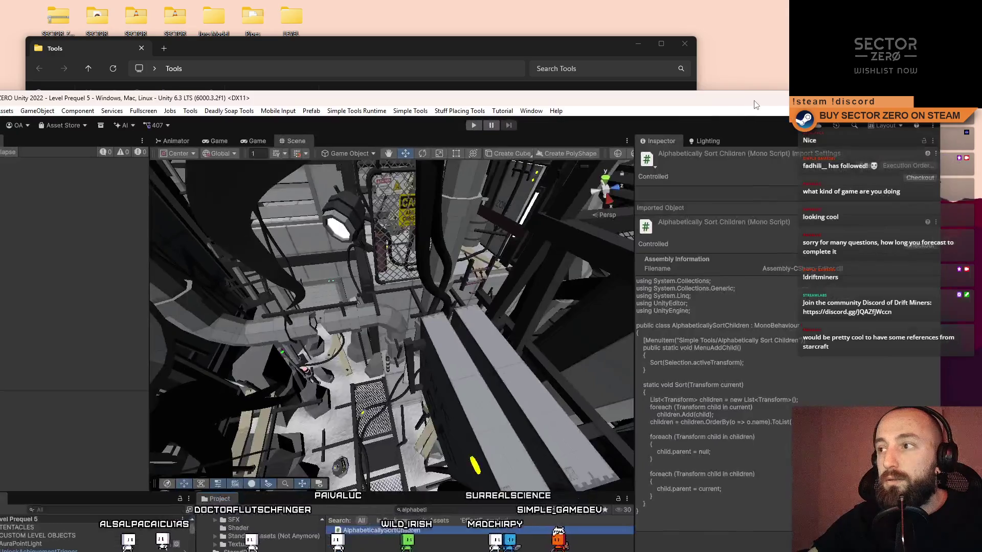
pyautogui.moveTo(793, 162); pyautogui.dragTo(491, 2)
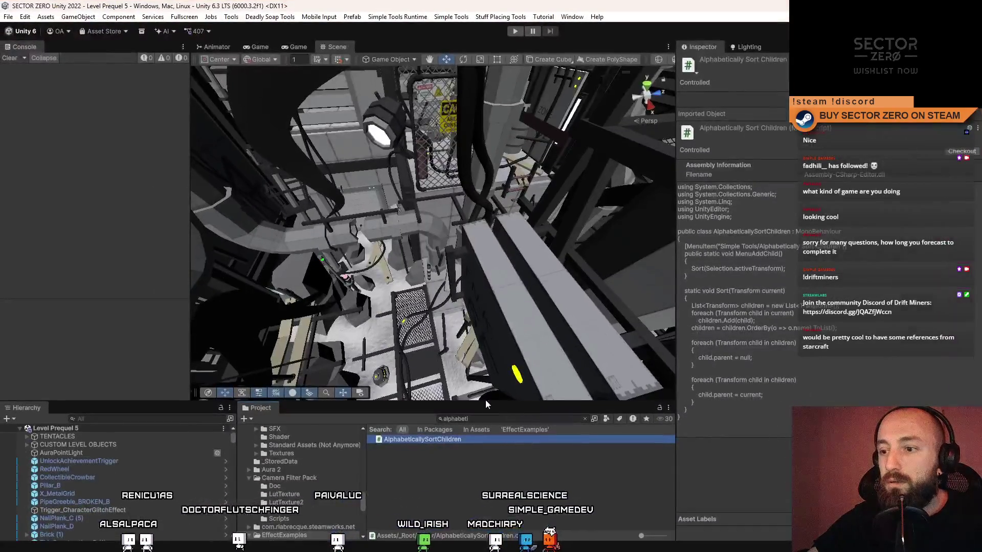
# - Reveal AlphabeticallySortChildren.cs in Explorer and copy it into the Tools folder
pyautogui.rightClick(447, 441)
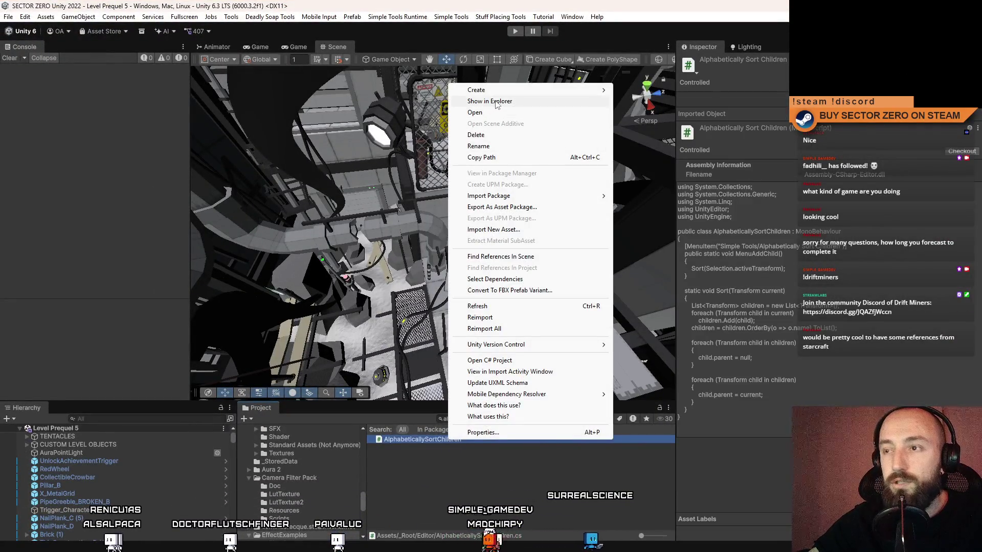
pyautogui.click(491, 102)
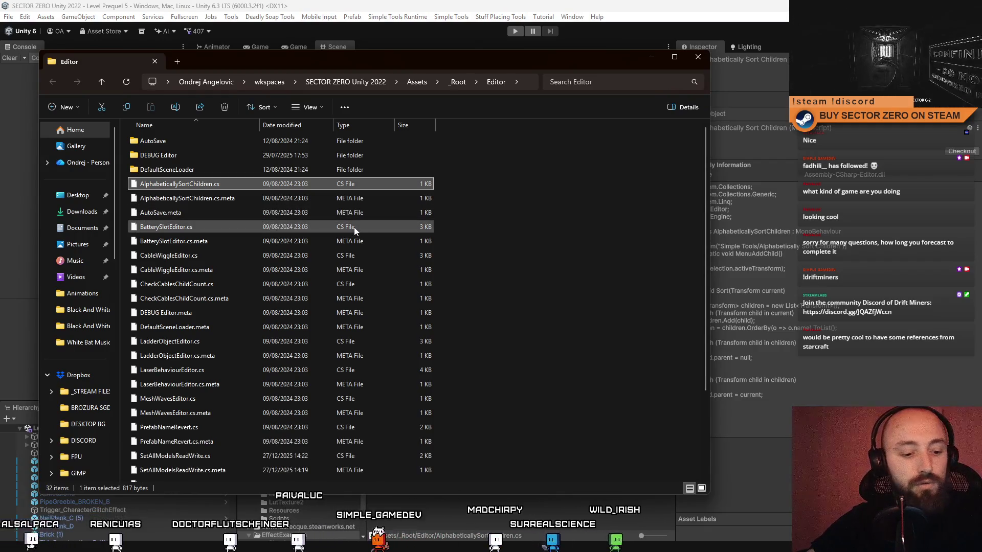
pyautogui.click(650, 58)
pyautogui.press('super+Down')
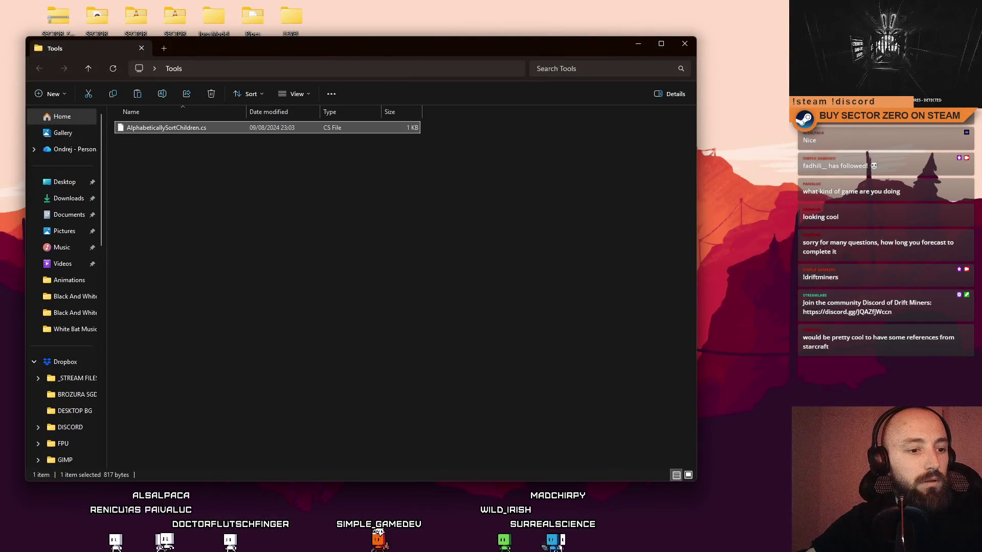
pyautogui.hotkey('alt', 'Tab')
pyautogui.click(485, 461)
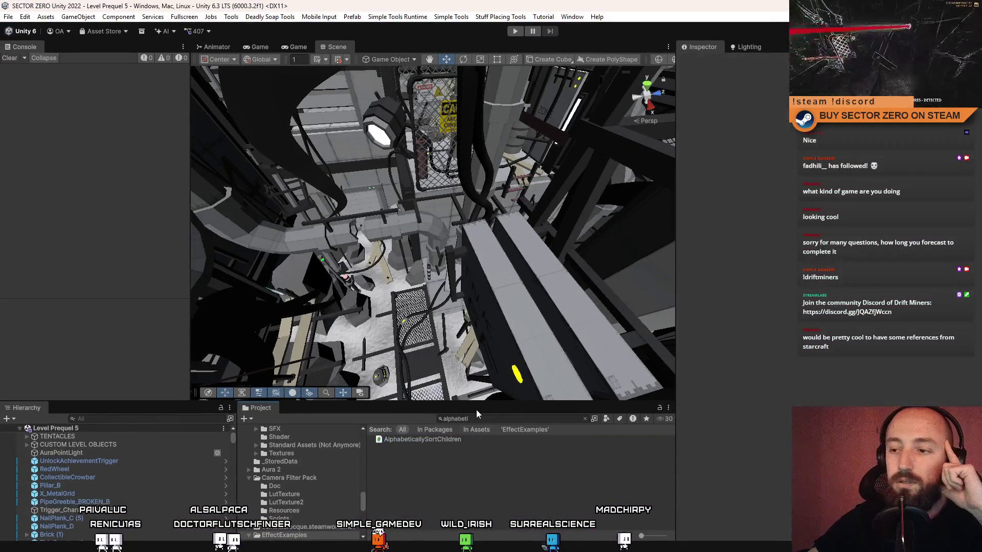
# - Clear the search, check the runtime tools menu and search for ChangeSelect without results
pyautogui.click(479, 418)
pyautogui.press('BackSpace')
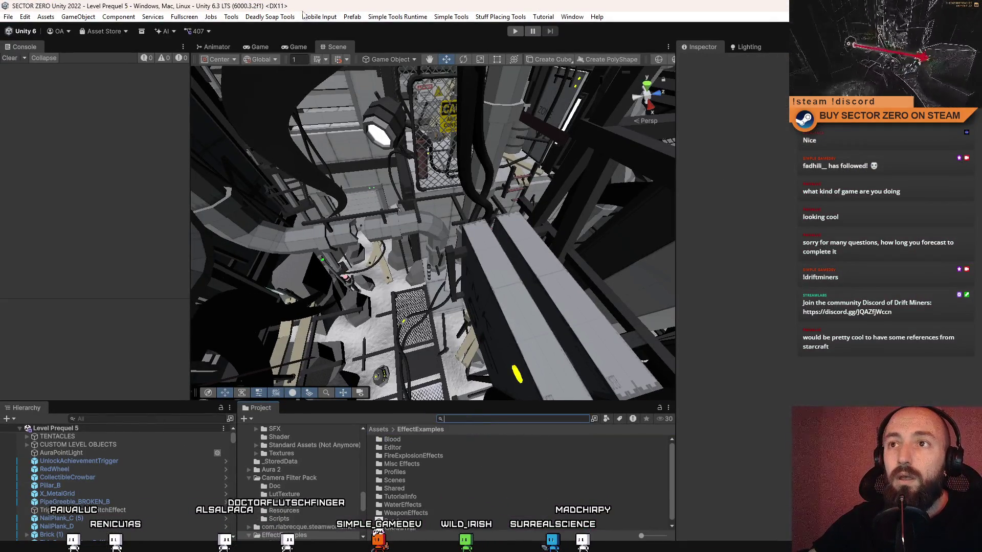
pyautogui.click(398, 17)
pyautogui.moveTo(451, 17)
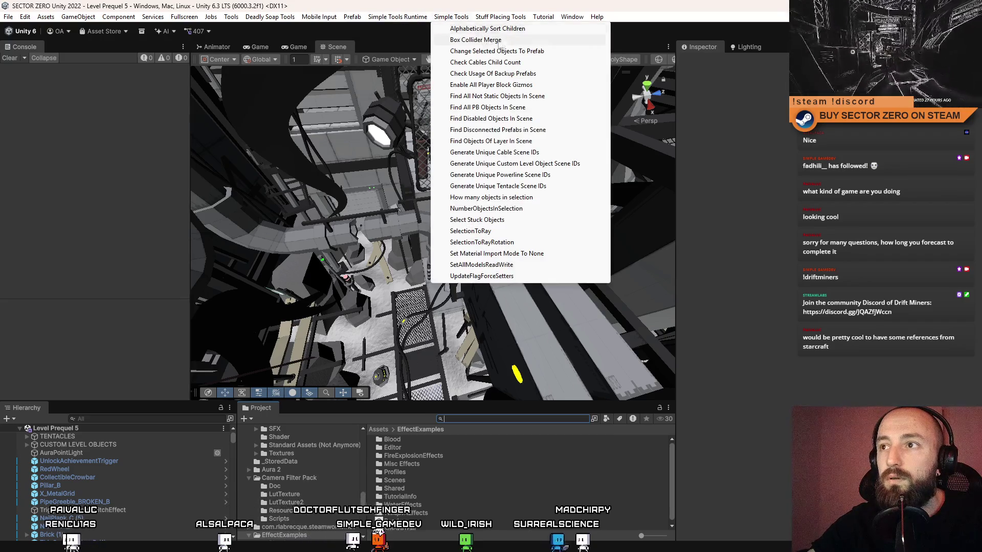
pyautogui.click(481, 419)
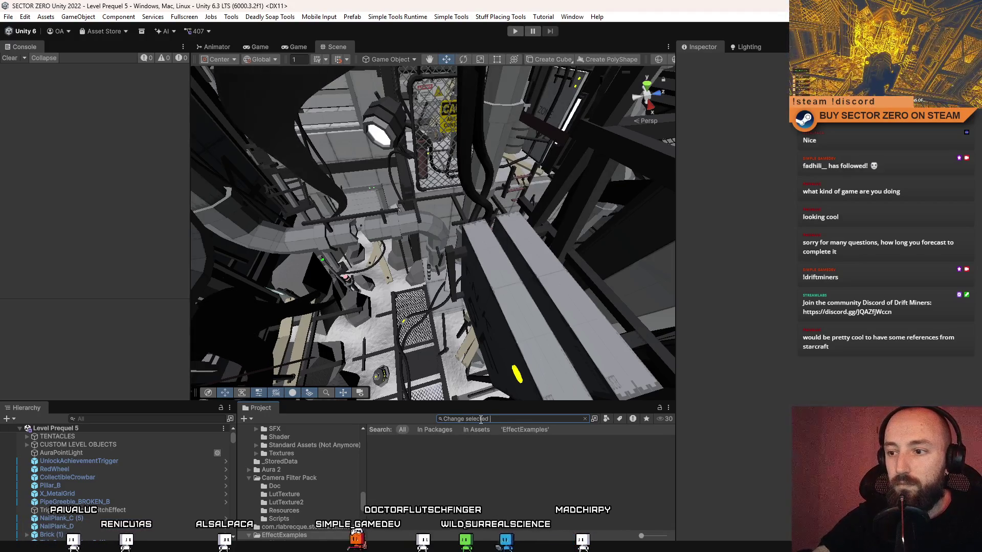
pyautogui.write('changese')
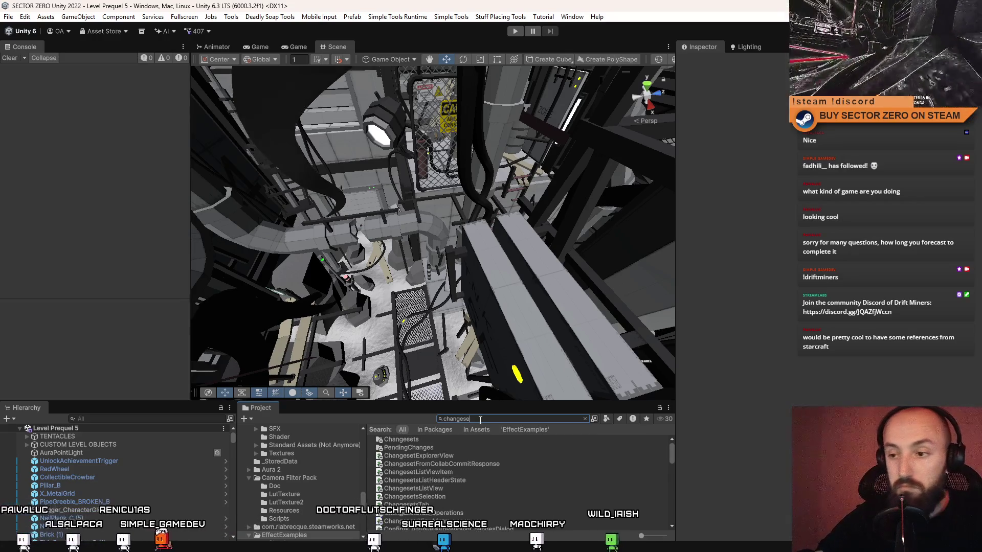
pyautogui.write('l')
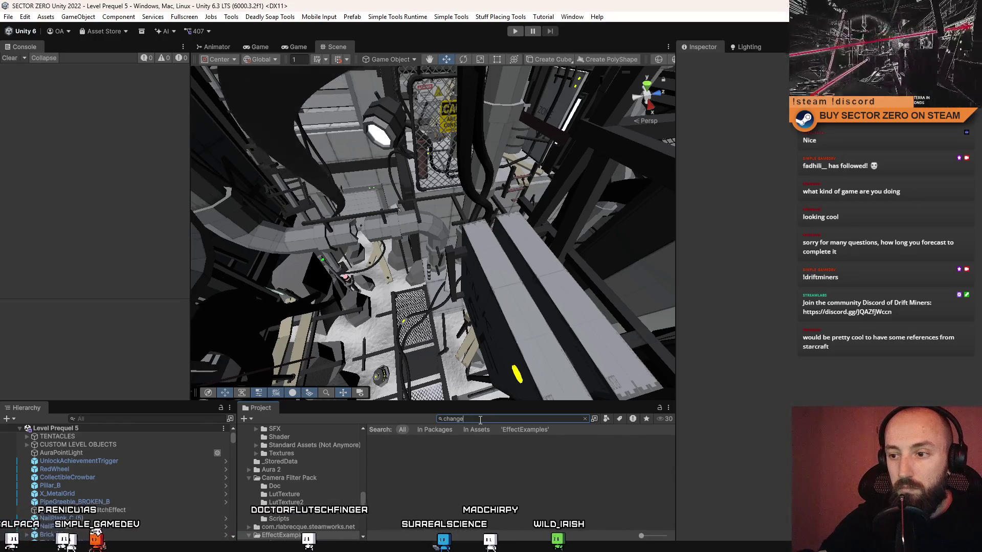
pyautogui.press('BackSpace')
pyautogui.press('BackSpace')
pyautogui.press('BackSpace')
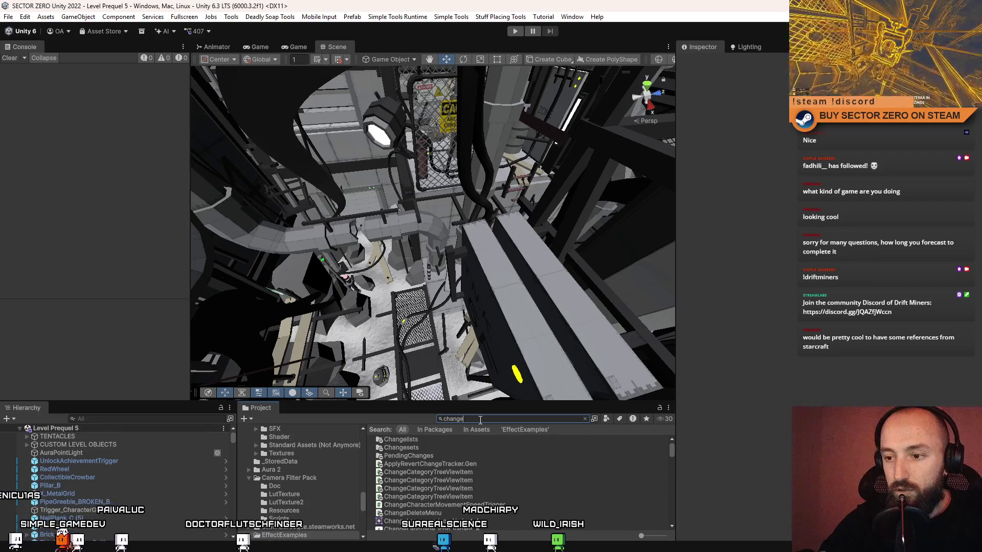
pyautogui.write('prefab')
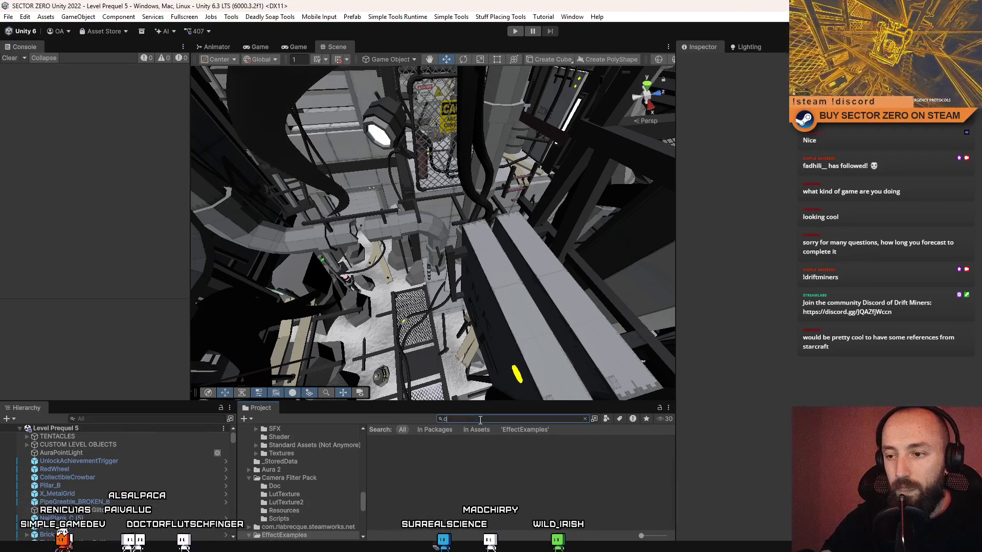
pyautogui.write('hangeSe')
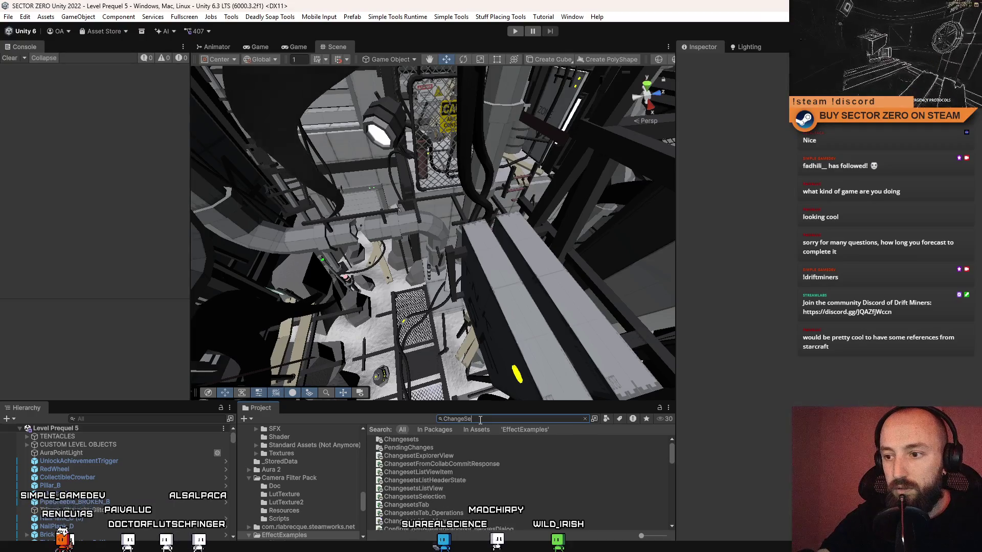
pyautogui.write('lect')
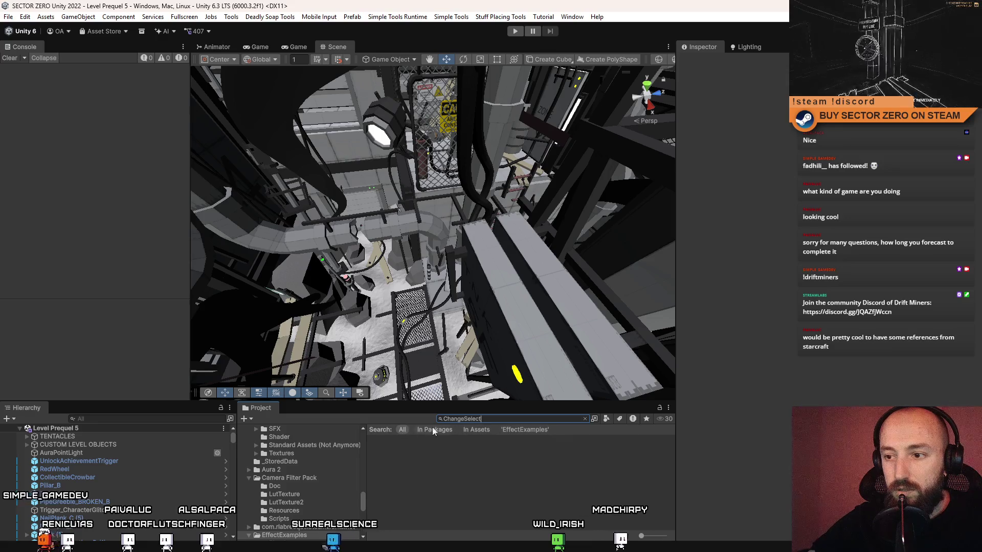
pyautogui.press('Escape')
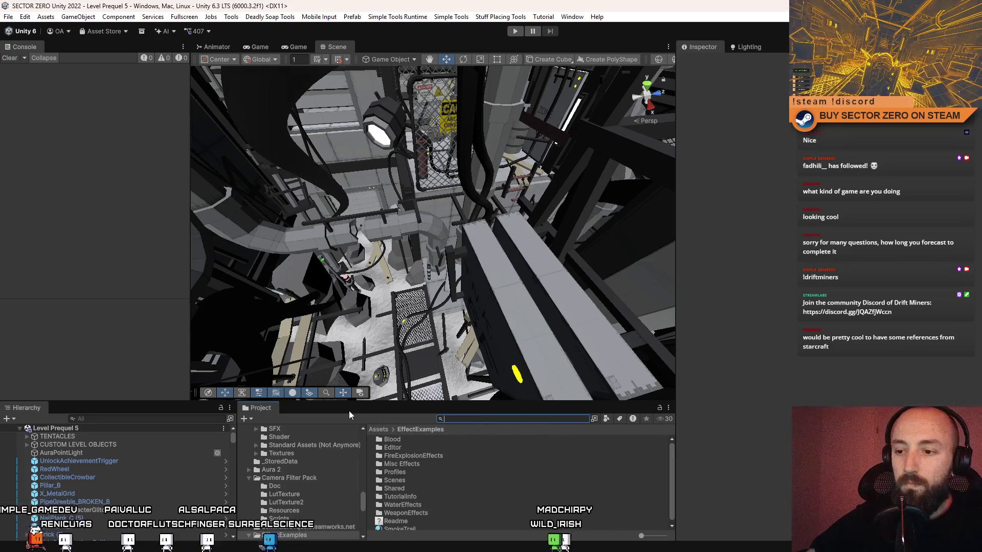
# - Check the custom editor tools menu, then show the AlphabeticallySortChildren script's code again
pyautogui.click(397, 16)
pyautogui.moveTo(451, 16)
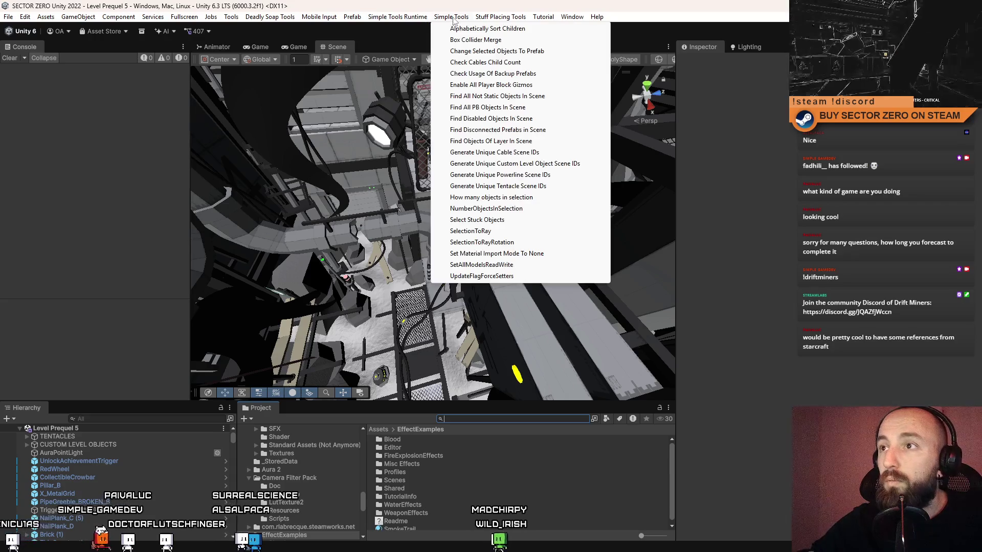
pyautogui.click(470, 419)
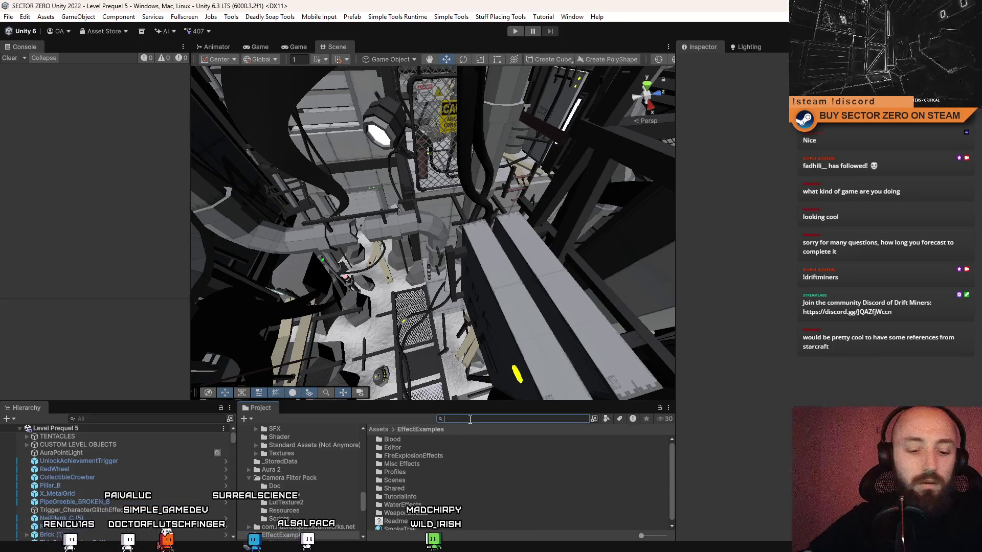
pyautogui.write('Alphabe')
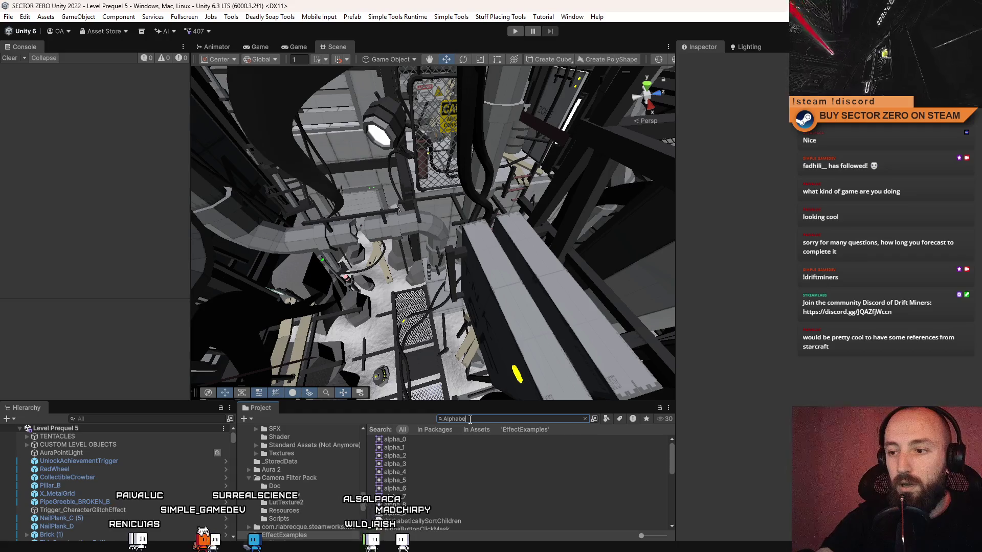
pyautogui.click(461, 440)
pyautogui.click(476, 420)
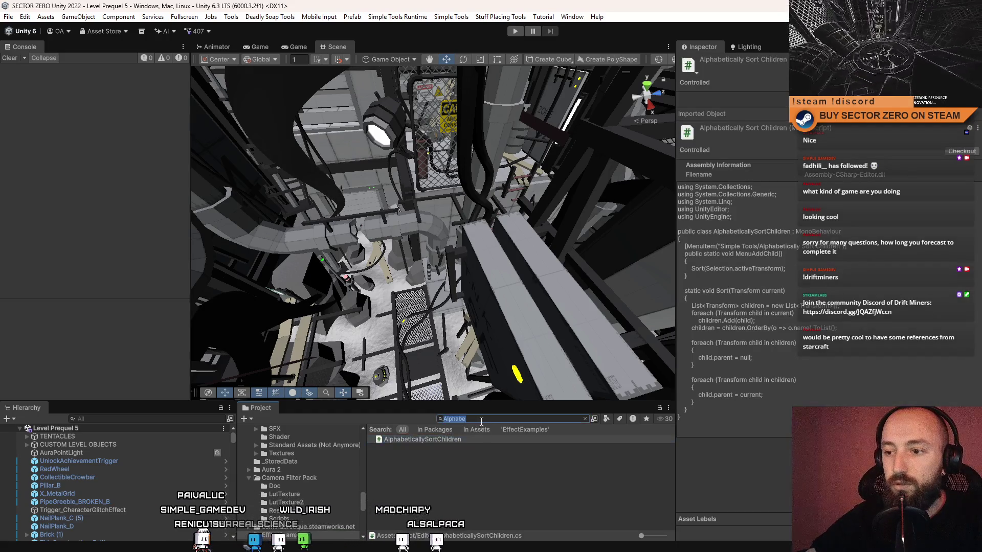
# - Clear the search and preview CableWiggleEditor, CheckCablesChildCount, LadderObjectEditor and LaserBehaviourEditor scripts
pyautogui.hotkey('ctrl', 'a')
pyautogui.press('BackSpace')
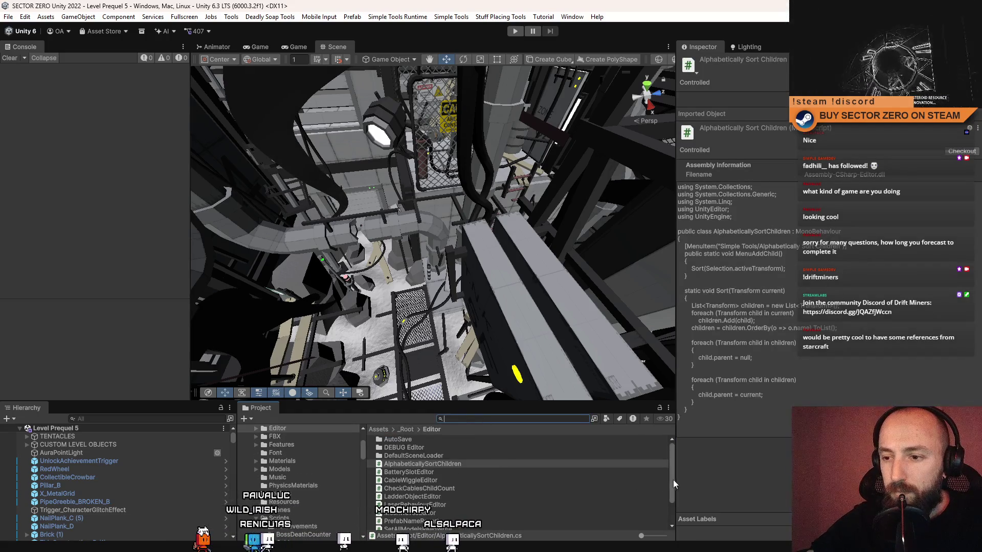
pyautogui.click(673, 470)
pyautogui.click(475, 471)
pyautogui.click(444, 479)
pyautogui.scroll(-1, 498, 479)
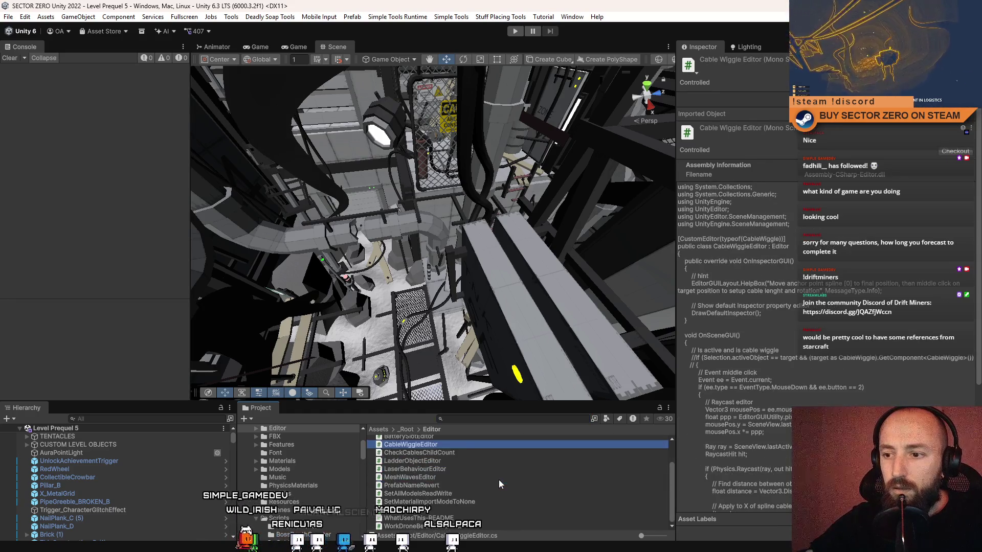
pyautogui.click(475, 453)
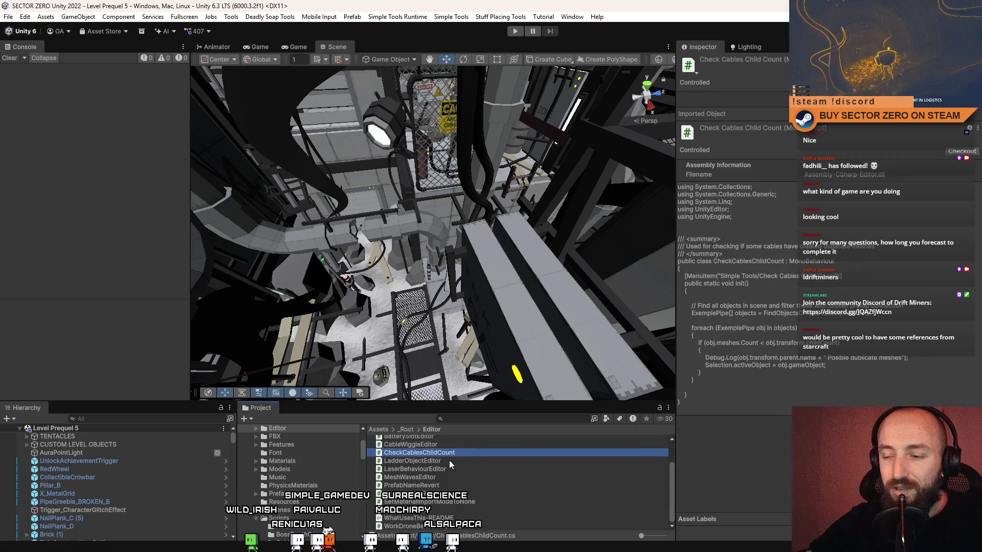
pyautogui.click(449, 460)
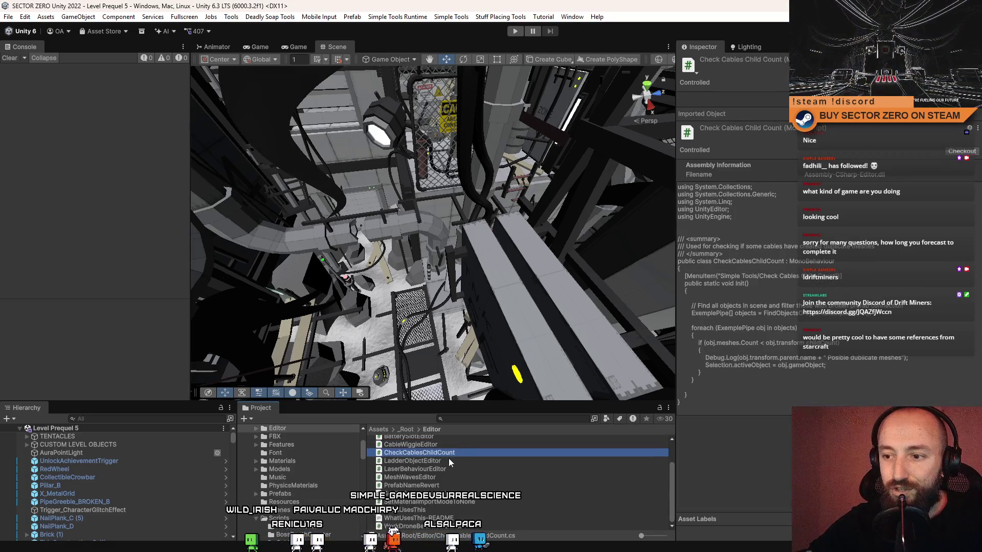
pyautogui.click(453, 469)
# - Preview MeshWavesEditor, SetAllModelsReadWrite, PrefabNameRevert and SetMaterialImportModeToNone, then open the DEBUG Editor folder
pyautogui.click(450, 477)
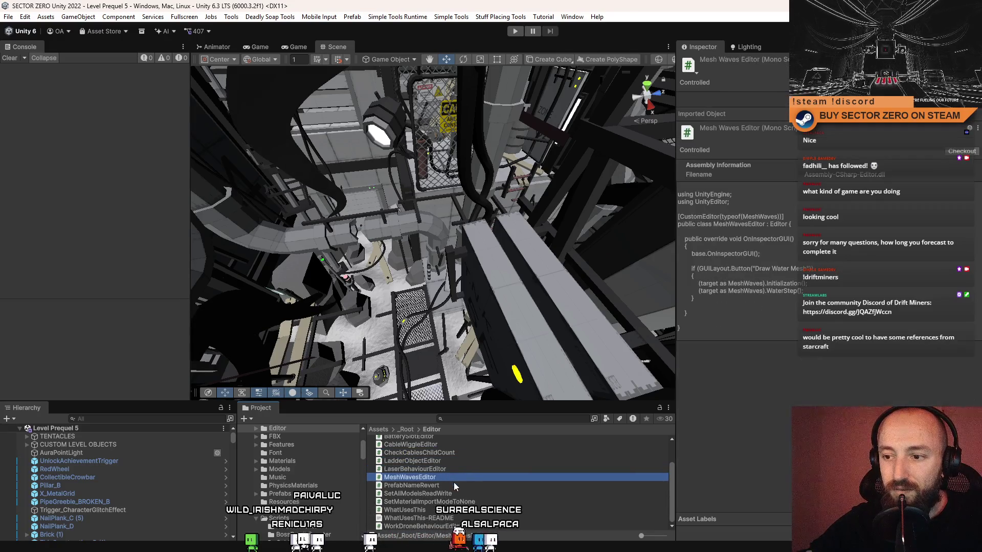
pyautogui.click(491, 494)
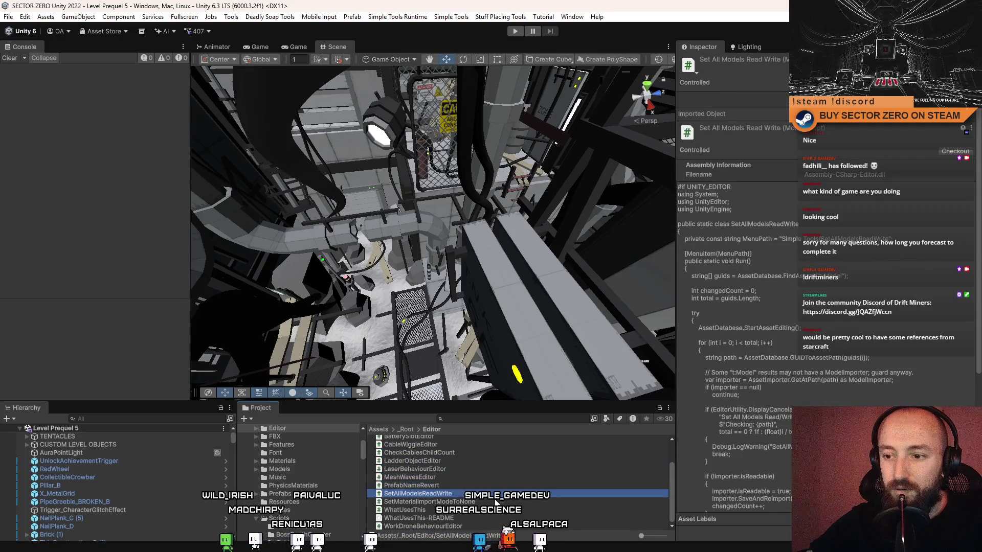
pyautogui.click(443, 486)
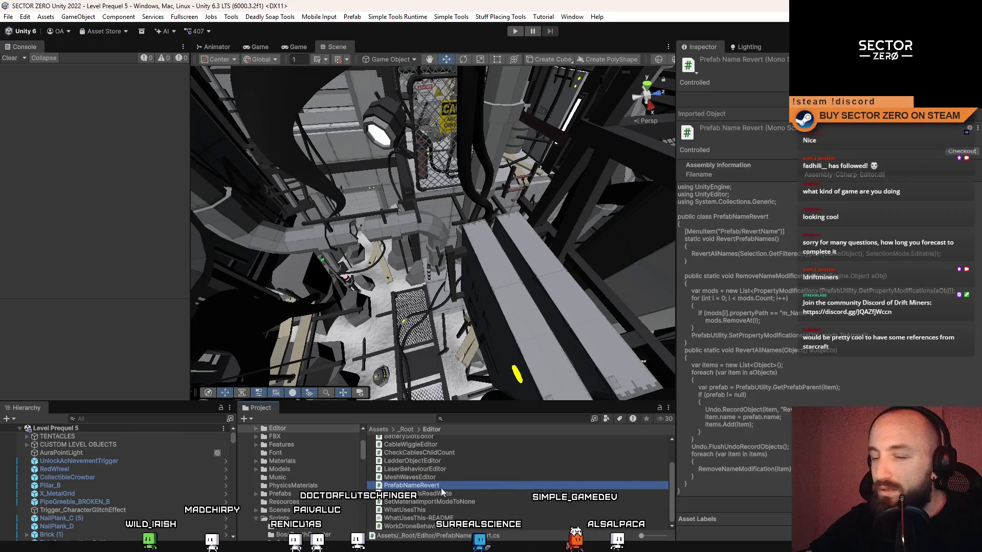
pyautogui.click(440, 493)
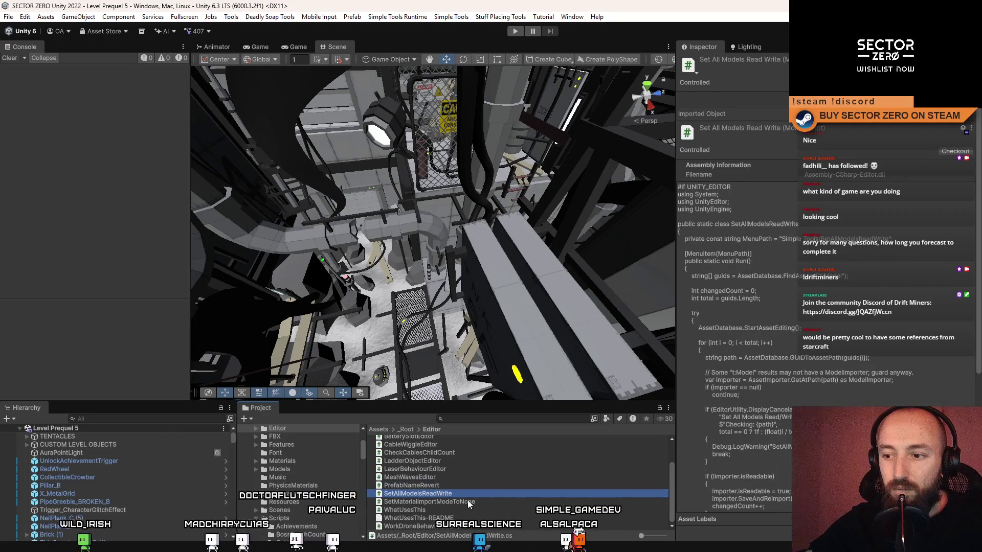
pyautogui.click(467, 501)
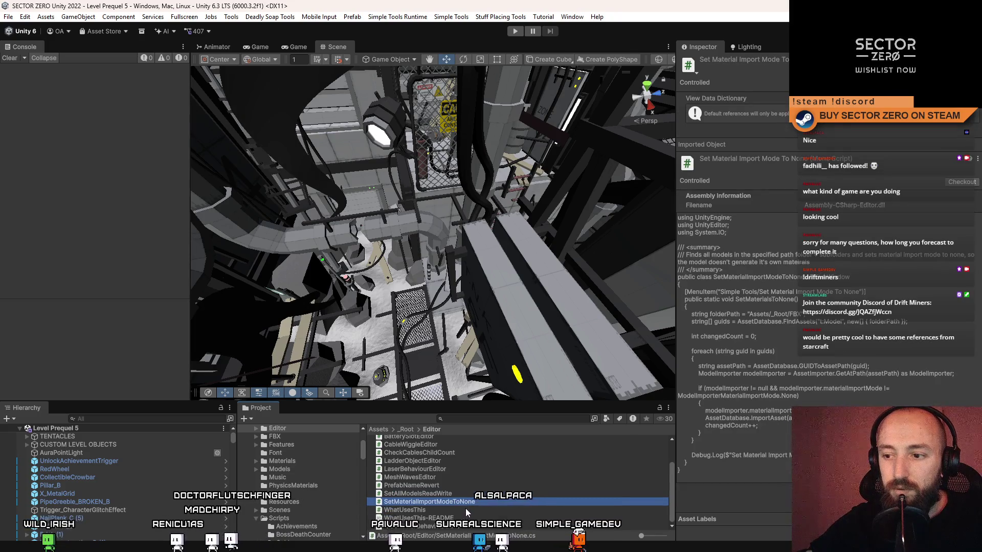
pyautogui.press('Down')
pyautogui.press('Down')
pyautogui.press('Down')
pyautogui.scroll(1, 471, 489)
pyautogui.scroll(1, 472, 488)
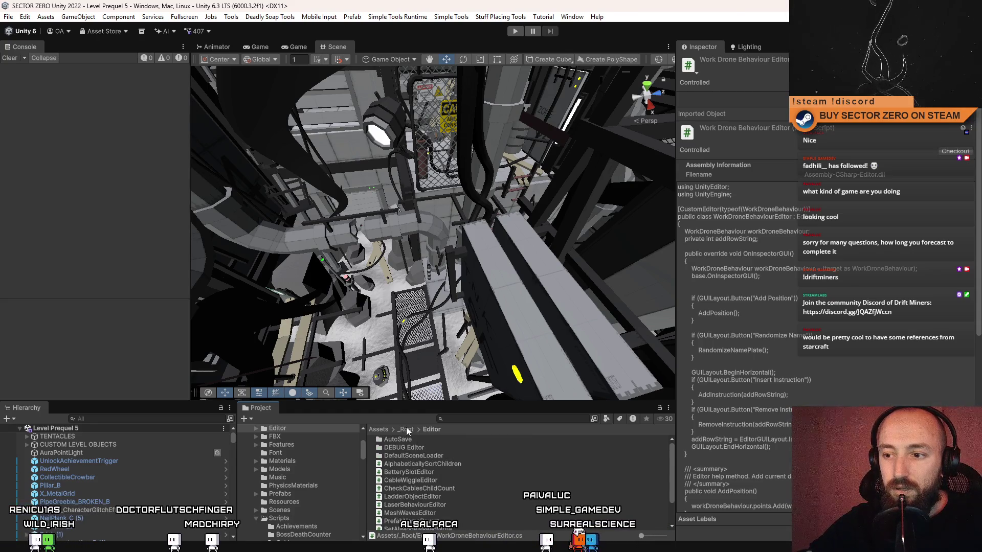
pyautogui.click(434, 448)
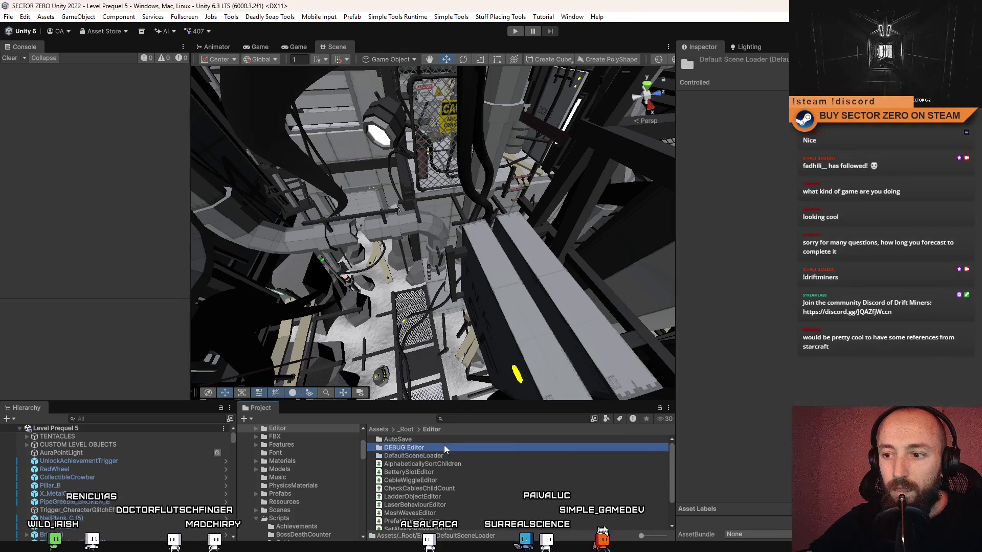
pyautogui.doubleClick(429, 447)
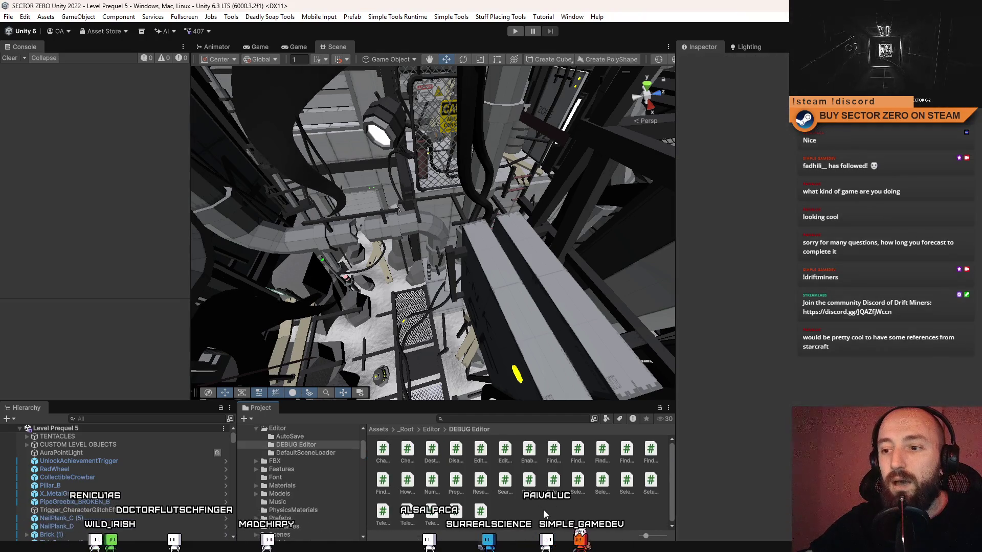
# - Select ChangeObjectForPrefab, FindAllNoStatic, FindDisabledObjectsInScene, FindObjectsOfLayerInScene, HowMuchInSelection, NumberObjectsInSelection and TeleportSelectionToEditorRay together
pyautogui.click(459, 439)
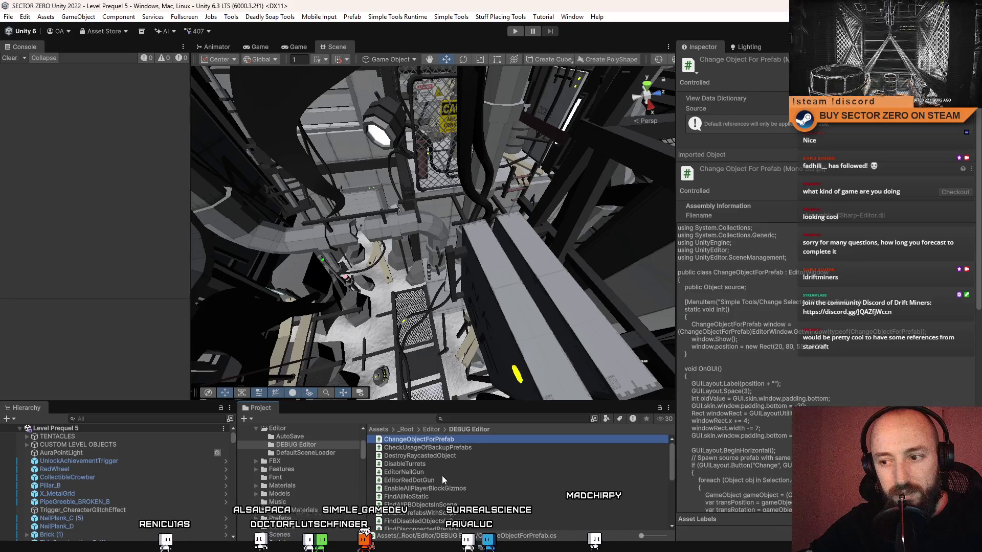
pyautogui.scroll(-2, 440, 472)
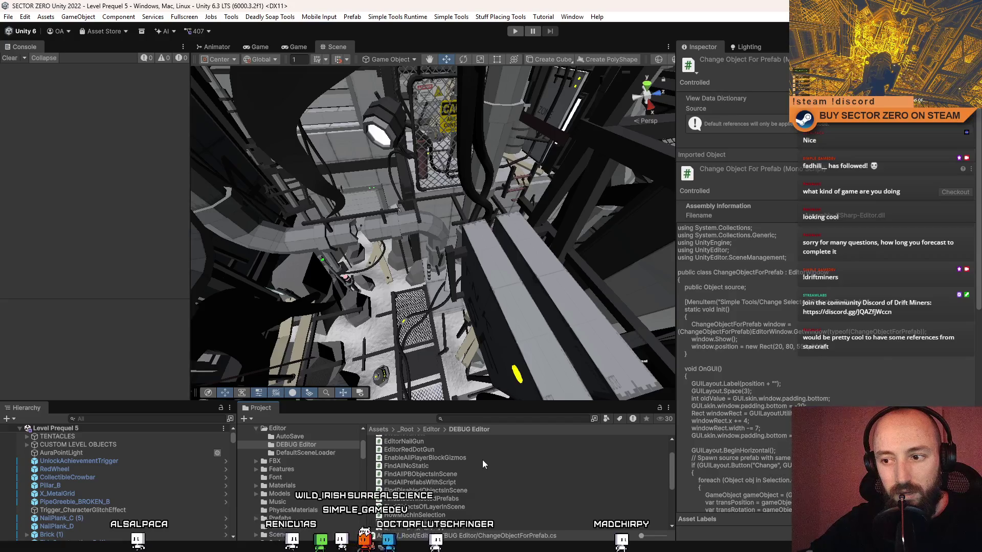
pyautogui.keyDown('ctrl'); pyautogui.click(432, 467); pyautogui.keyUp('ctrl')
pyautogui.scroll(-2, 483, 472)
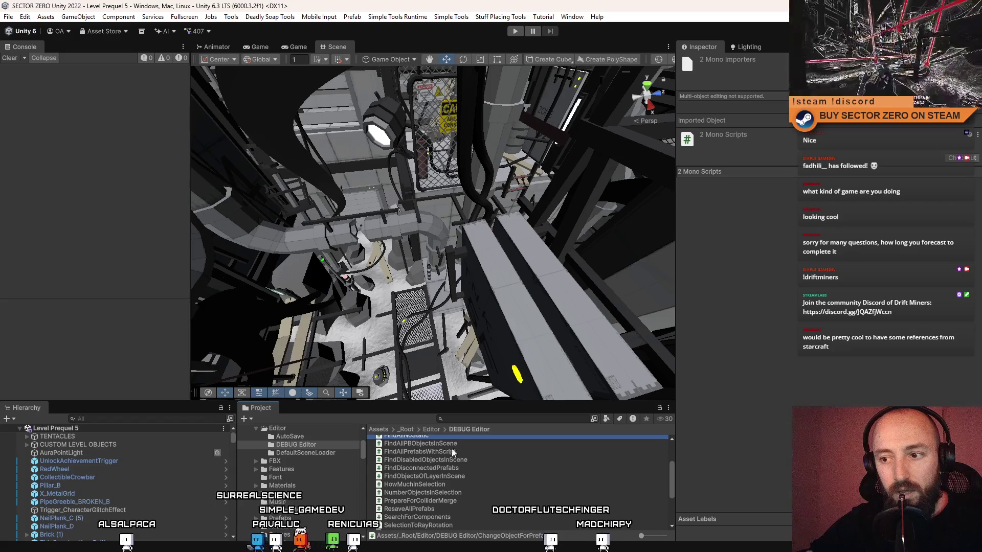
pyautogui.scroll(-2, 464, 453)
pyautogui.scroll(4, 472, 460)
pyautogui.scroll(-2, 474, 469)
pyautogui.scroll(2, 474, 470)
pyautogui.scroll(-2, 460, 461)
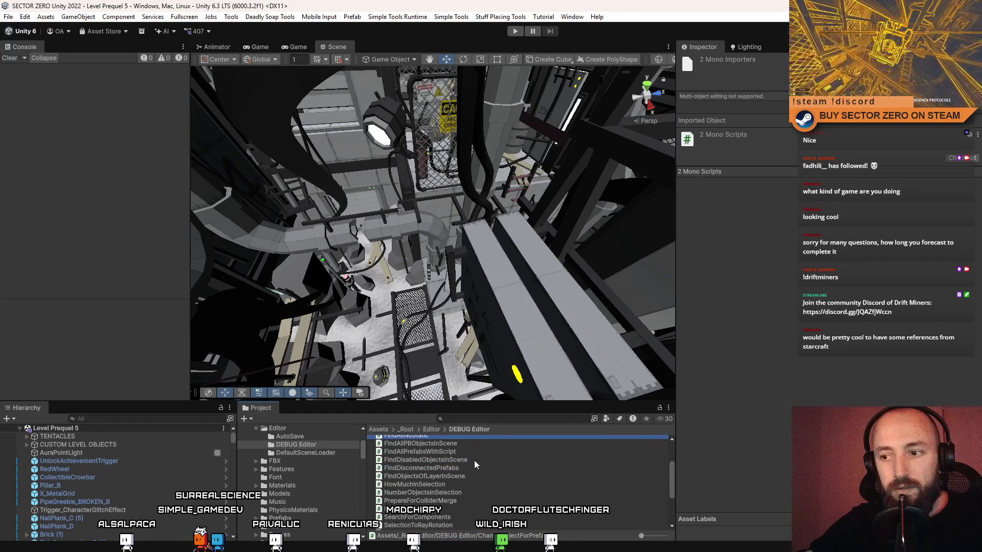
pyautogui.keyDown('ctrl'); pyautogui.click(471, 460); pyautogui.keyUp('ctrl')
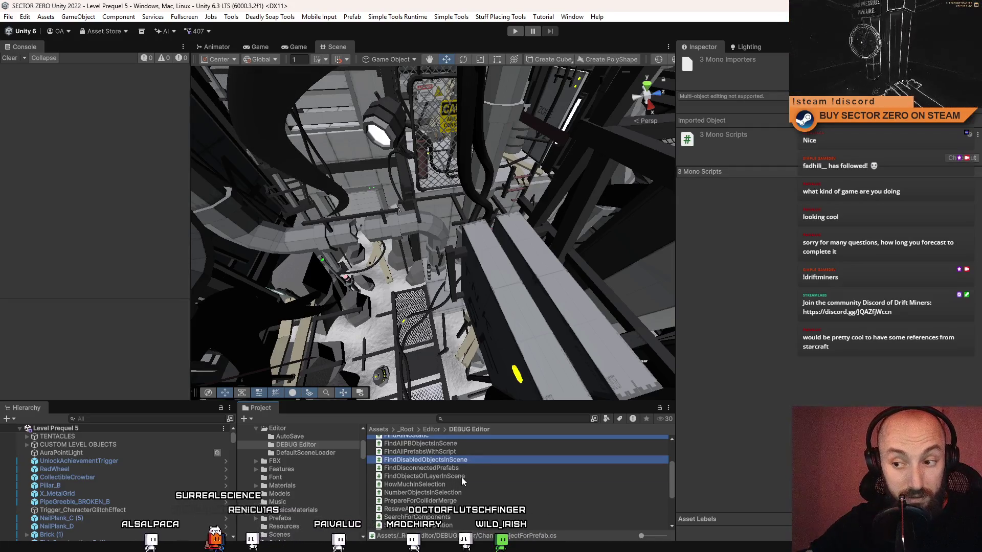
pyautogui.keyDown('ctrl'); pyautogui.click(461, 476); pyautogui.keyUp('ctrl')
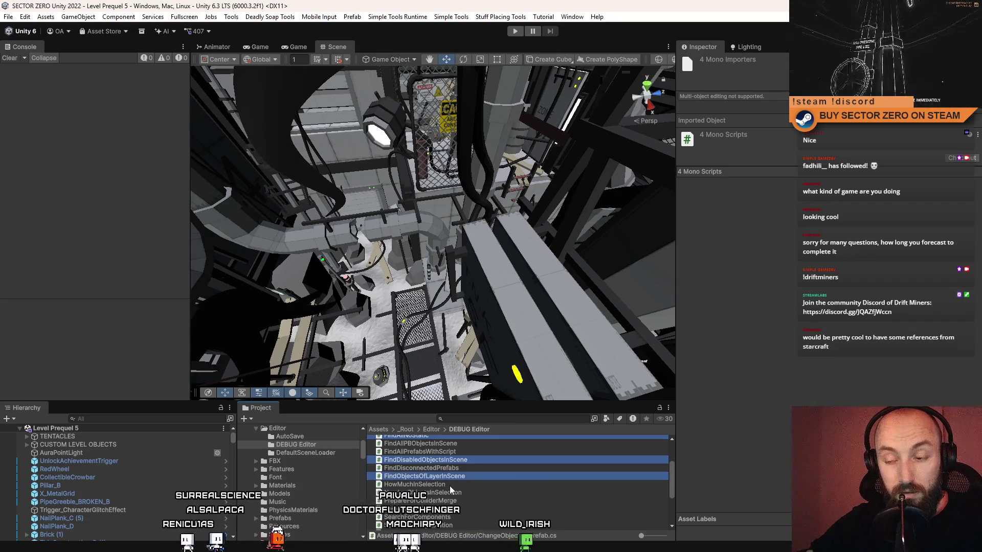
pyautogui.keyDown('ctrl'); pyautogui.click(453, 484); pyautogui.keyUp('ctrl')
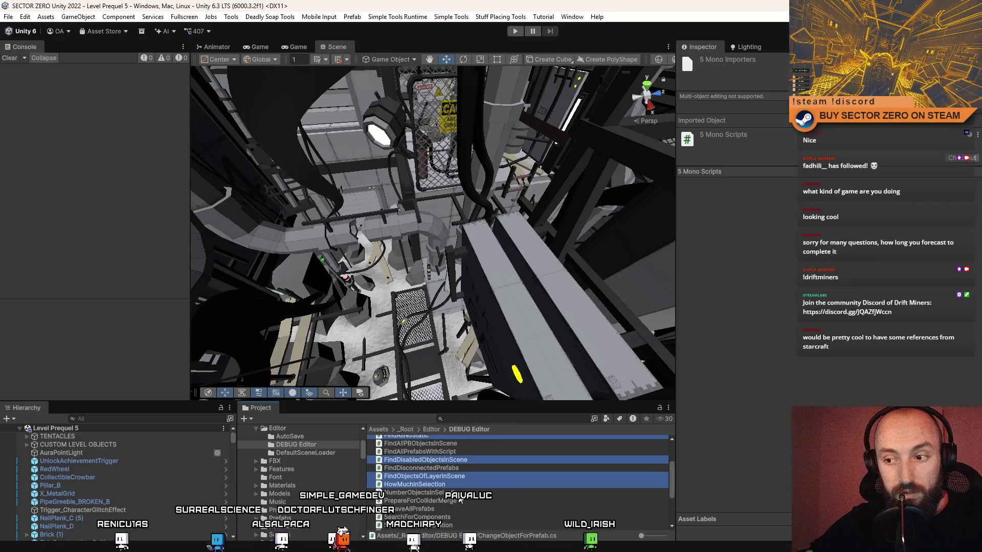
pyautogui.keyDown('ctrl'); pyautogui.click(464, 494); pyautogui.keyUp('ctrl')
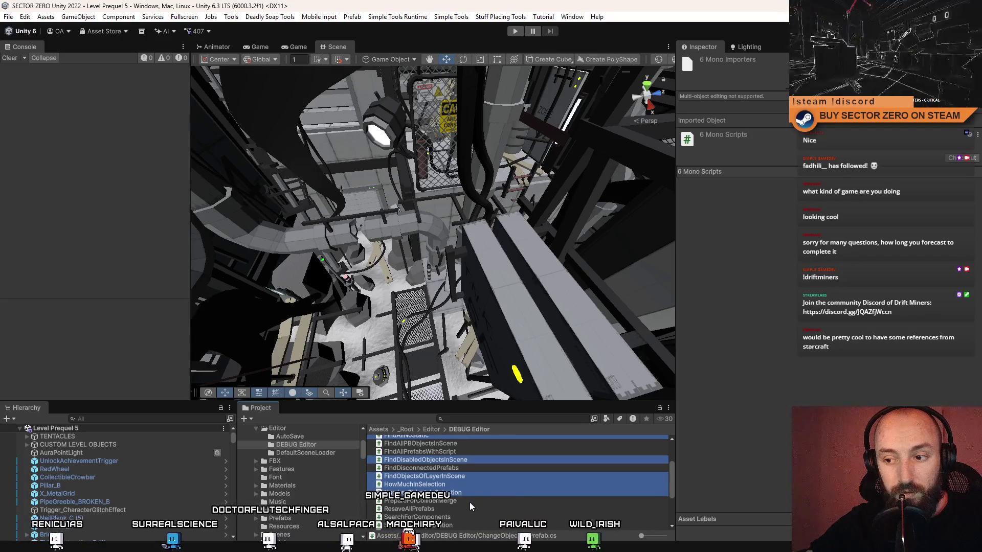
pyautogui.scroll(-1, 470, 503)
pyautogui.scroll(-3, 466, 499)
pyautogui.scroll(1, 464, 495)
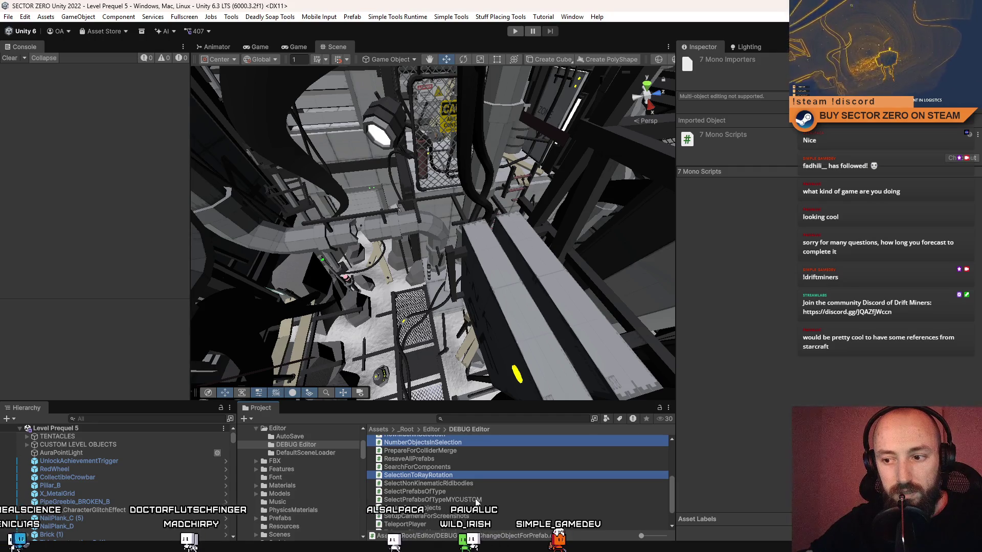
pyautogui.scroll(-1, 479, 500)
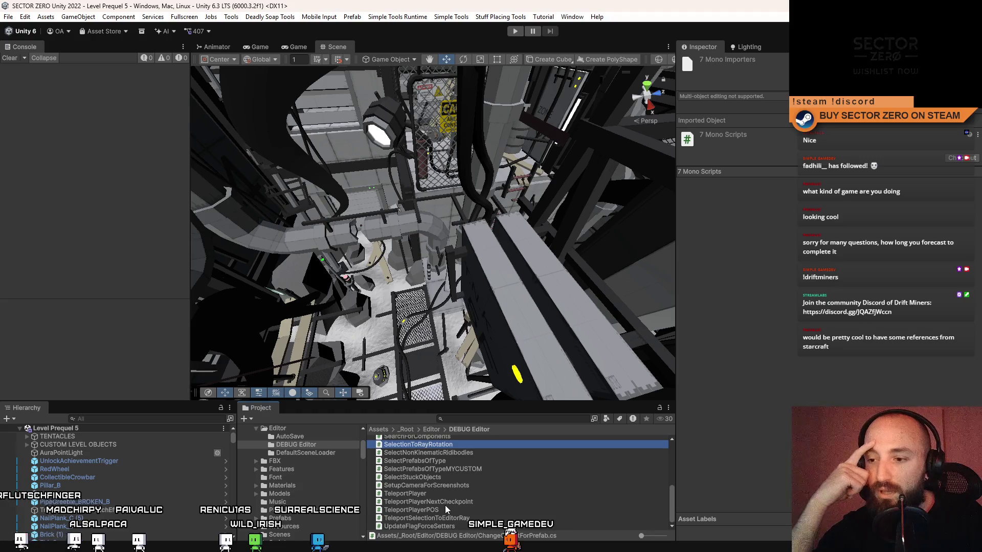
pyautogui.keyDown('ctrl'); pyautogui.click(444, 518); pyautogui.keyUp('ctrl')
# - Reveal the selected DEBUG Editor scripts in File Explorer, keeping TeleportSelectionToEditorRay.cs selected
pyautogui.rightClick(442, 517)
pyautogui.click(461, 178)
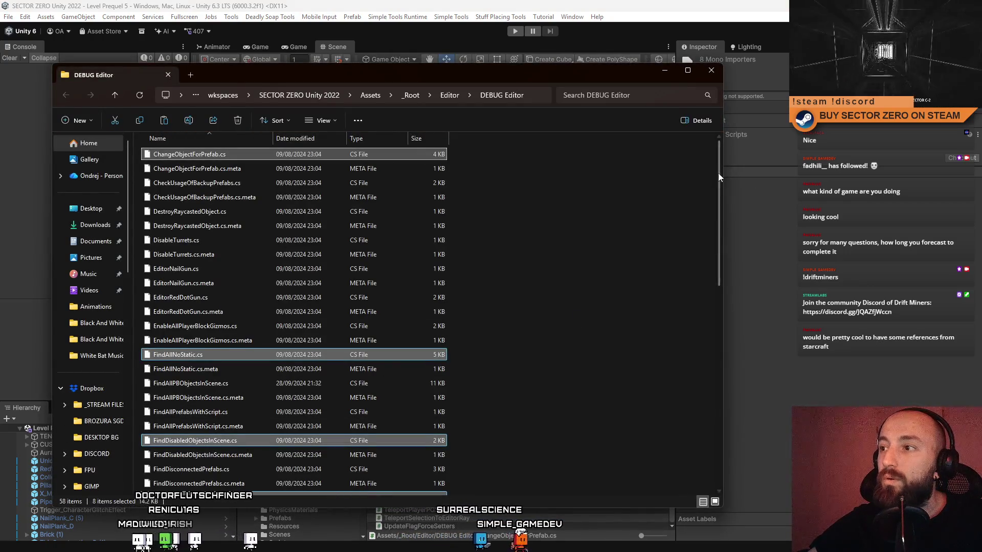
pyautogui.moveTo(718, 172); pyautogui.dragTo(705, 432)
pyautogui.keyDown('ctrl'); pyautogui.click(213, 452); pyautogui.keyUp('ctrl')
pyautogui.keyDown('ctrl'); pyautogui.click(229, 449); pyautogui.keyUp('ctrl')
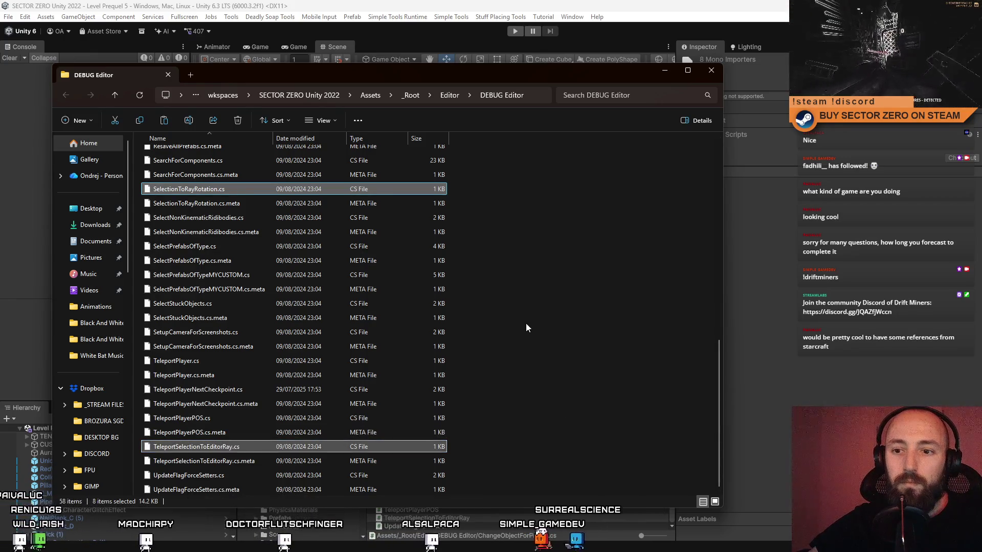
# - Paste the copied scripts into the desktop Tools folder and close the DEBUG Editor window
pyautogui.click(665, 70)
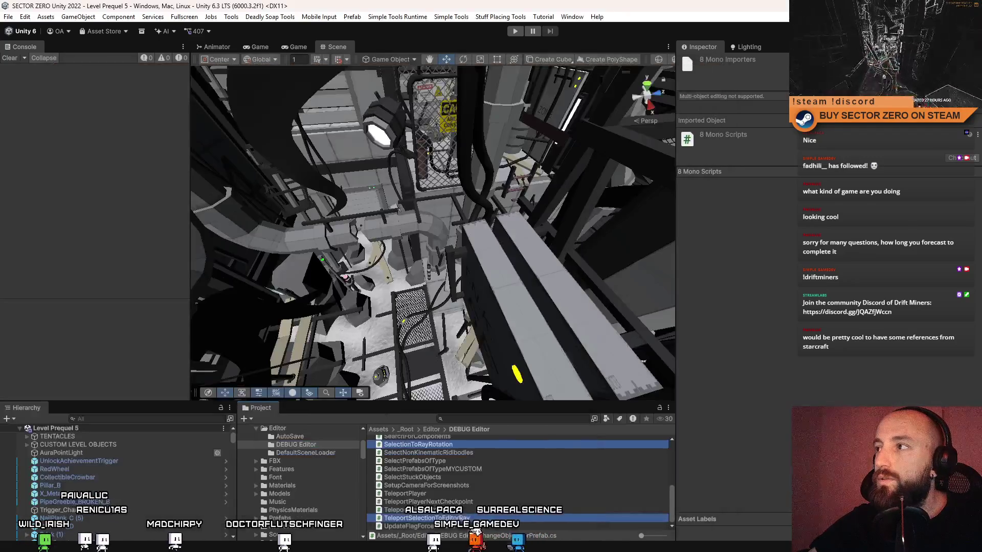
pyautogui.click(701, 7)
pyautogui.hotkey('ctrl', 'v')
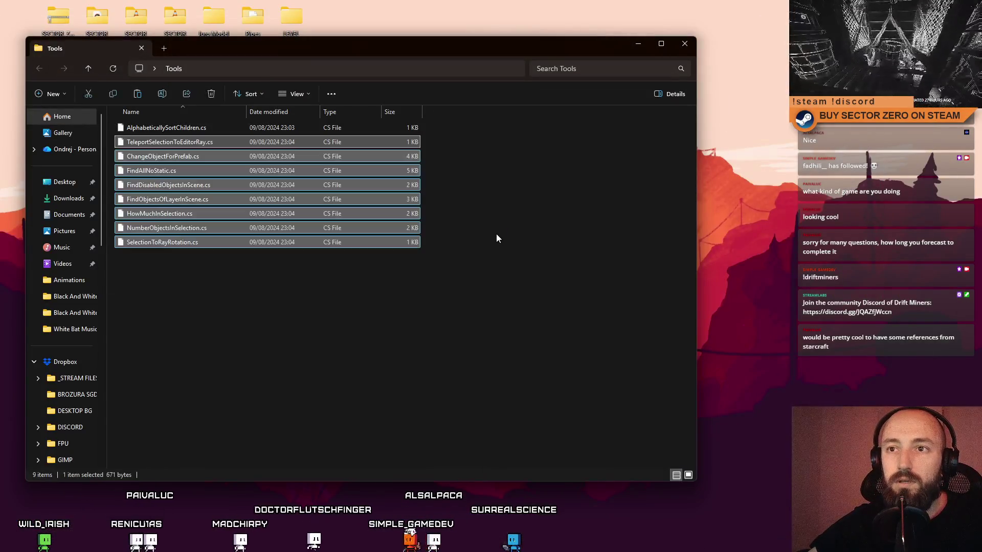
pyautogui.moveTo(304, 49)
pyautogui.mouseDown()
pyautogui.moveTo(446, 68)
pyautogui.moveTo(431, 73)
pyautogui.mouseUp()
pyautogui.hotkey('ctrl', 'w')
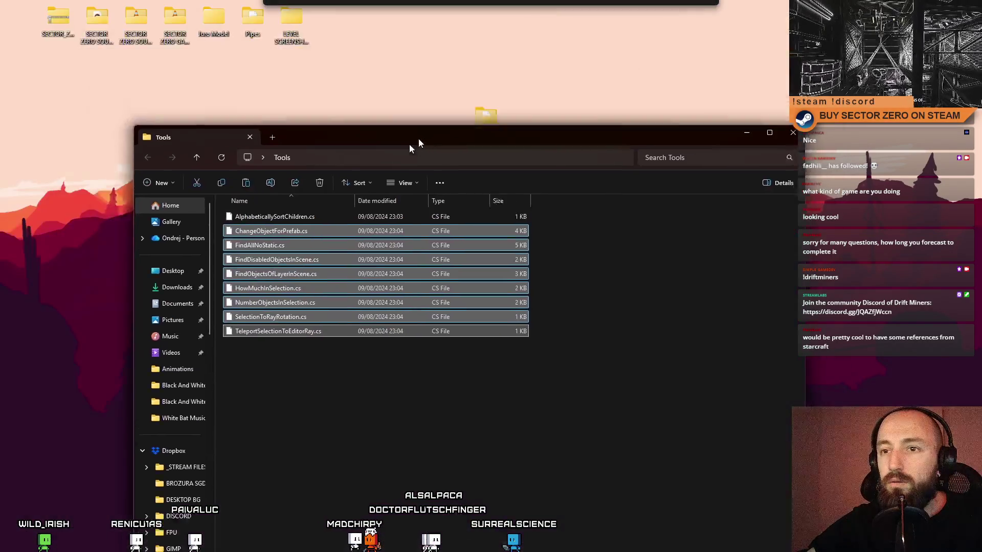
pyautogui.moveTo(408, 135); pyautogui.dragTo(434, 86)
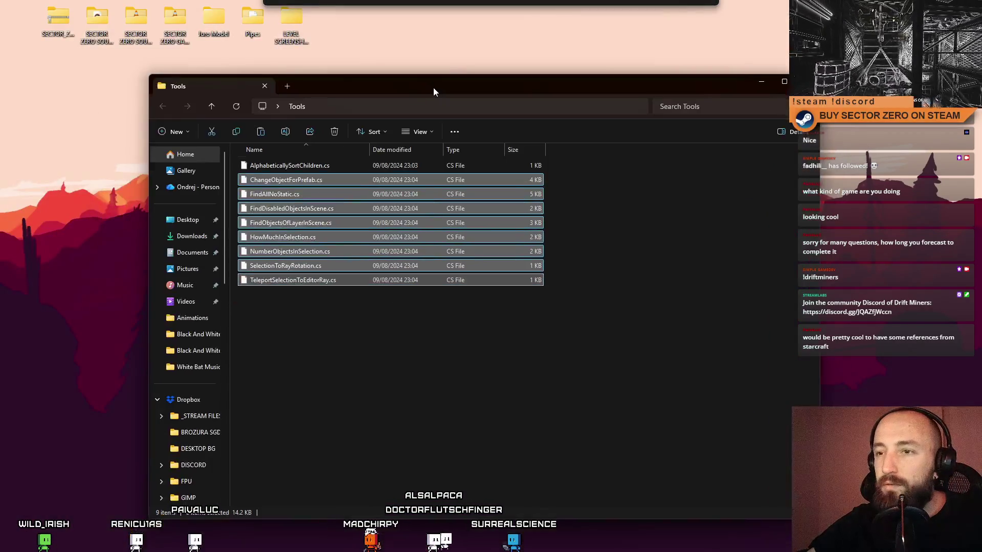
# - Look over the Tools folder scripts, from FindAllNoStatic.cs to AlphabeticallySortChildren.cs
pyautogui.click(335, 323)
pyautogui.click(313, 283)
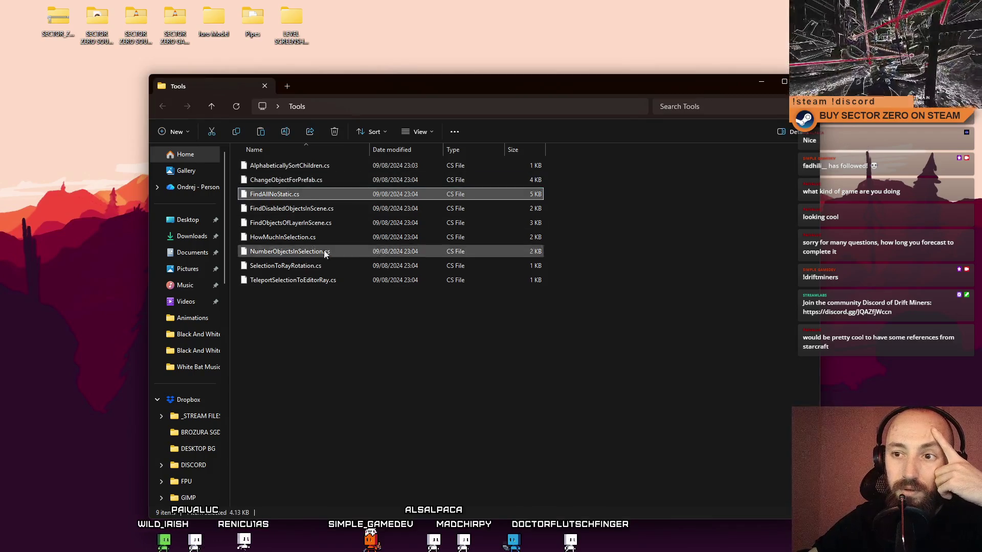
pyautogui.click(329, 279)
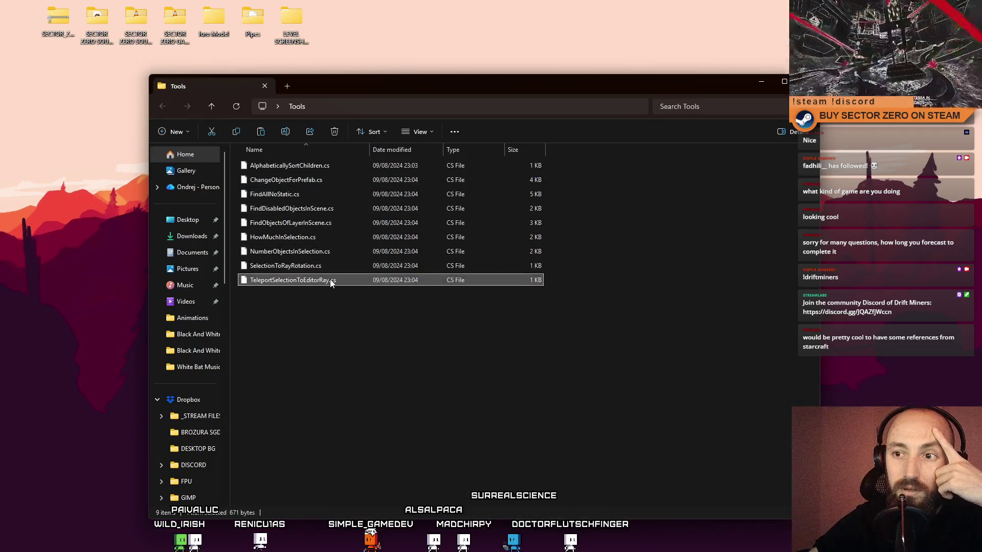
pyautogui.click(330, 251)
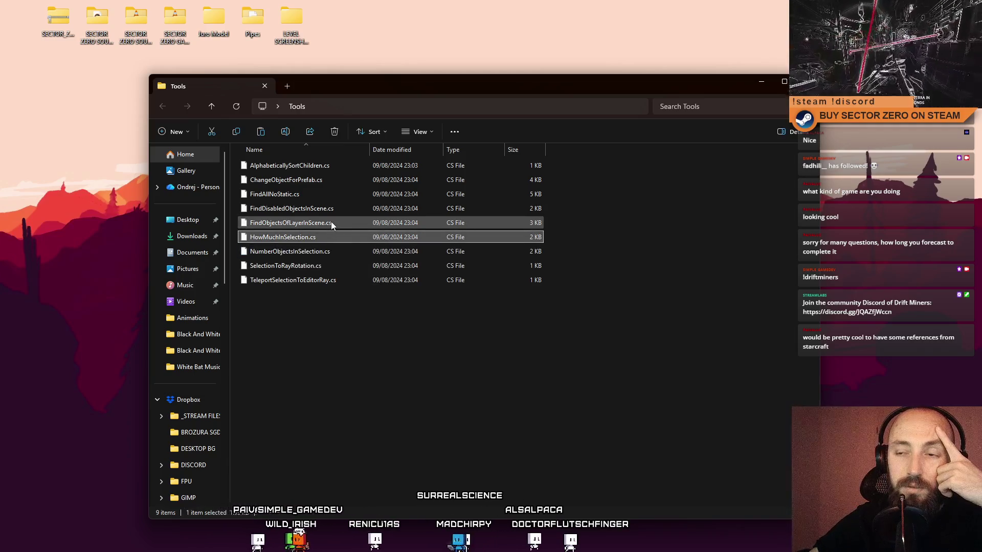
pyautogui.click(330, 221)
pyautogui.click(322, 209)
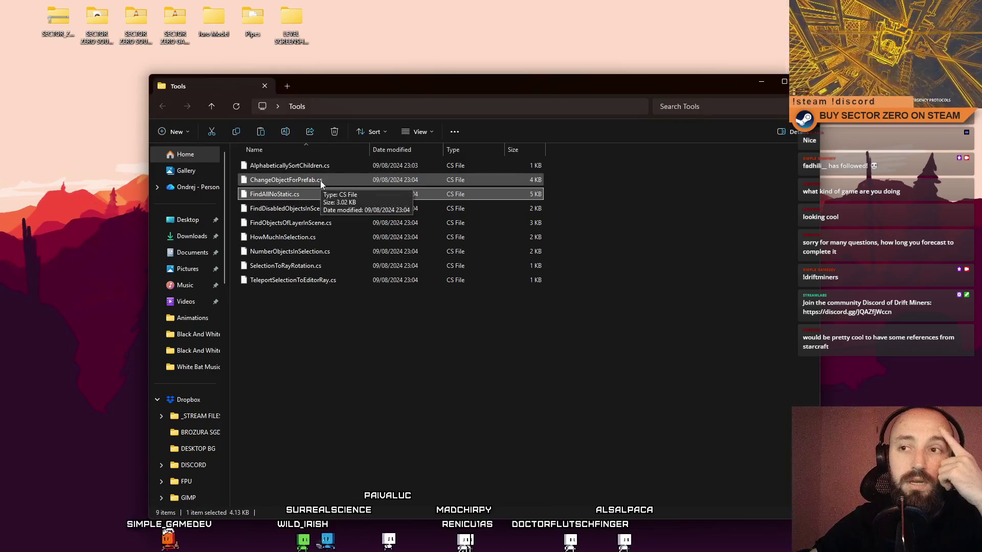
pyautogui.click(339, 164)
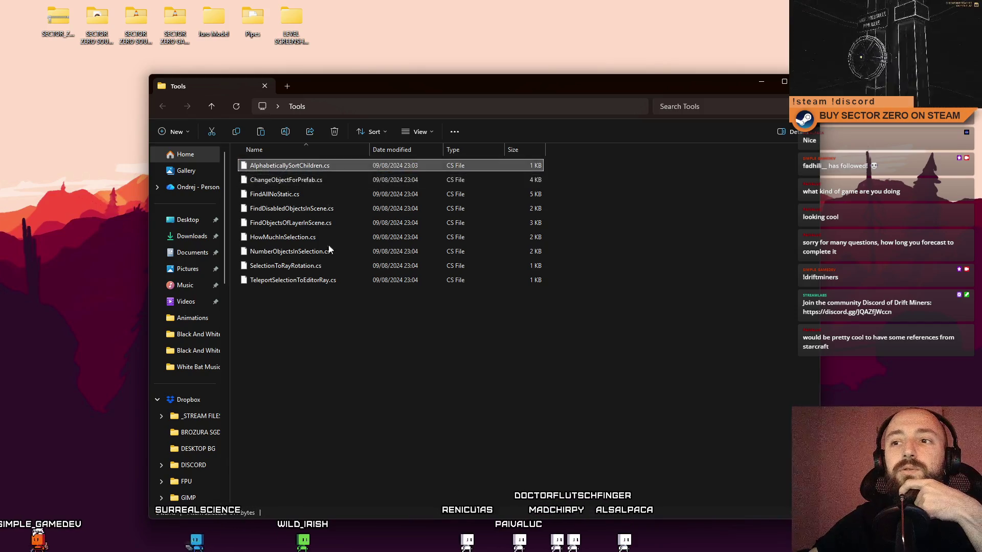
pyautogui.click(364, 337)
# - Reopen Tools from the desktop, confirm all nine scripts are there, close it and return to Unity
pyautogui.moveTo(420, 95); pyautogui.dragTo(446, 98)
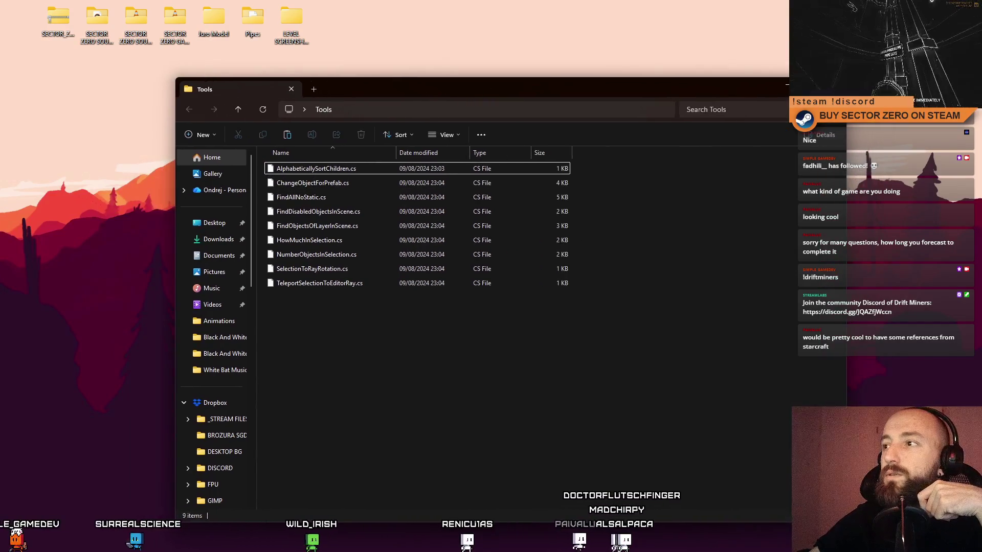
pyautogui.hotkey('ctrl', 'w')
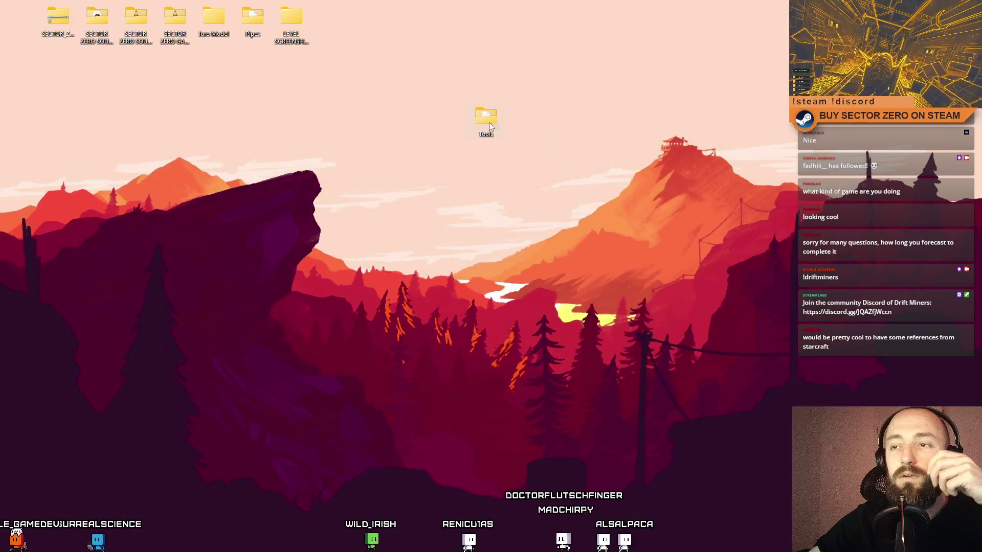
pyautogui.doubleClick(488, 122)
pyautogui.click(315, 168)
pyautogui.keyDown('shift'); pyautogui.click(318, 283); pyautogui.keyUp('shift')
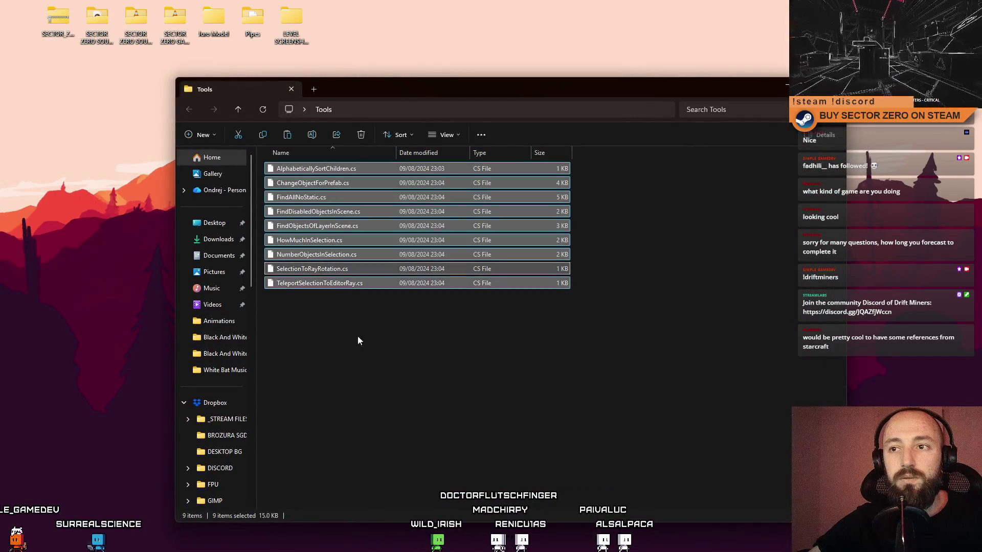
pyautogui.click(414, 340)
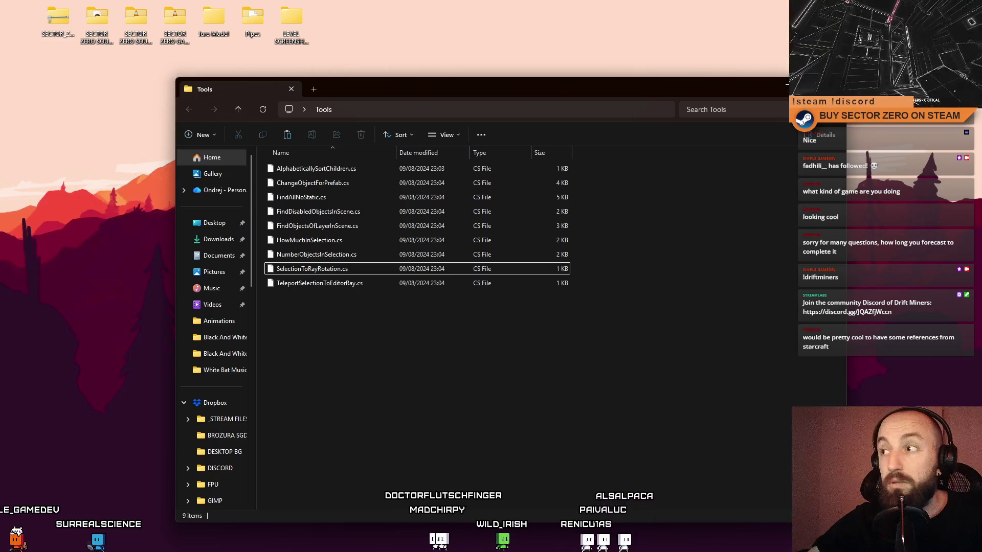
pyautogui.hotkey('ctrl', 'w')
pyautogui.hotkey('alt', 'Tab')
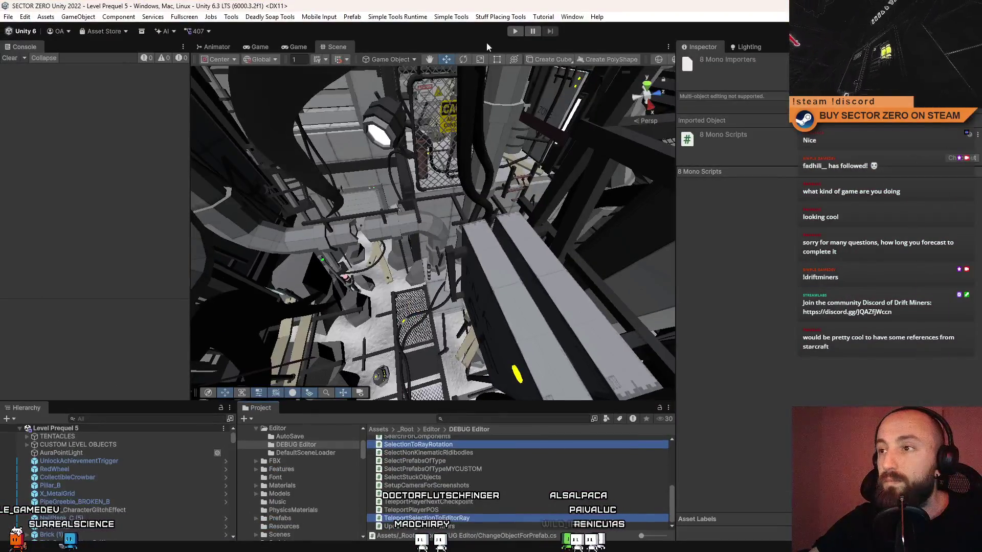
# - Check the Simple Tools command list in SECTOR ZERO, then hide the editor to switch to Home 404
pyautogui.click(399, 18)
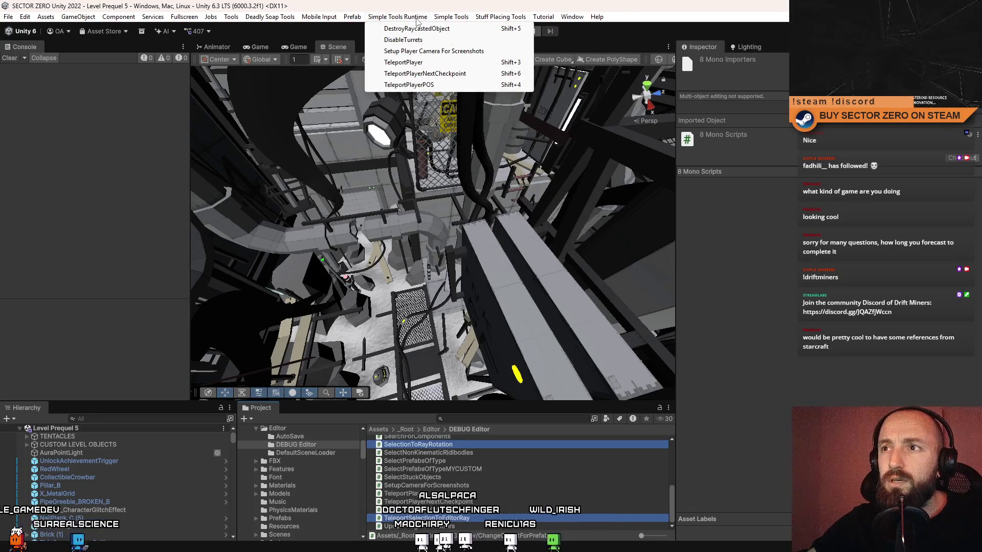
pyautogui.moveTo(451, 16)
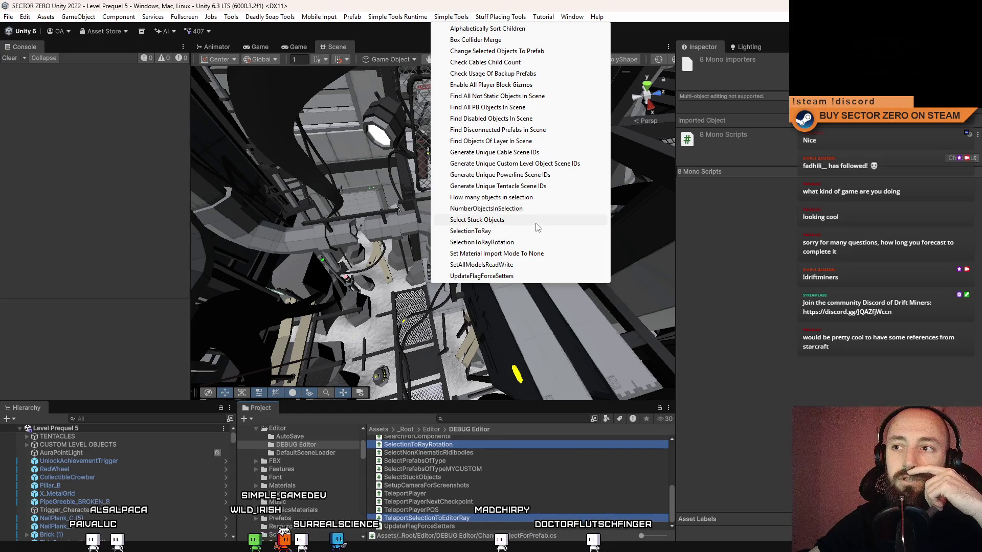
pyautogui.click(494, 423)
pyautogui.scroll(3, 491, 468)
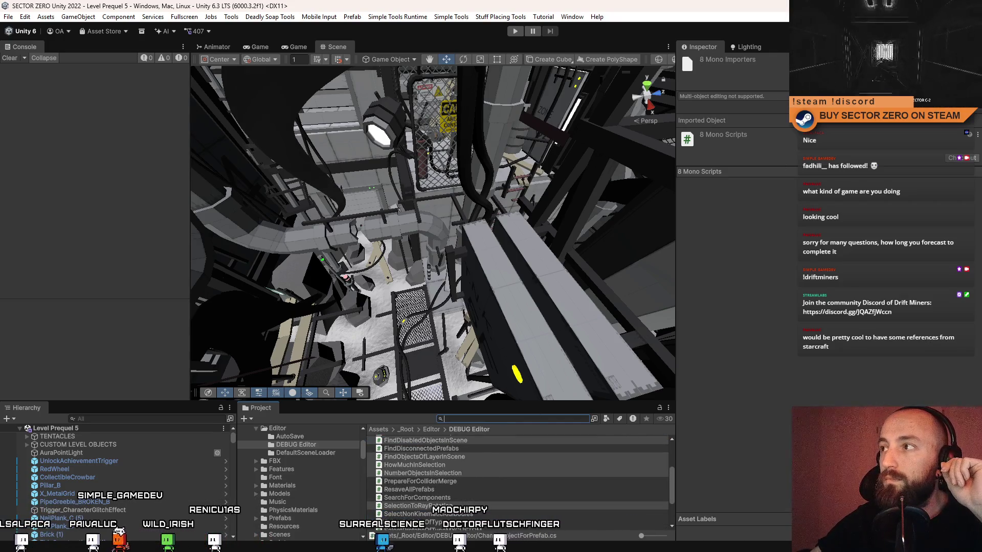
pyautogui.press('super+d')
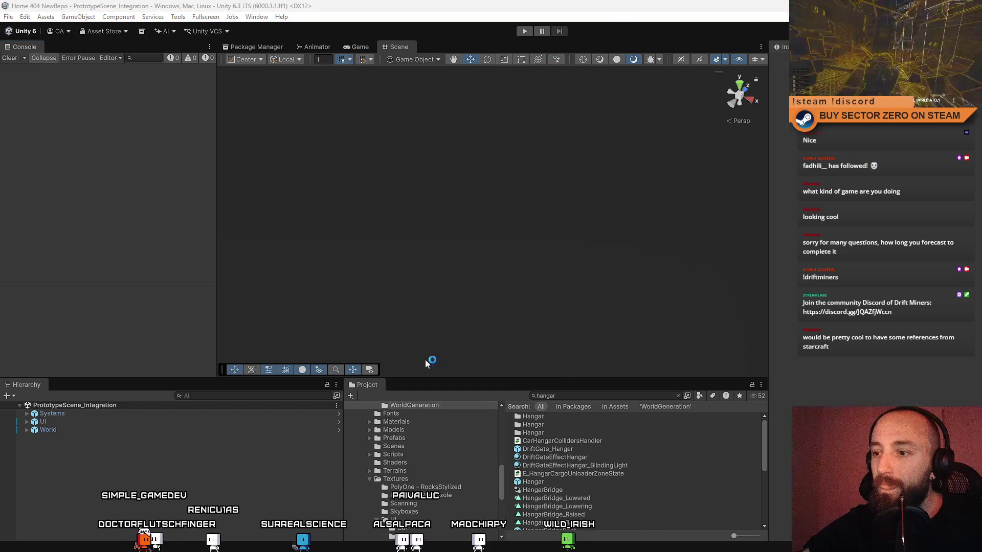
# - Show the Tools > Custom Tools submenu with its negative-scale and mark-as-static commands
pyautogui.click(205, 17)
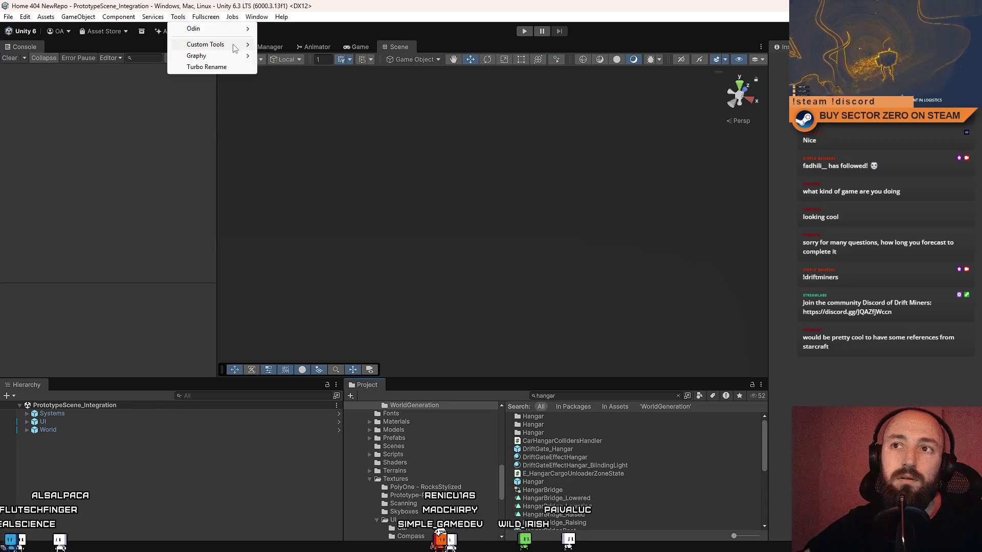
pyautogui.moveTo(206, 44)
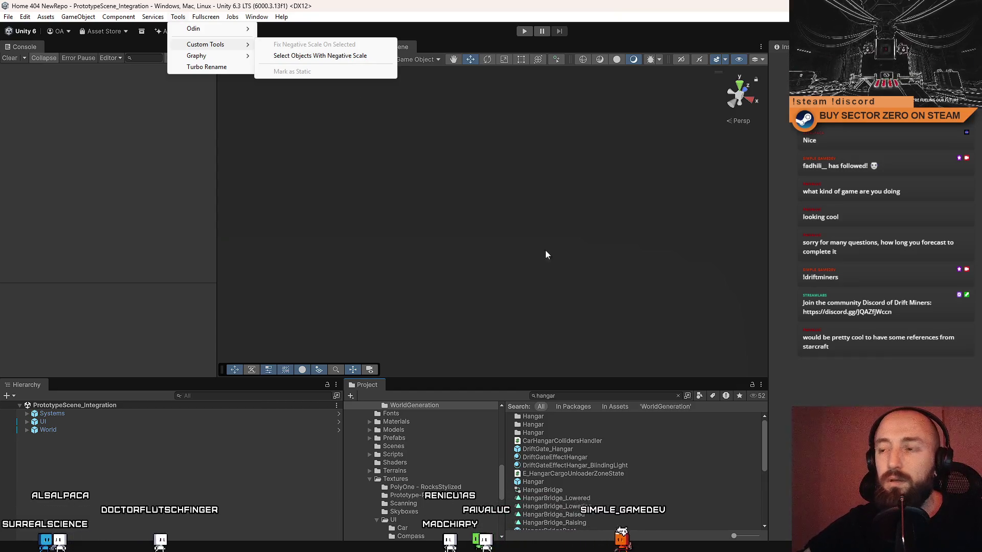
# - Recheck the Custom Tools menu and replace the Project search text with a query for the negative-scale script
pyautogui.click(587, 388)
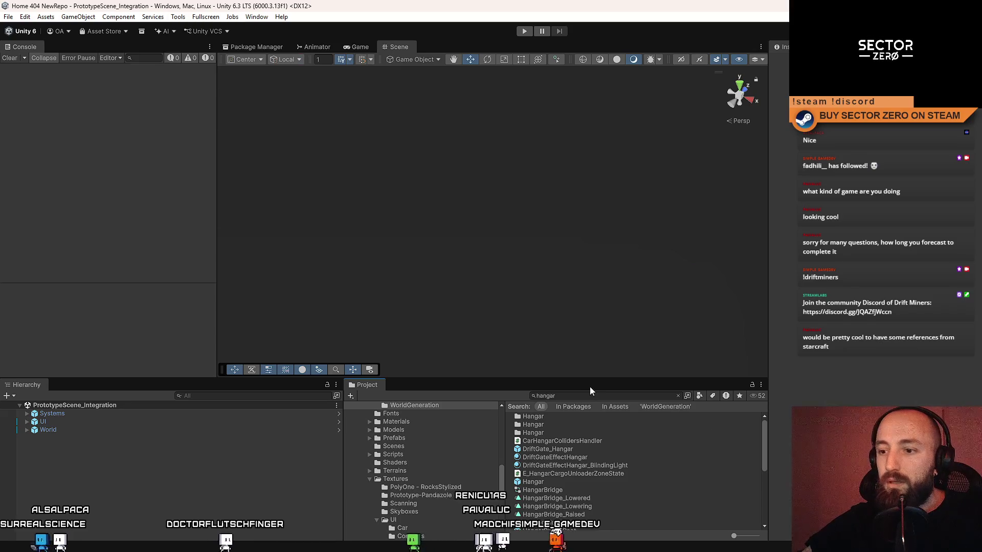
pyautogui.click(581, 394)
pyautogui.click(177, 17)
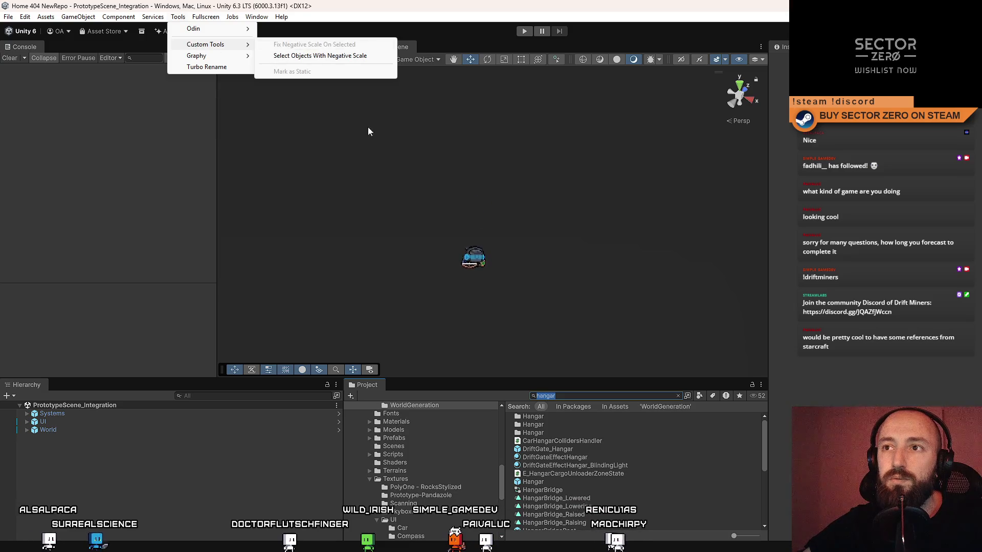
pyautogui.click(577, 397)
pyautogui.hotkey('ctrl', 'a')
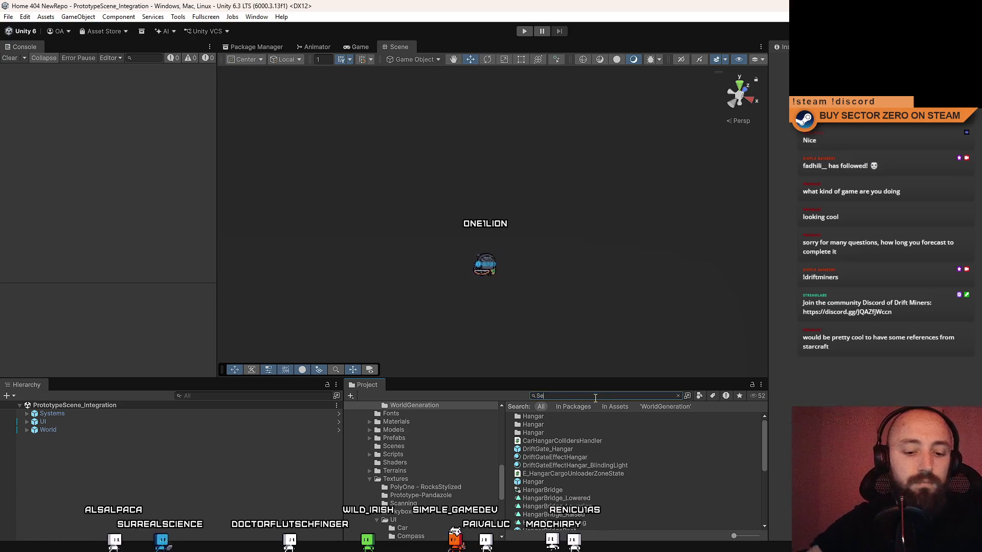
pyautogui.write('Select obje')
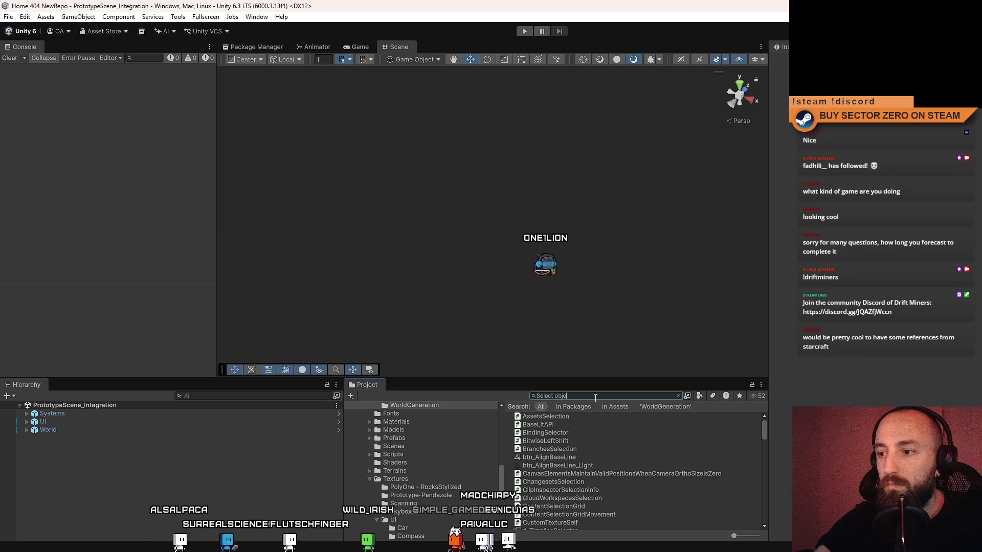
# - Pick SelectObjectsWithNegativeScale to reveal the Editor CustomTools folder, then reopen the Custom Tools menu
pyautogui.click(608, 434)
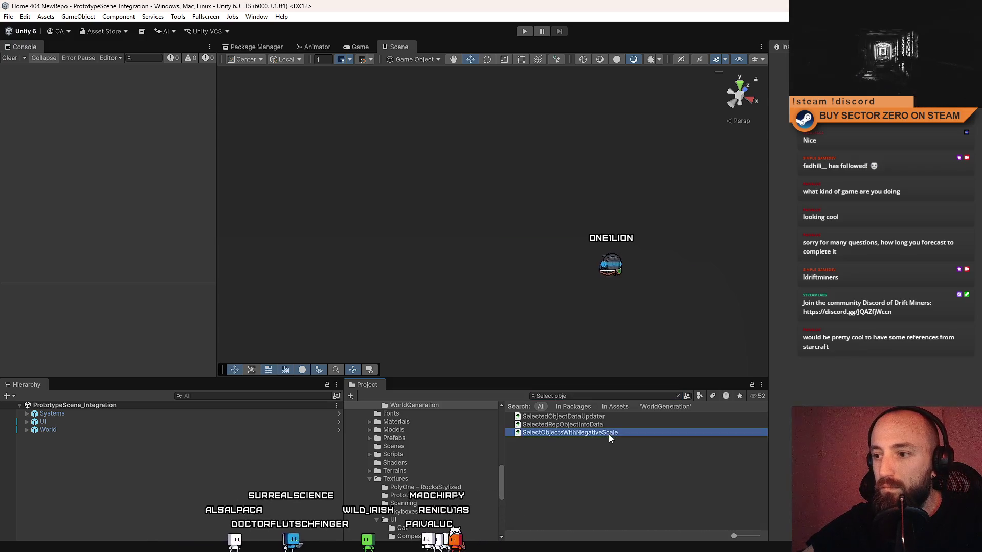
pyautogui.click(608, 463)
pyautogui.rightClick(599, 465)
pyautogui.click(598, 465)
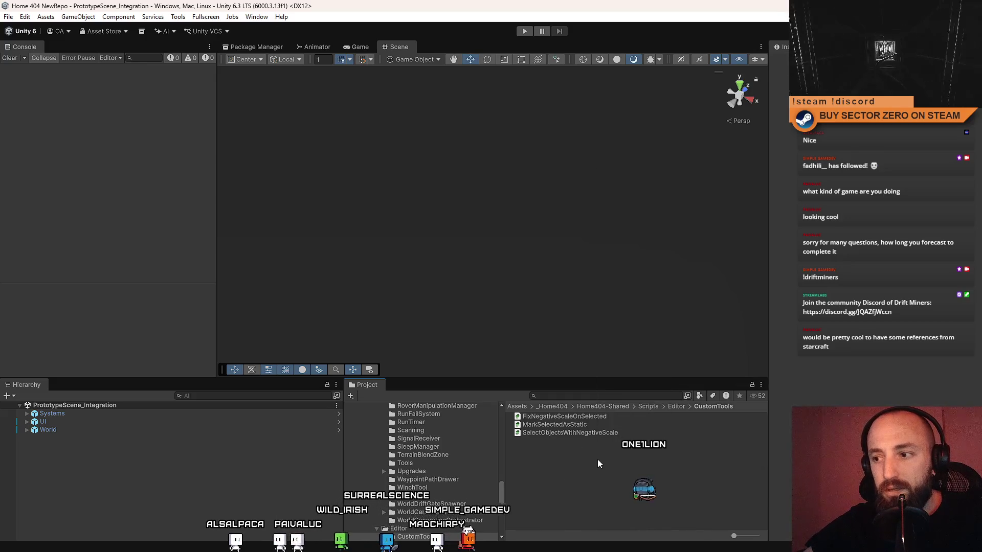
pyautogui.click(177, 16)
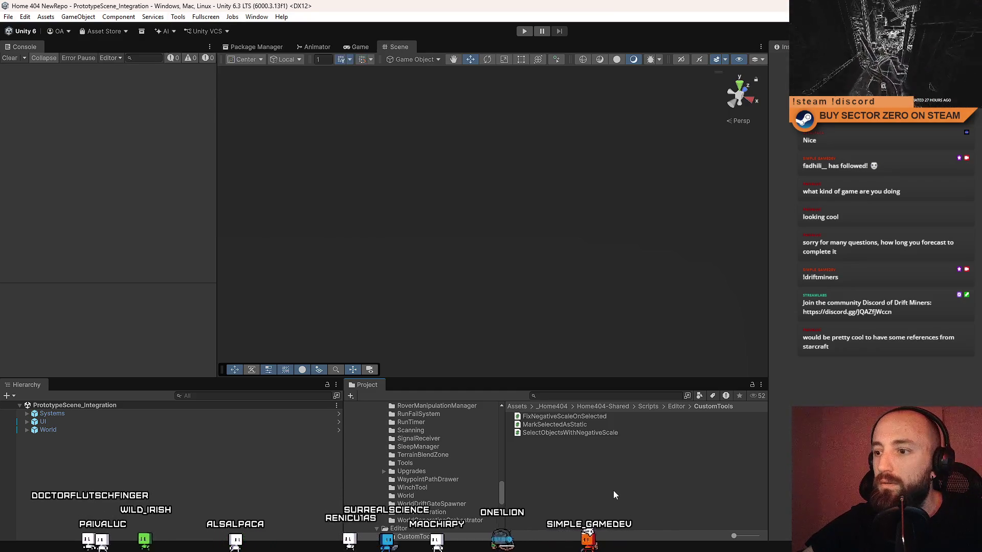
# - Reveal the CustomTools folder in File Explorer and minimize Unity to reach the desktop Tools folder
pyautogui.rightClick(583, 458)
pyautogui.click(625, 180)
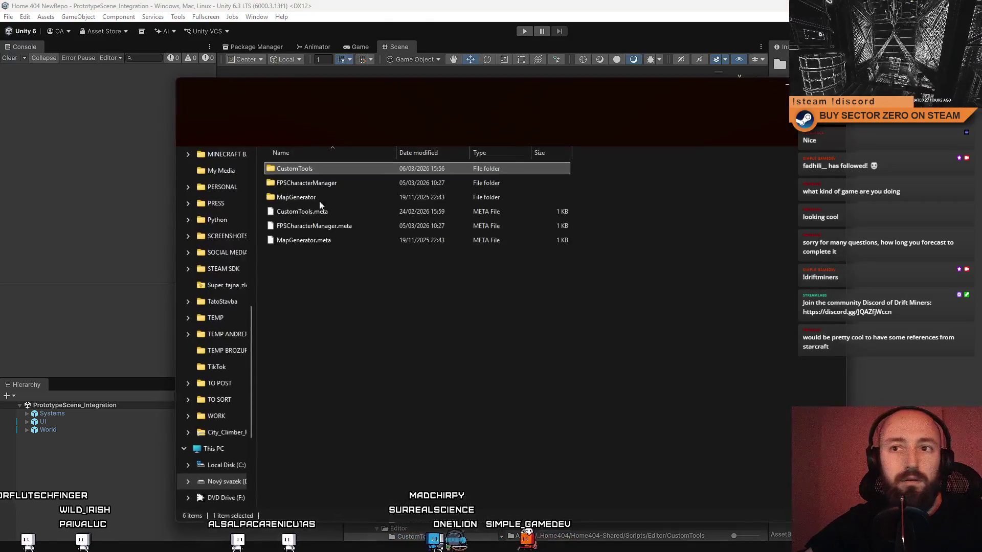
pyautogui.doubleClick(329, 169)
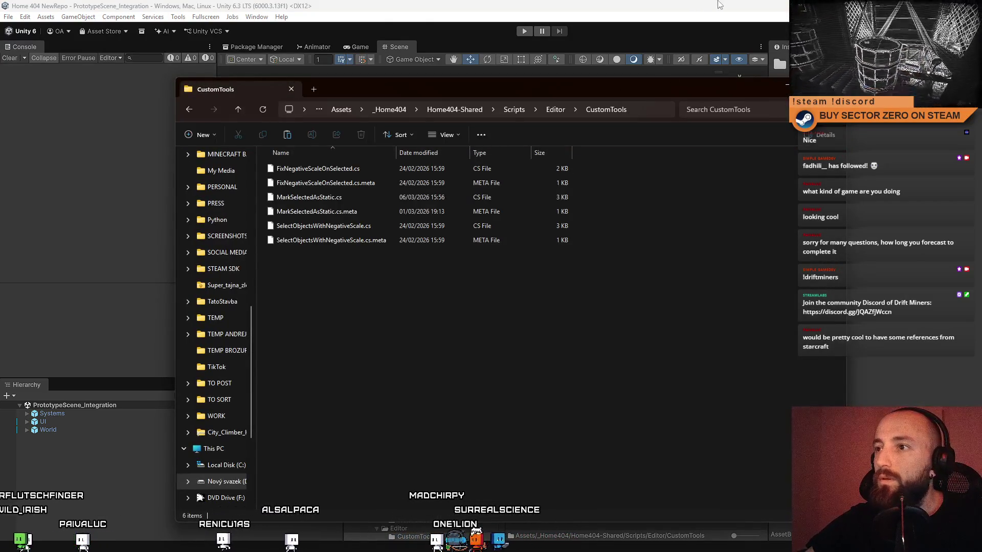
pyautogui.click(718, 5)
pyautogui.click(894, 5)
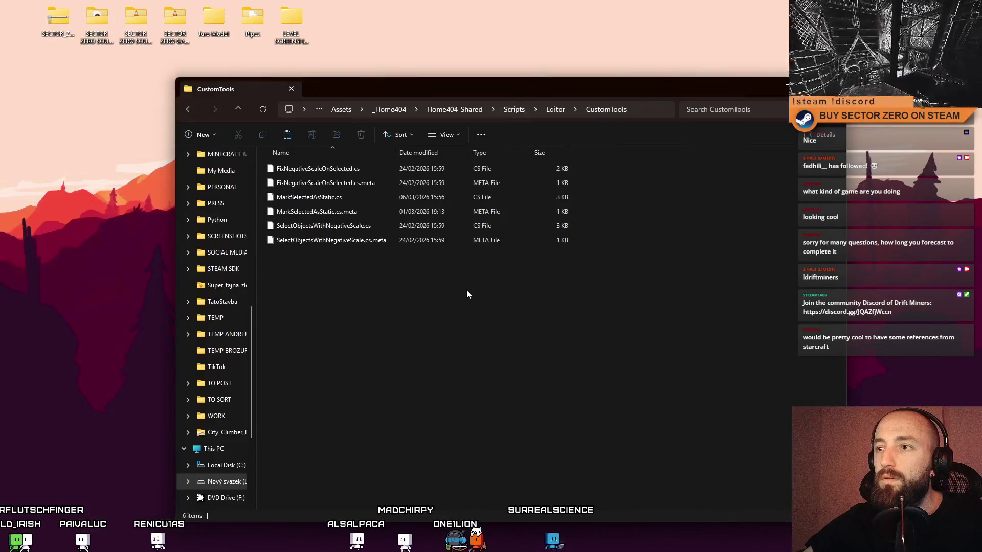
pyautogui.moveTo(740, 92); pyautogui.dragTo(673, 256)
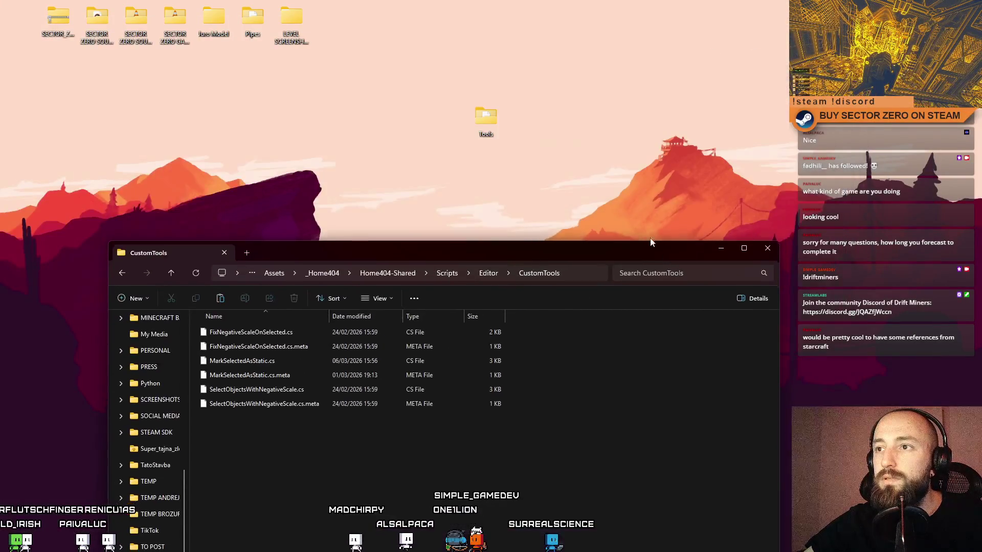
# - Copy all nine scripts from the desktop Tools folder into CustomTools and return to the Home 404 editor
pyautogui.doubleClick(492, 110)
pyautogui.hotkey('ctrl', 'a')
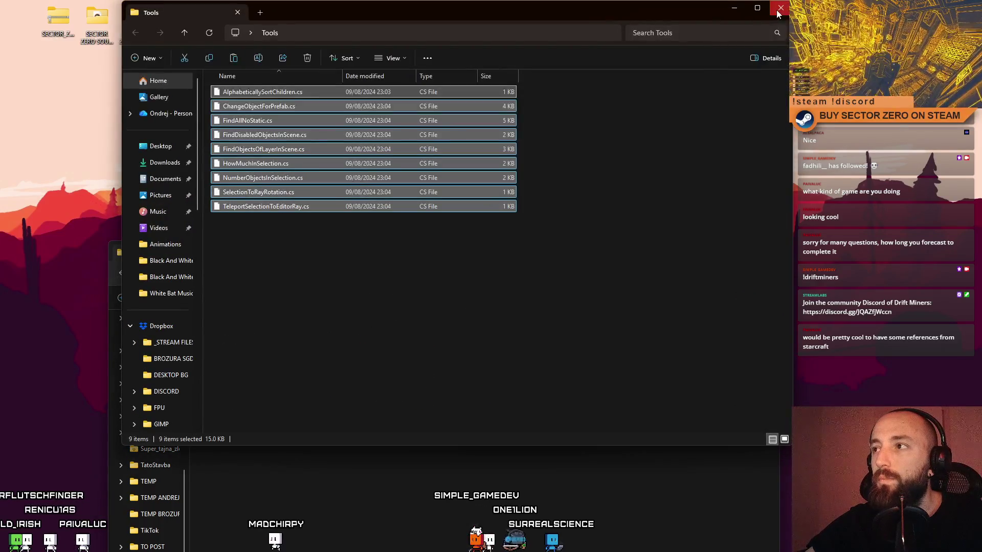
pyautogui.click(781, 9)
pyautogui.hotkey('ctrl', 'v')
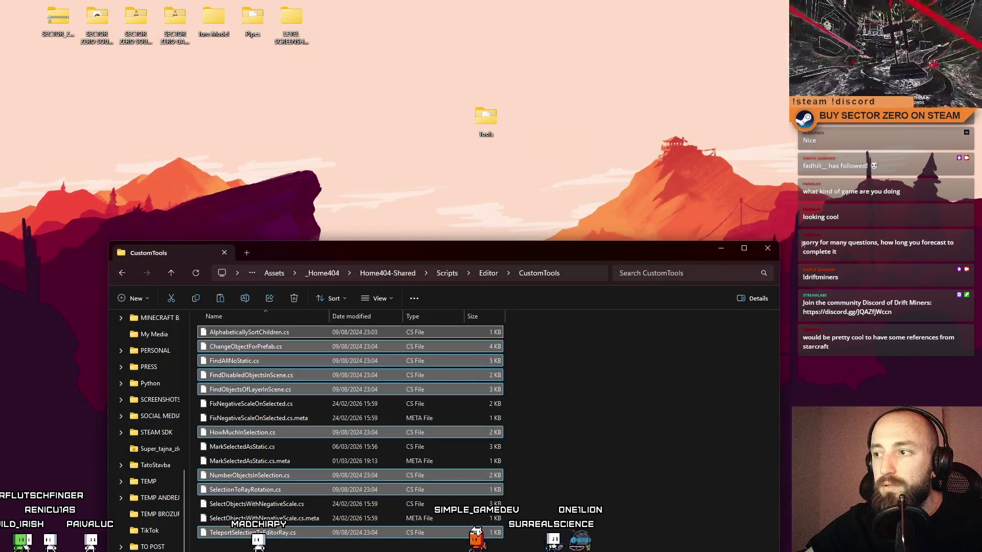
pyautogui.hotkey('alt', 'F4')
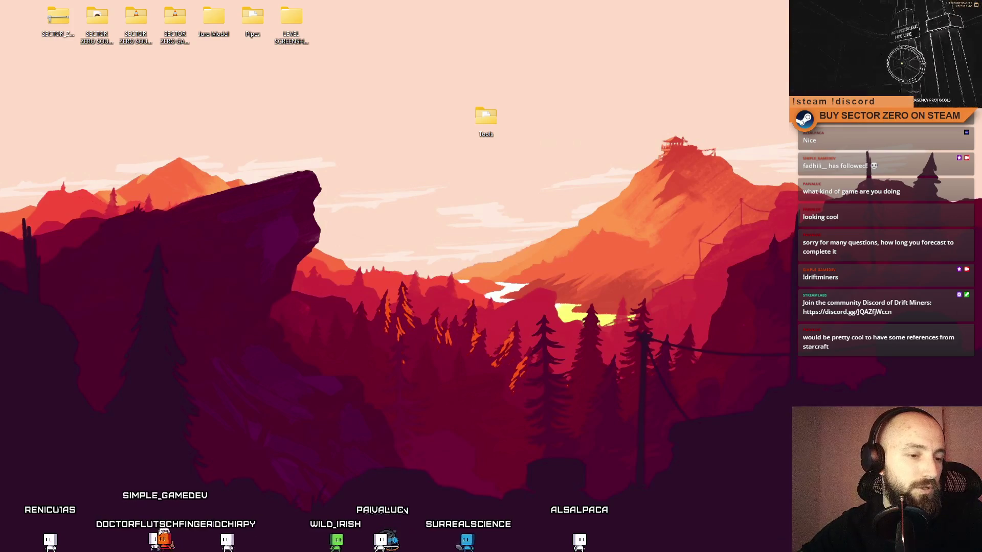
pyautogui.hotkey('alt', 'Tab')
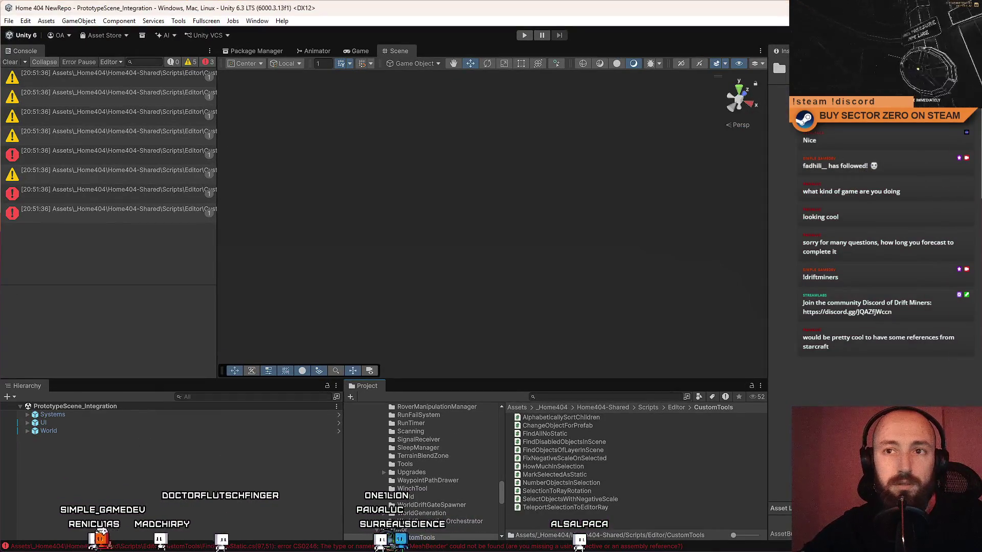
# - Clear console warnings, read the three FindAllNoStatic compile errors, and open that script in Visual Studio
pyautogui.click(89, 157)
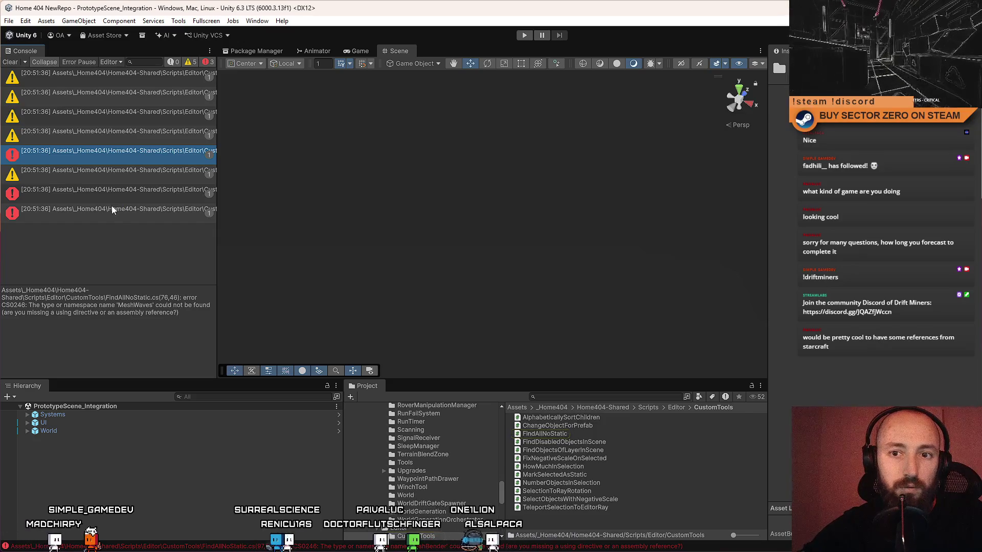
pyautogui.click(10, 62)
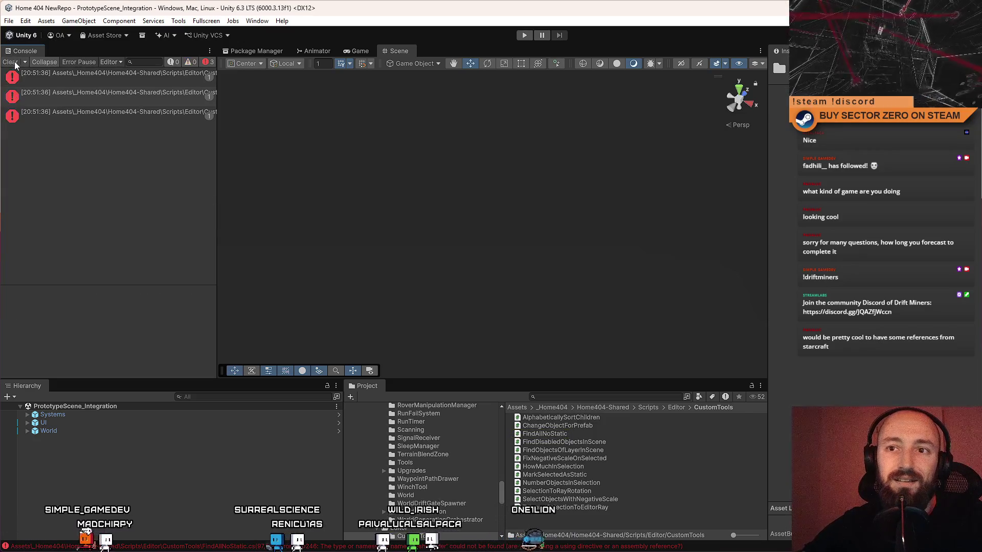
pyautogui.click(172, 79)
pyautogui.click(166, 95)
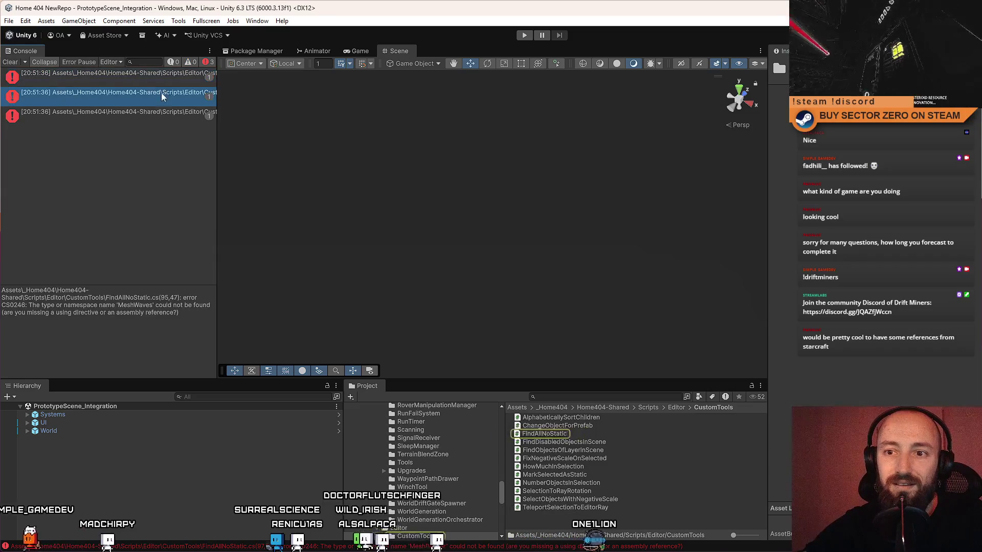
pyautogui.click(160, 113)
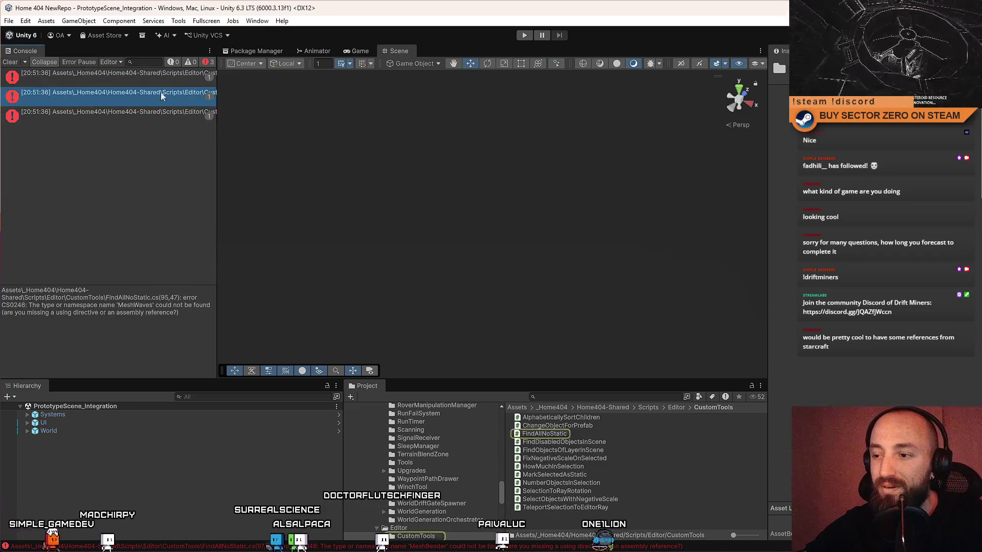
pyautogui.click(546, 434)
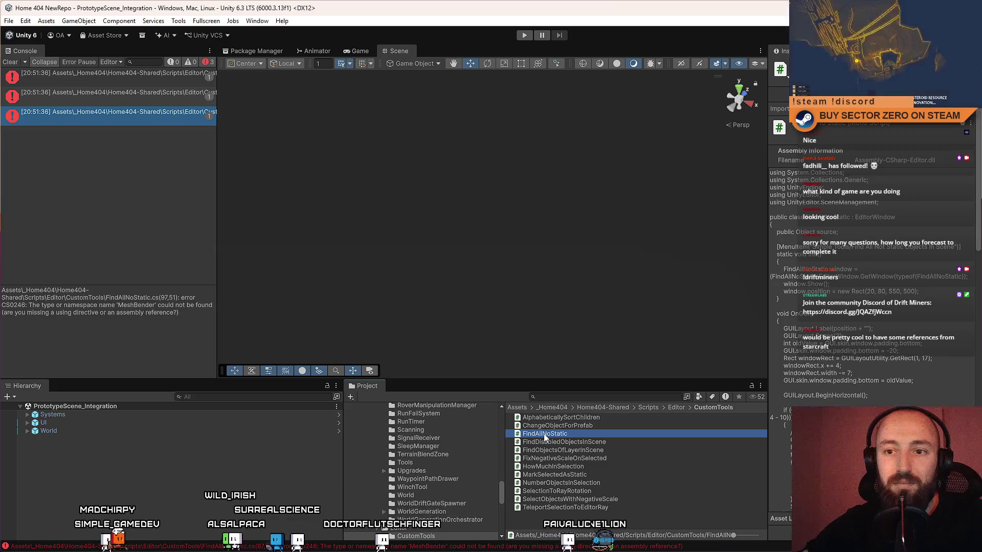
pyautogui.doubleClick(545, 435)
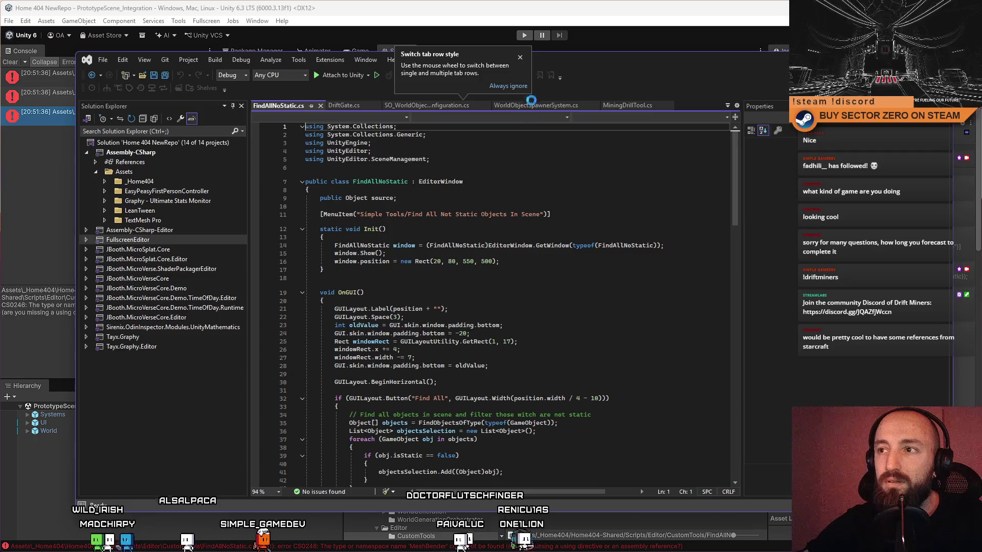
# - Dismiss the tab-style tip, review the MeshBender and isStatic checks, and maximize Visual Studio
pyautogui.click(521, 58)
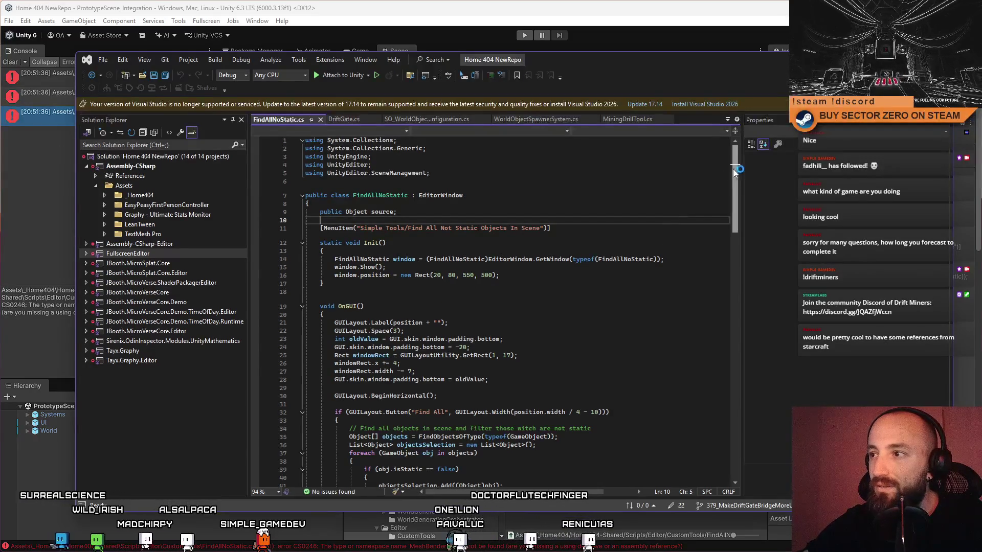
pyautogui.scroll(2, 738, 185)
pyautogui.scroll(-5, 739, 162)
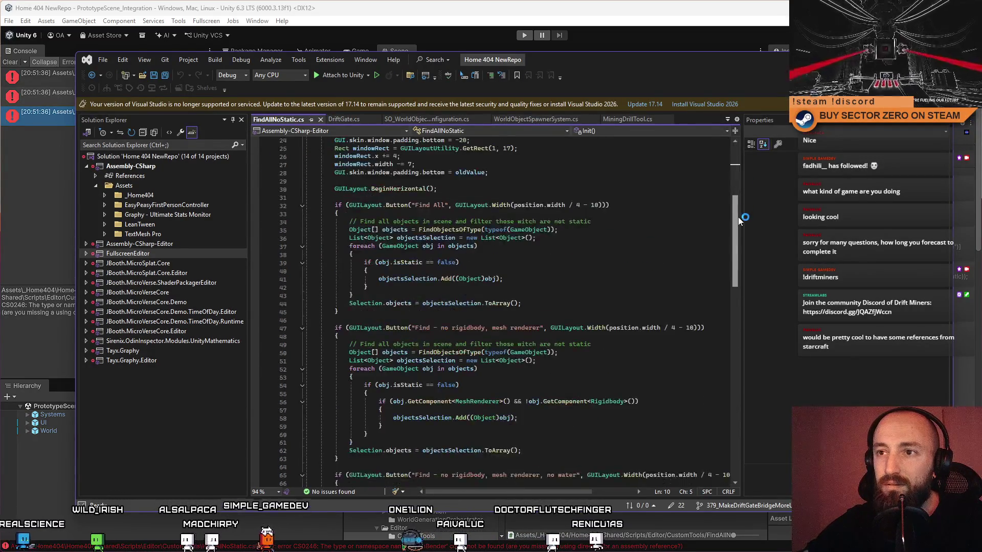
pyautogui.scroll(-2, 738, 162)
pyautogui.click(119, 124)
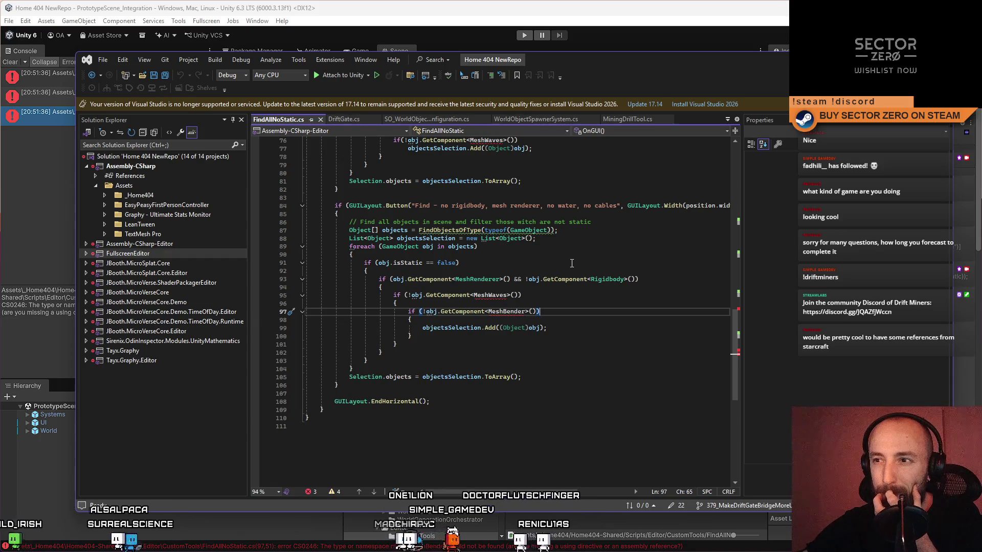
pyautogui.click(571, 262)
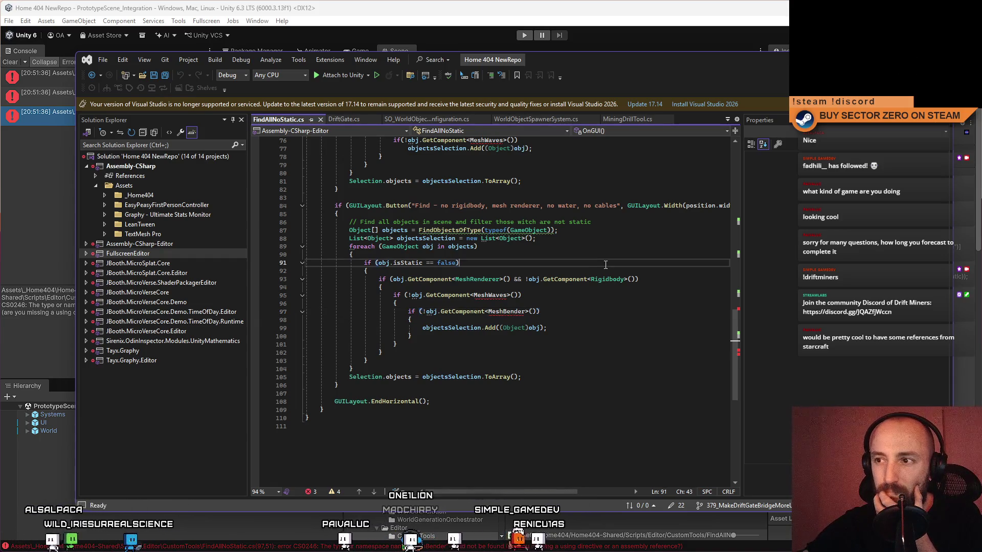
pyautogui.moveTo(538, 492); pyautogui.dragTo(503, 476)
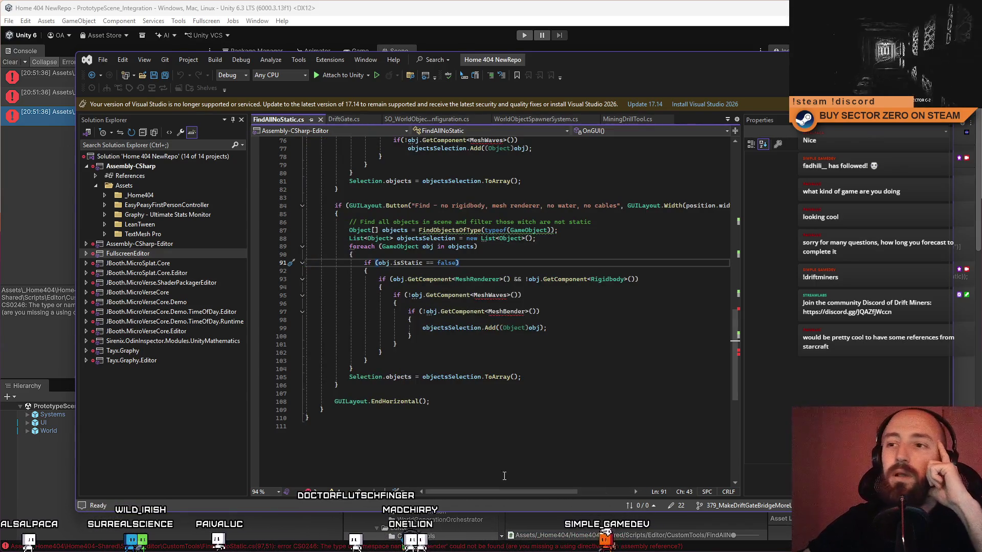
pyautogui.scroll(5, 737, 298)
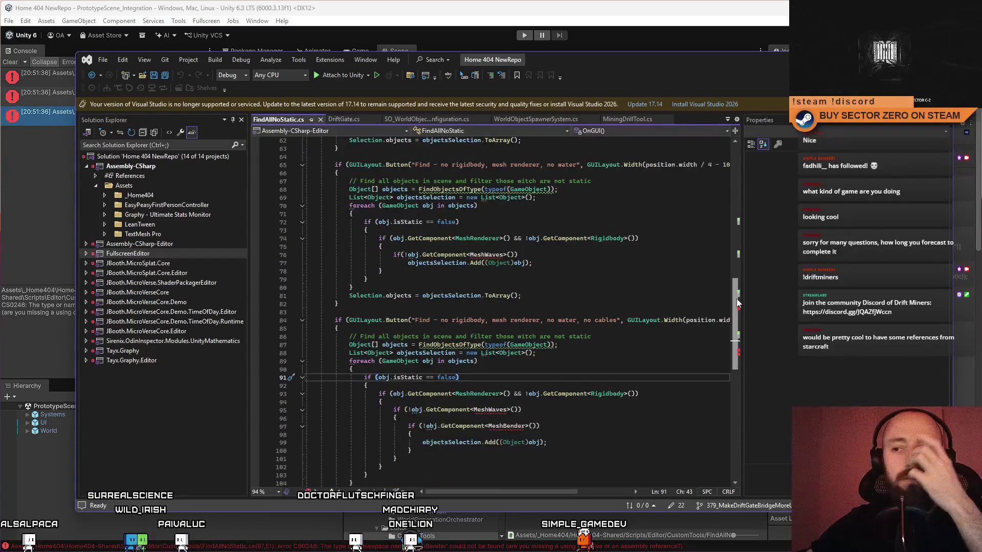
pyautogui.moveTo(736, 298)
pyautogui.mouseDown()
pyautogui.moveTo(743, 321)
pyautogui.moveTo(761, 286)
pyautogui.moveTo(764, 336)
pyautogui.mouseUp()
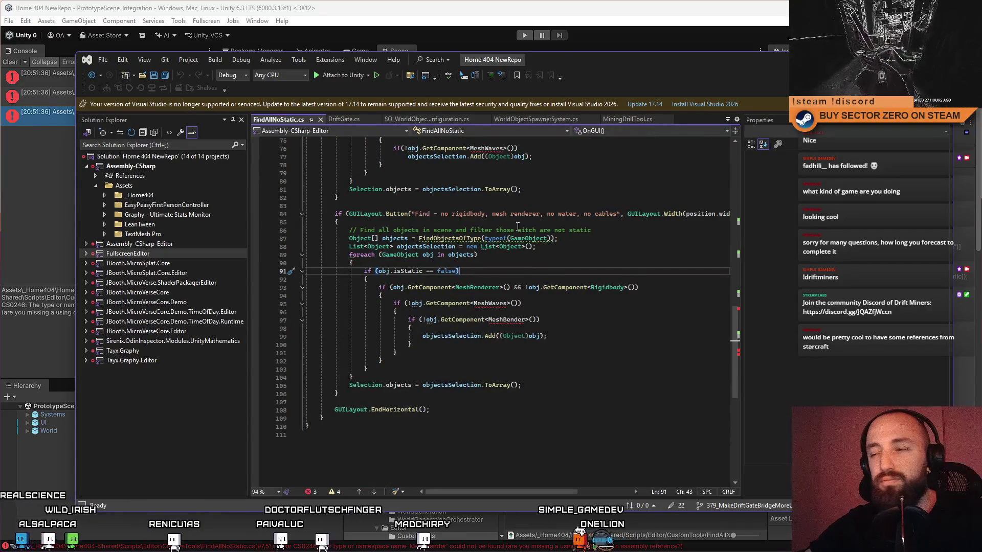
pyautogui.scroll(6, 461, 253)
pyautogui.scroll(6, 498, 268)
pyautogui.scroll(6, 536, 289)
pyautogui.scroll(3, 537, 290)
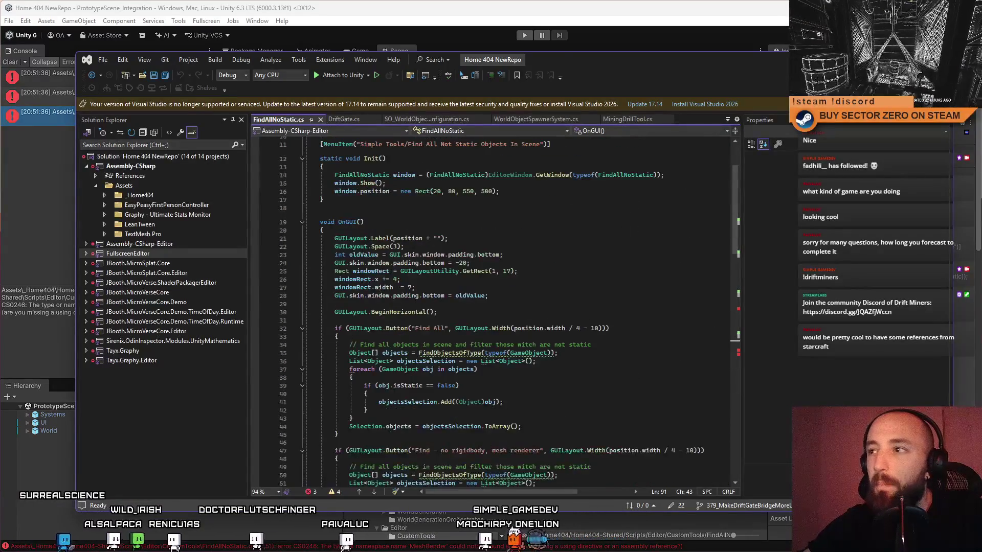
pyautogui.press('super+Up')
pyautogui.scroll(4, 560, 230)
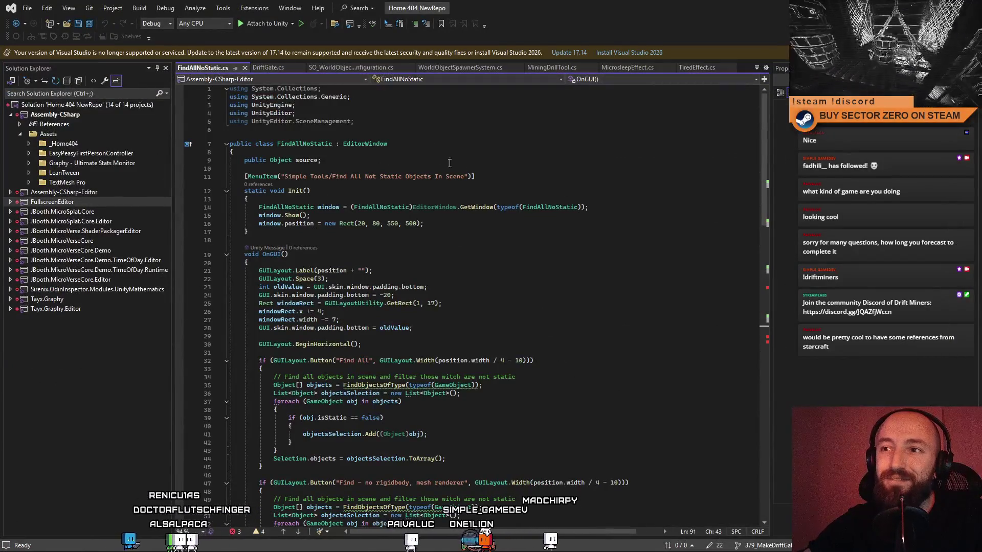
# - Remove the 'using UnityEditor.SceneManagement;' directive and its leftover blank line
pyautogui.click(300, 121)
pyautogui.moveTo(299, 122); pyautogui.dragTo(229, 121)
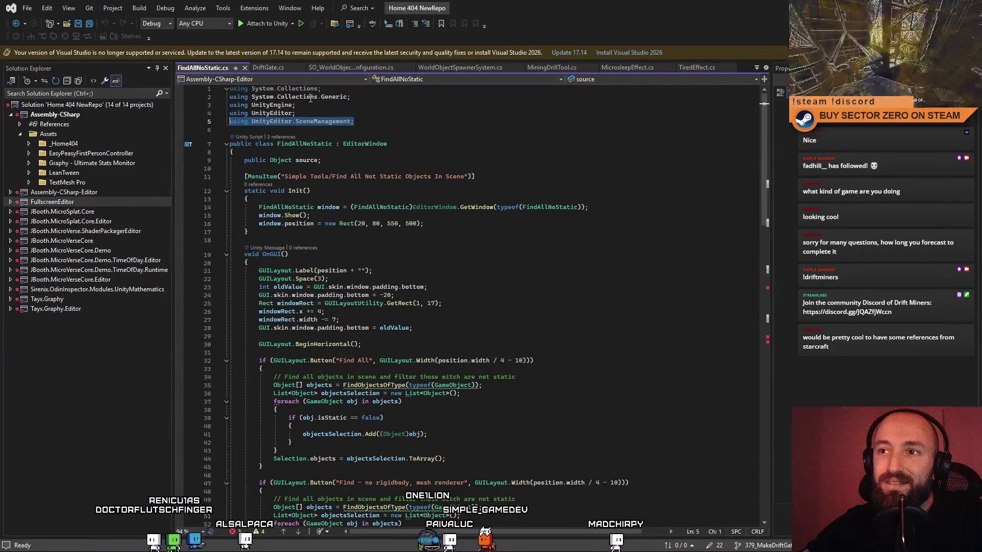
pyautogui.press('BackSpace')
pyautogui.hotkey('ctrl', 'Home')
pyautogui.press('Delete')
pyautogui.click(387, 113)
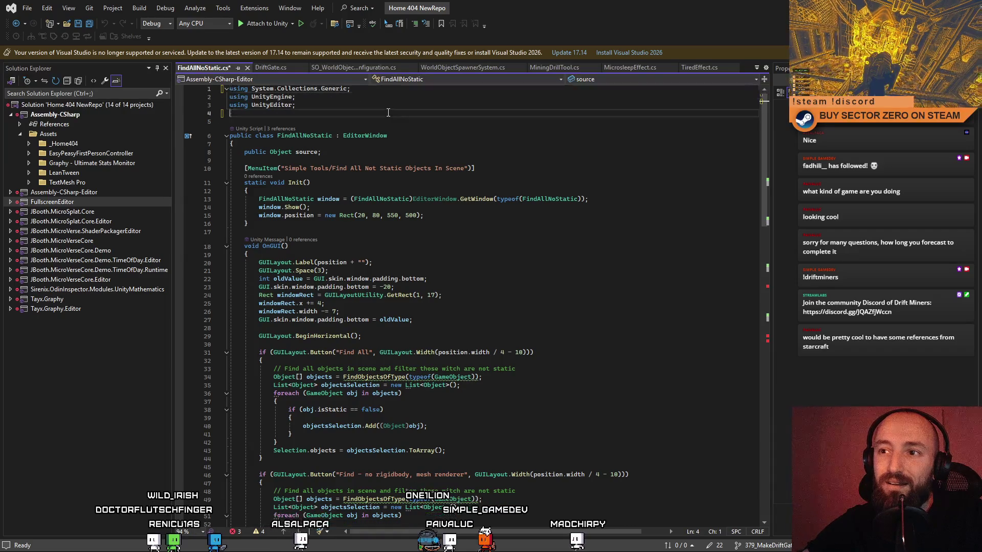
# - Delete the extra filter button blocks (lines 46–103) so only the Find All button remains
pyautogui.click(424, 159)
pyautogui.click(532, 153)
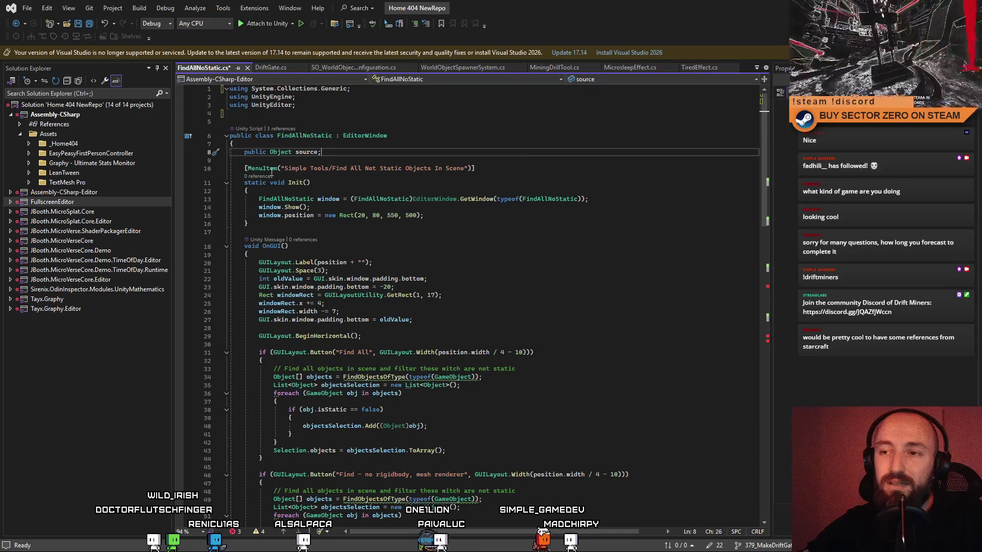
pyautogui.click(509, 171)
pyautogui.scroll(-6, 514, 192)
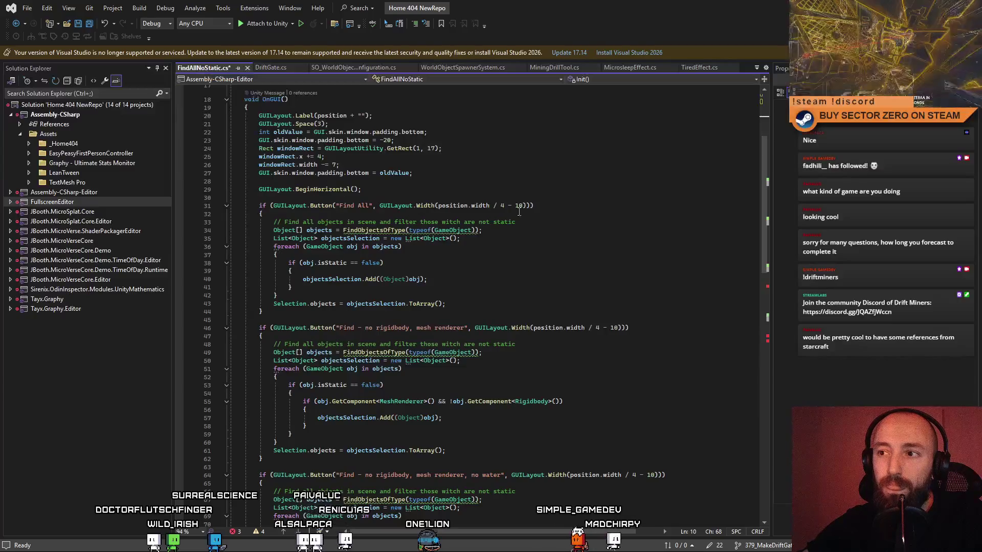
pyautogui.click(537, 265)
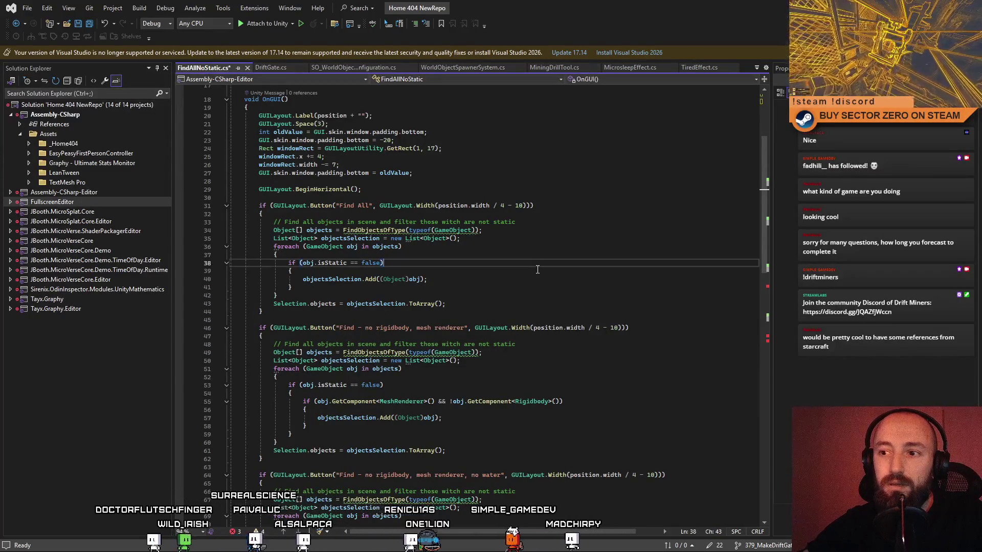
pyautogui.scroll(-3, 537, 268)
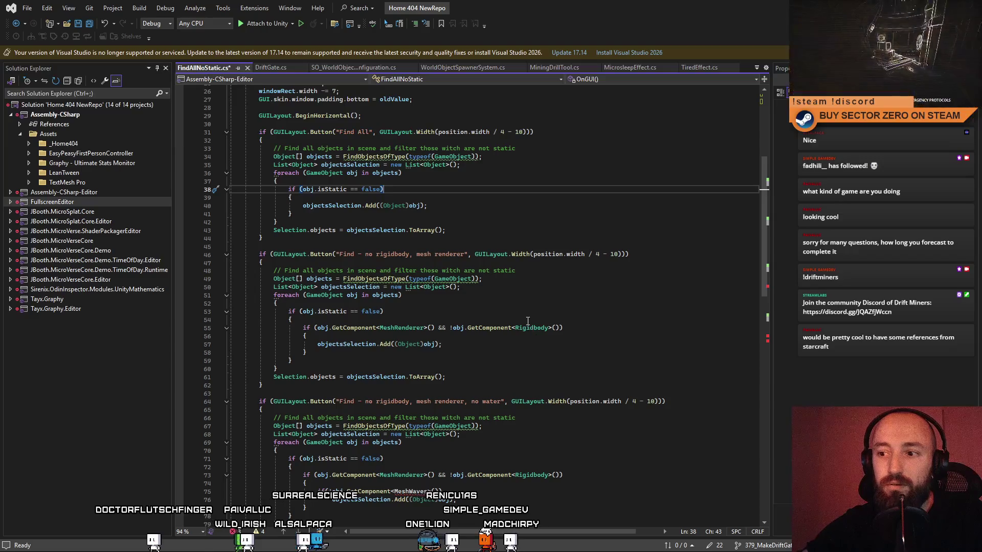
pyautogui.scroll(-5, 527, 321)
pyautogui.moveTo(259, 131); pyautogui.dragTo(399, 428)
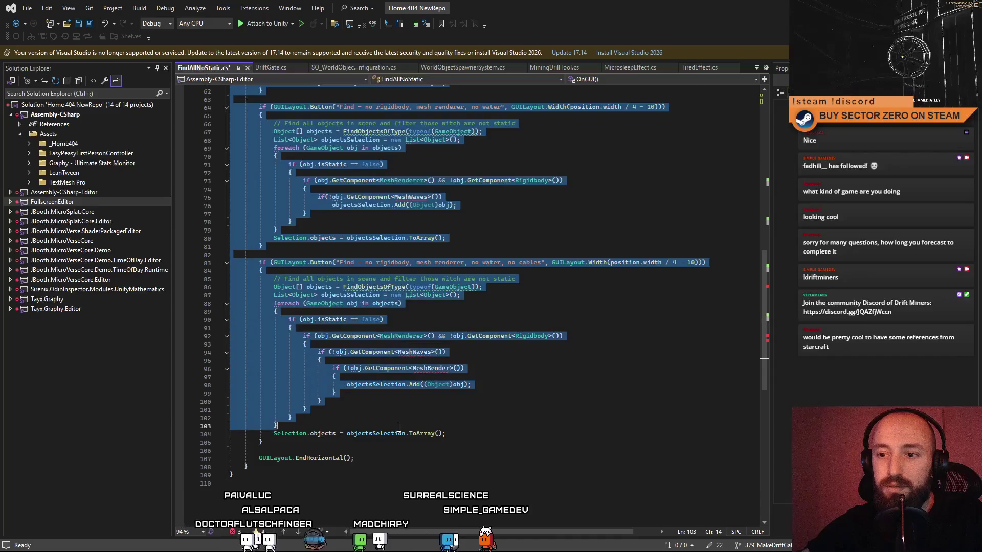
pyautogui.press('Delete')
pyautogui.scroll(10, 279, 392)
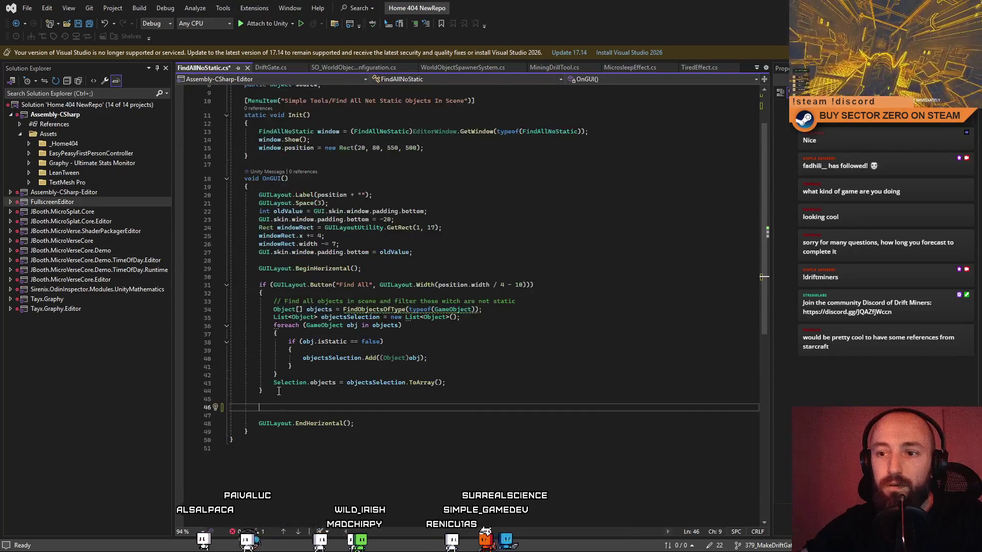
pyautogui.press('BackSpace')
pyautogui.press('BackSpace')
pyautogui.press('BackSpace')
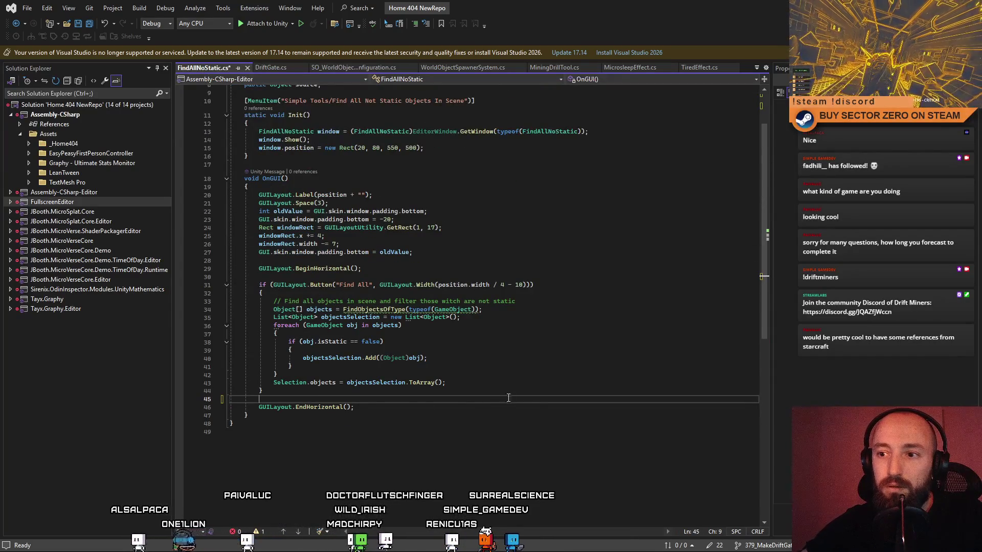
pyautogui.click(534, 331)
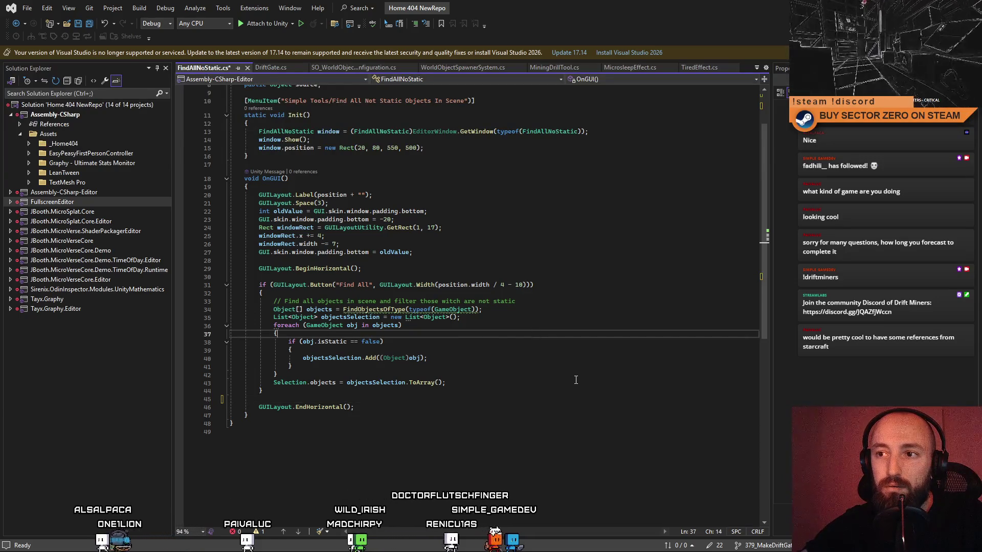
pyautogui.scroll(3, 552, 323)
pyautogui.click(591, 310)
pyautogui.click(601, 352)
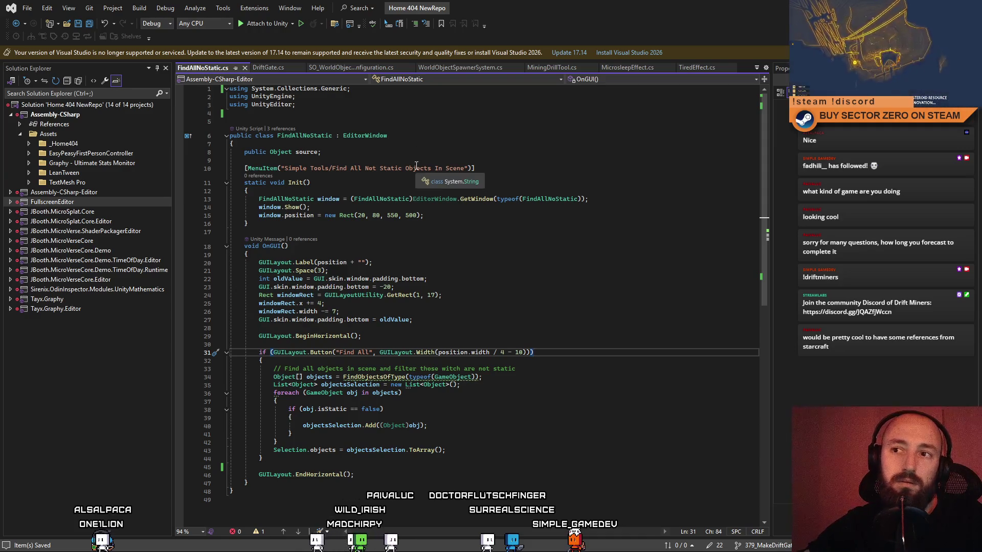
pyautogui.click(364, 135)
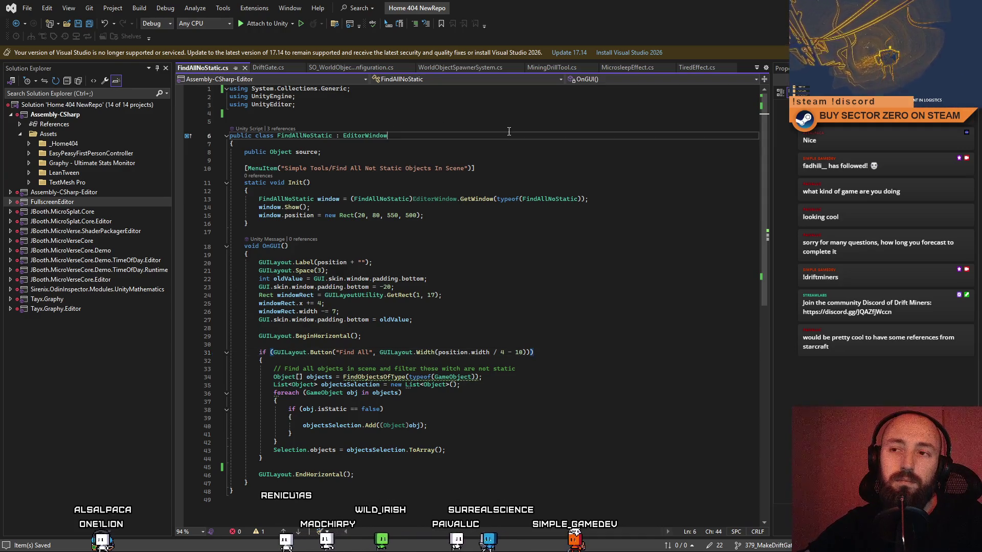
pyautogui.press('Down')
pyautogui.press('Down')
pyautogui.press('Down')
pyautogui.press('Down')
pyautogui.press('Down')
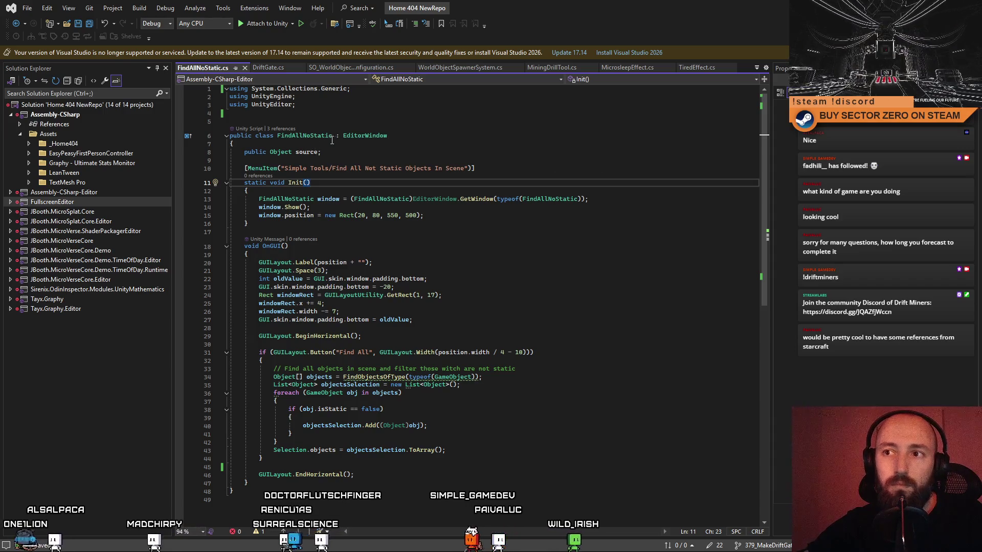
pyautogui.doubleClick(313, 136)
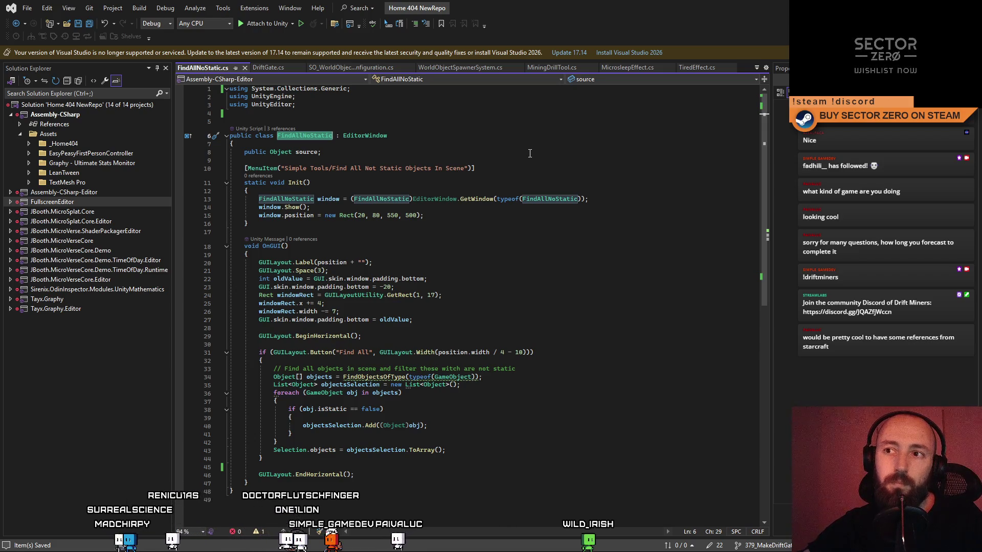
pyautogui.click(529, 153)
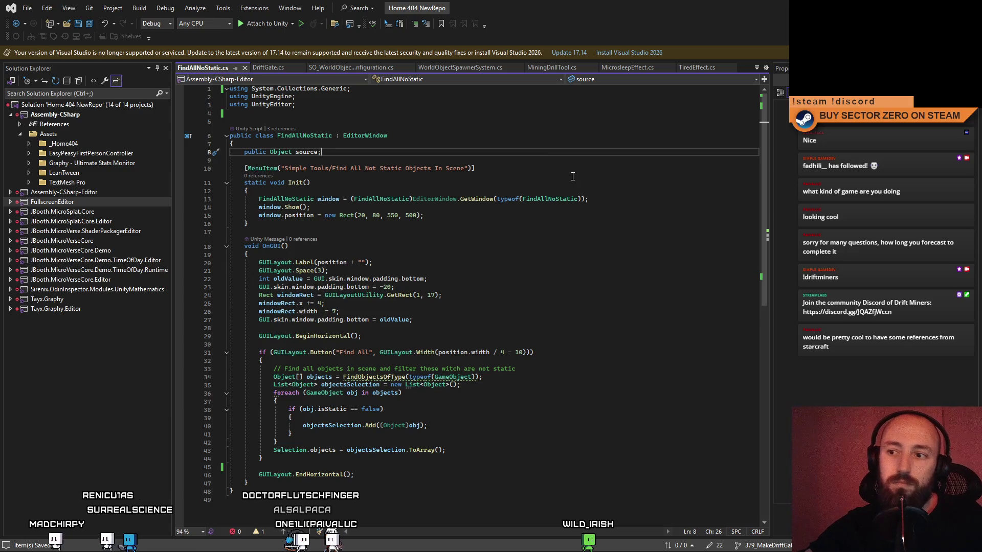
pyautogui.moveTo(572, 176); pyautogui.dragTo(253, 495)
pyautogui.click(461, 279)
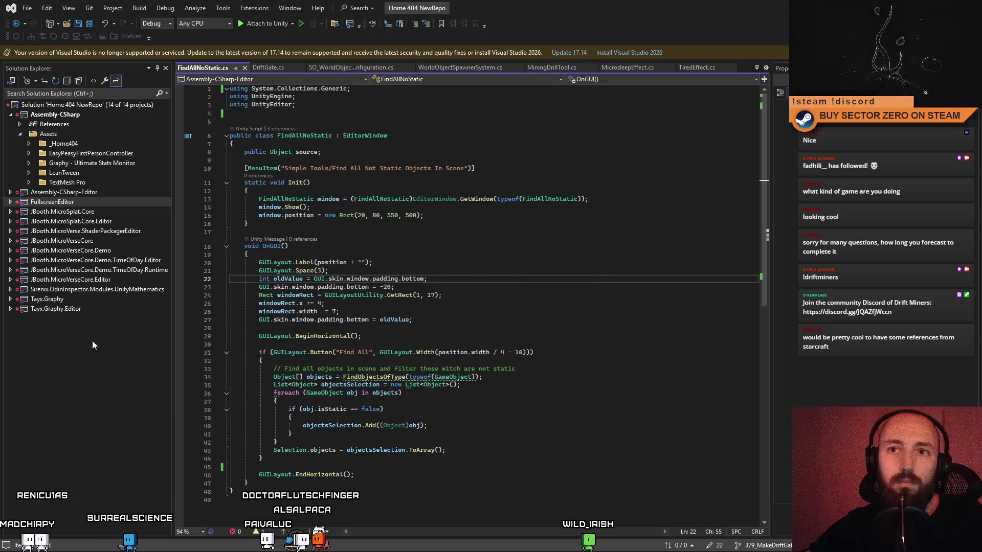
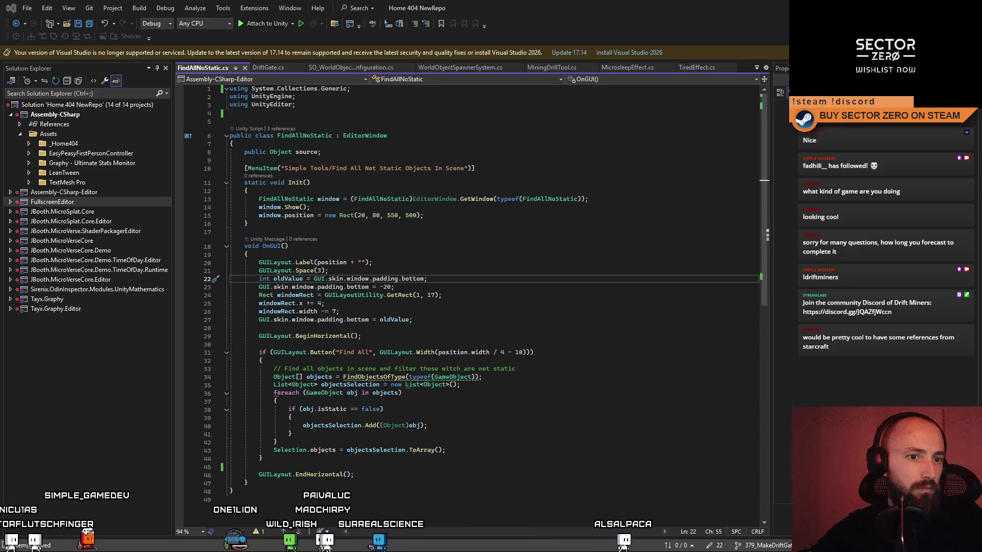
# - Replace the whole FindAllNoStatic script with the pasted UI Toolkit EditorWindow version and review it
pyautogui.click(602, 346)
pyautogui.hotkey('ctrl', 'a')
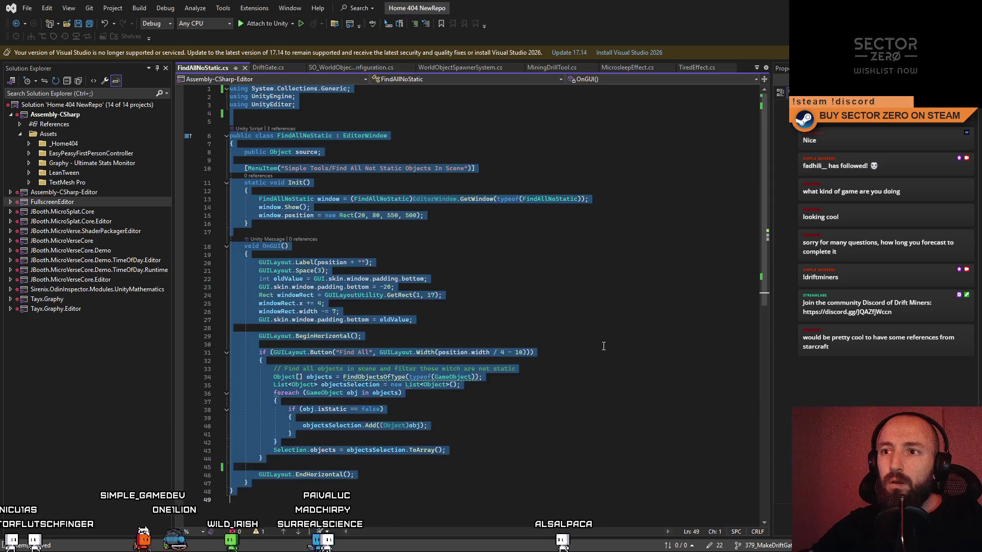
pyautogui.write('using UnityEditor; using UnityEngine; using UnityEngine.UIElements; using System.Collections.Generic;  /// <summary> /// Editor window that selects all non-static GameObjects using UI Toolkit. /// </summary> public class FindAllNonStaticObjectsUI : EditorWindow {     [MenuItem("Simple Tools/Find Non-Static Objects (UI Toolkit)")]     public static void ShowWindow()     {         var window = GetWindow<FindAllNonStaticObjectsUI>();         window.titleContent = new GUIContent("Find Non-Static");     }      public void CreateGUI()     {         var root = rootVisualElement;          root.style.paddingLeft = 10;         root.style.paddingRight = 10;         root.style.paddingTop = 10;          var label = new Label("Selects all non-static GameObjects in the scene.");         root.Add(label);          var button = new Button(() => SelectAllNonStaticObjects())         {             text = "Find All Non-Static Objects"         };          button.style.marginTop = 10;         root.Add(button);     }      private static void SelectAllNonStaticObjects()     {         GameObject[] allObjects = FindObjectsOfType<GameObject>();         List<Object> result = new List<Object>();          foreach (var obj in allObjects)         {             if (!obj.isStatic)                 result.Add(obj);         }          Selection.objects = result.ToArray();         Debug.Log($"Selected {result.Count} non-static GameObjects.");     } }')
pyautogui.click(550, 253)
pyautogui.scroll(-4, 460, 207)
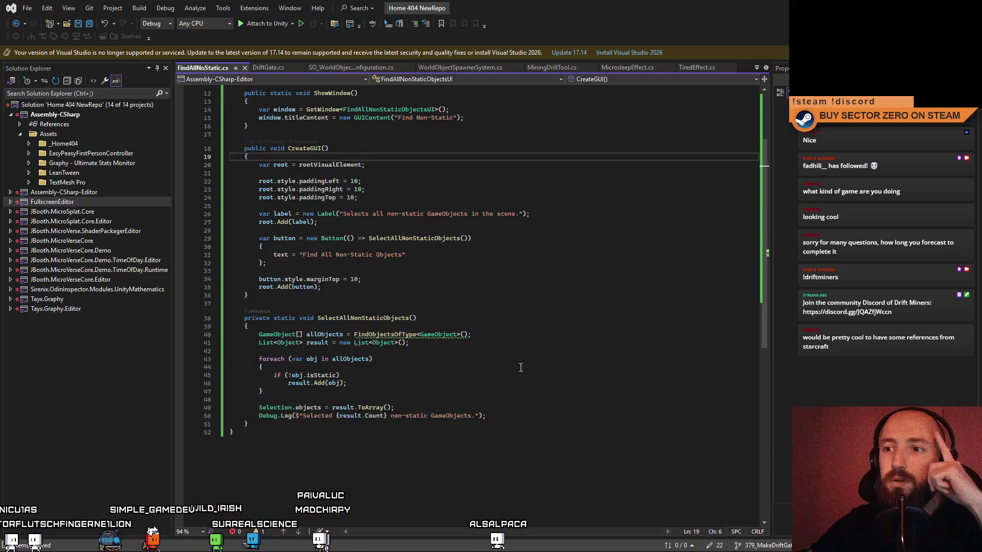
pyautogui.scroll(4, 373, 156)
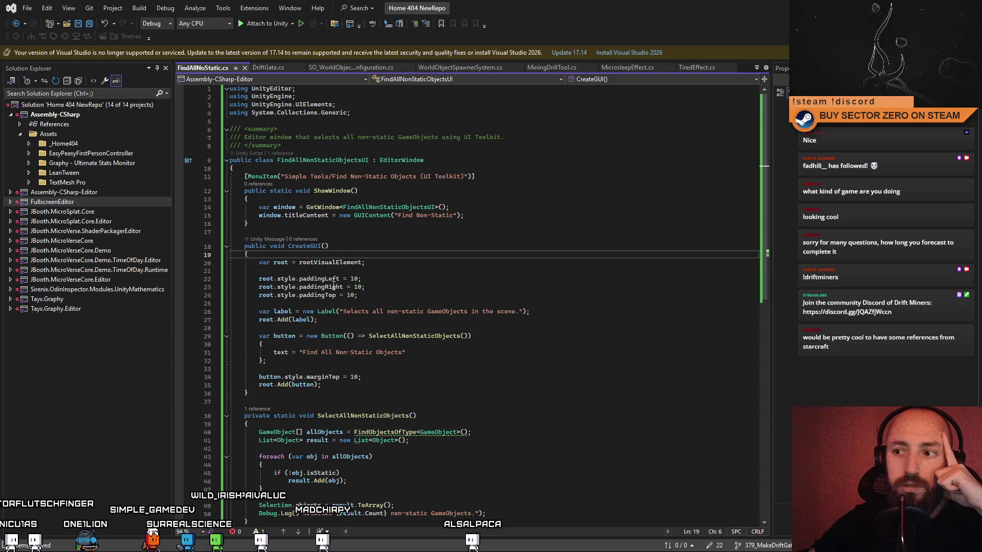
pyautogui.click(429, 245)
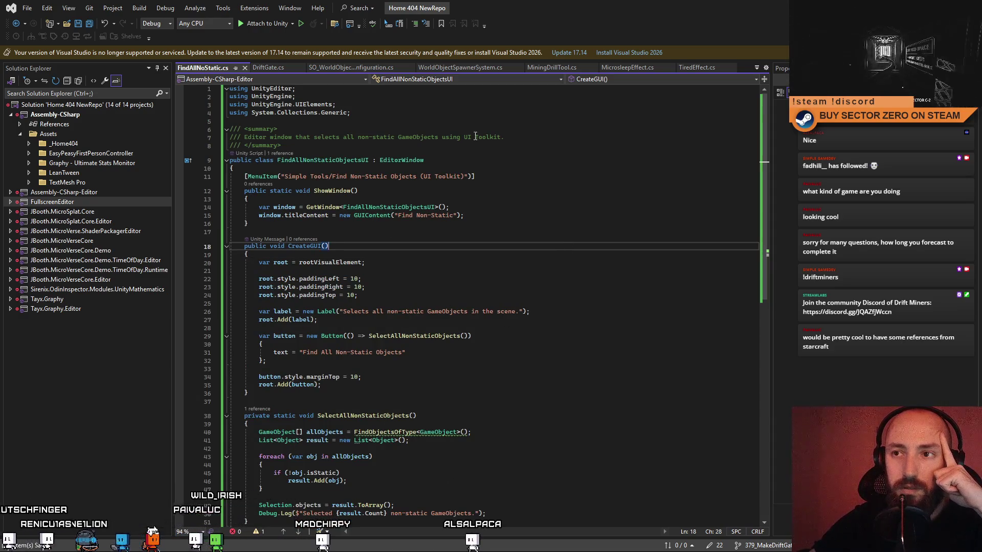
pyautogui.click(633, 211)
pyautogui.click(590, 197)
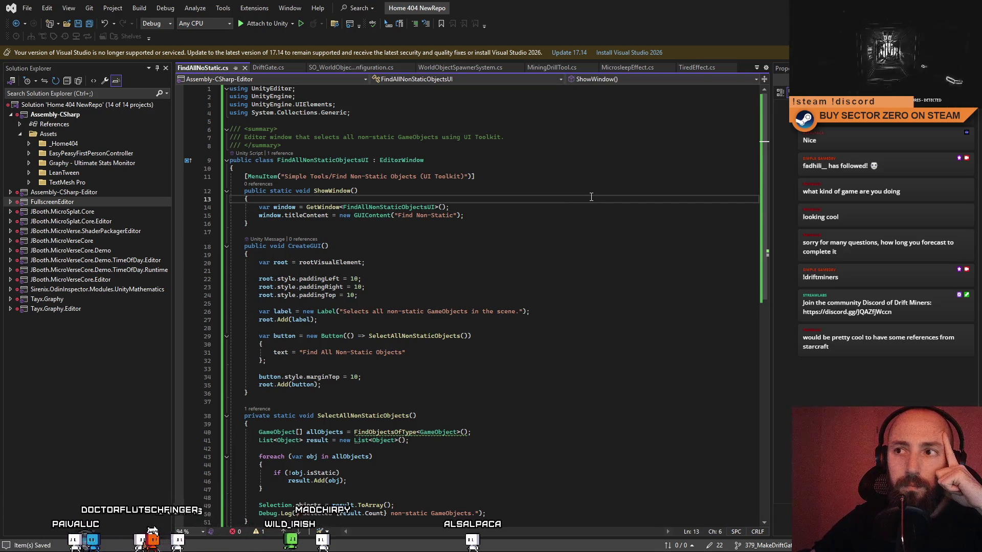
pyautogui.click(587, 177)
# - Reword the summary comment, removing 'using UI Toolkit', and start editing the Simple menu path
pyautogui.press('Down')
pyautogui.press('Down')
pyautogui.press('Down')
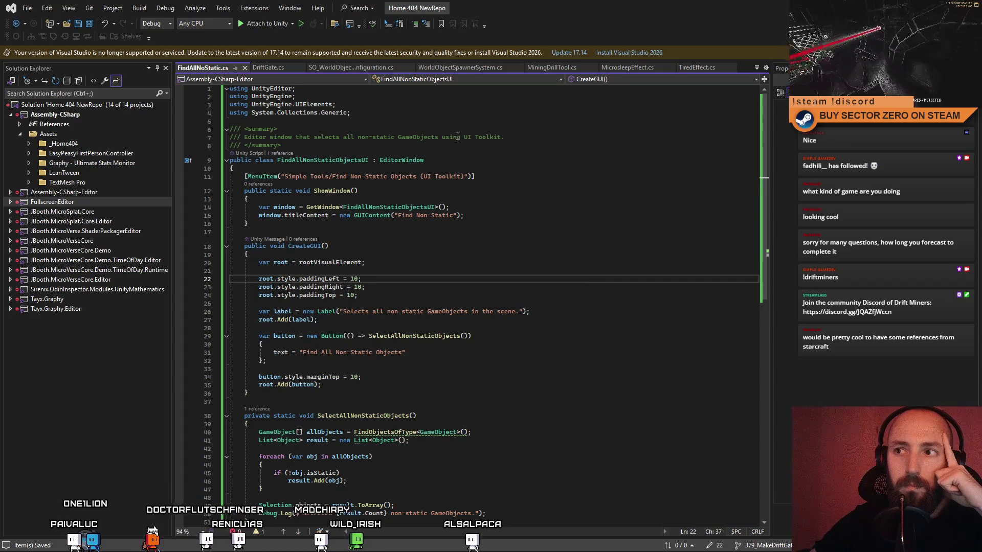
pyautogui.moveTo(442, 137); pyautogui.dragTo(504, 137)
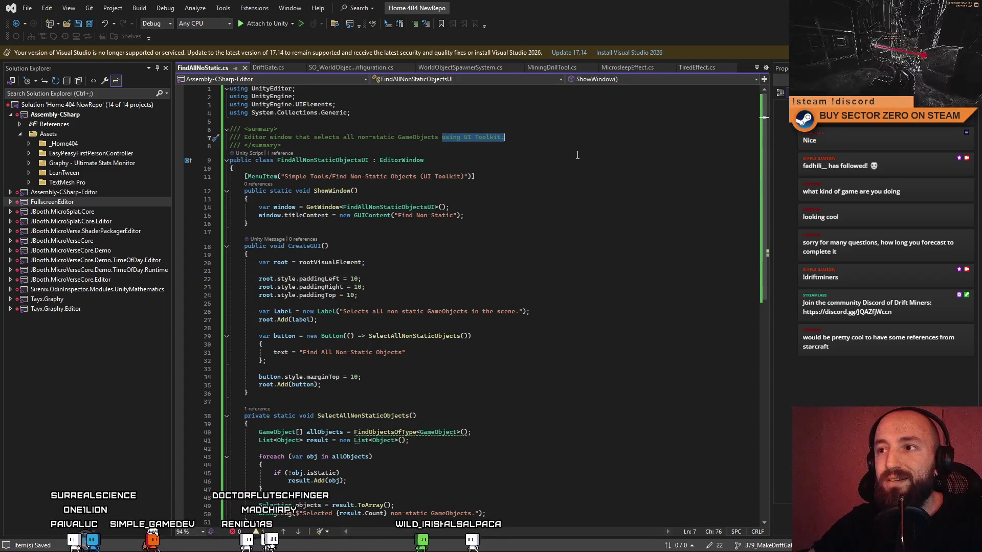
pyautogui.press('BackSpace')
pyautogui.click(554, 212)
pyautogui.click(486, 138)
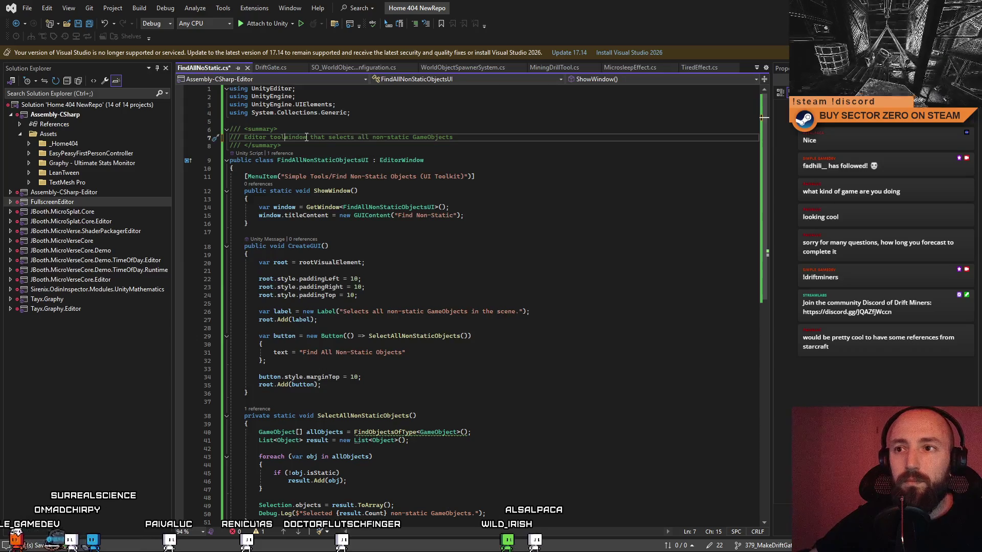
pyautogui.hotkey('ctrl', 'shift', 'Right')
pyautogui.hotkey('ctrl', 'shift', 'Right')
pyautogui.write('which')
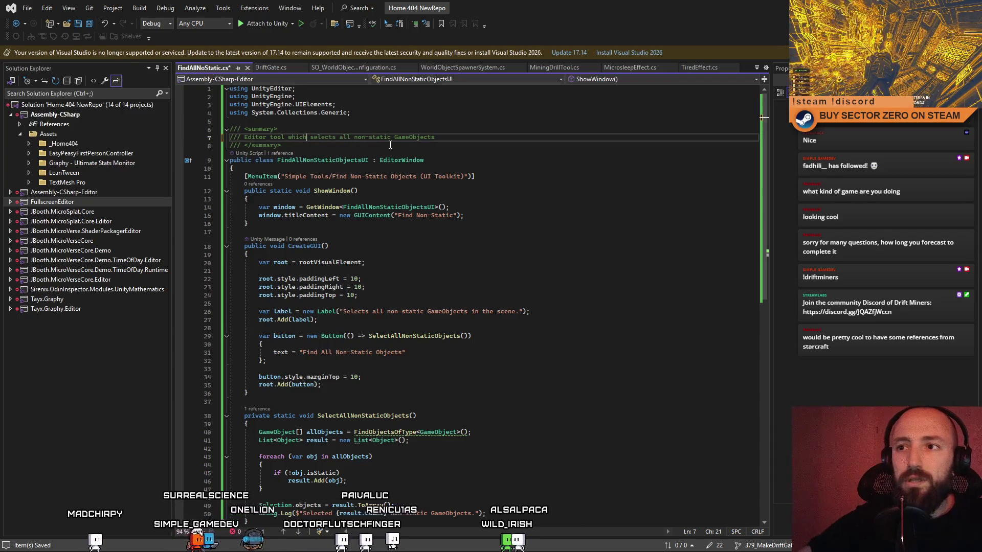
pyautogui.click(441, 142)
pyautogui.write('in current scene')
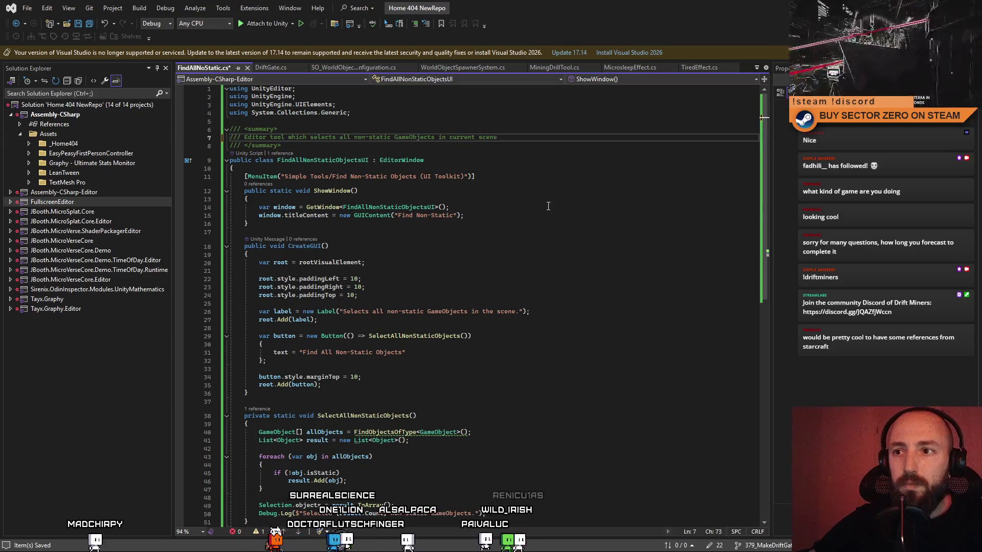
pyautogui.doubleClick(295, 176)
pyautogui.write('Custom')
# - Set the MenuItem path to Custom Tools/Find Non-Static Objects in Scene without the (UI Toolkit) suffix
pyautogui.click(518, 196)
pyautogui.moveTo(460, 176); pyautogui.dragTo(418, 176)
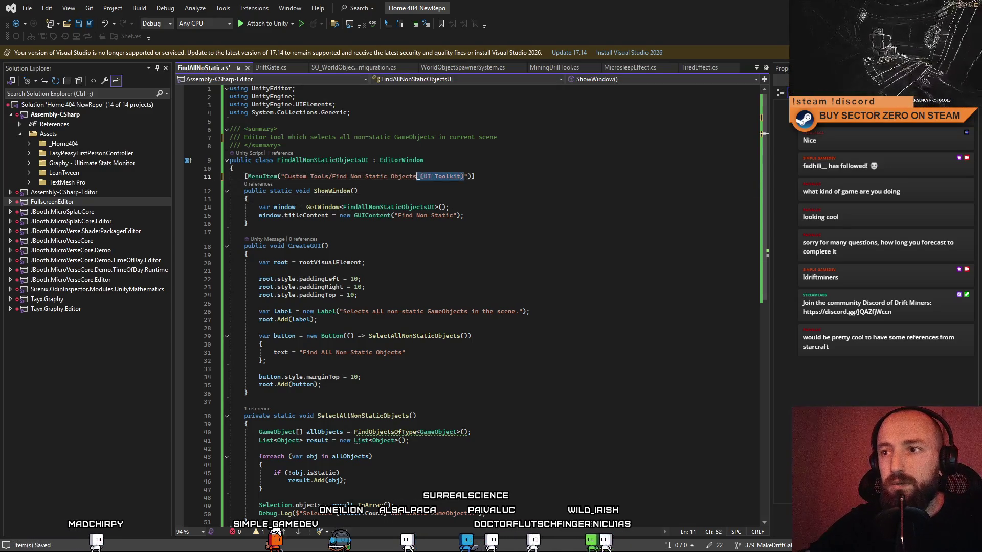
pyautogui.press('BackSpace')
pyautogui.press('Down')
pyautogui.press('Up')
pyautogui.press('Up')
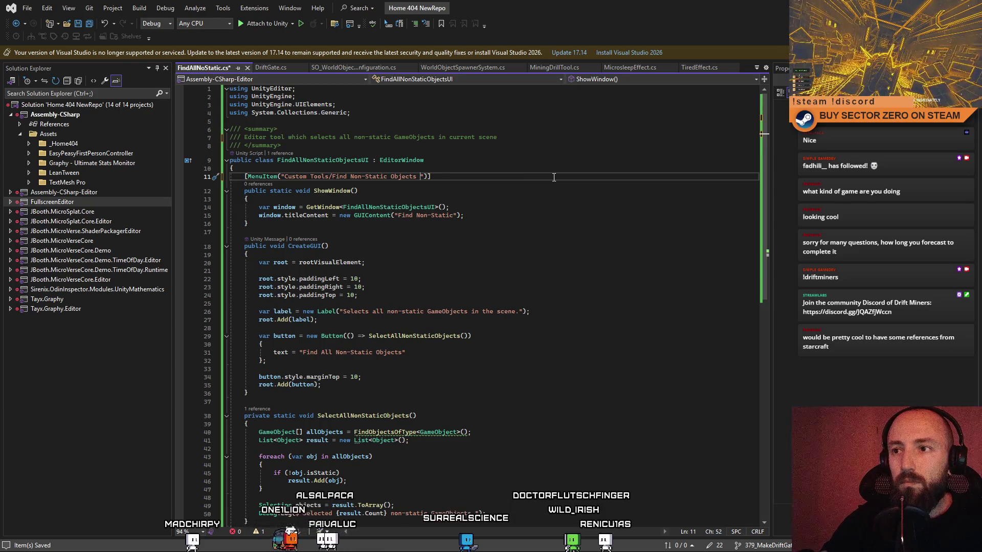
pyautogui.write('in Scene')
# - Rename the class and its references to FindNonStaticObjectsInScene with Ctrl+R, then save the script
pyautogui.click(546, 216)
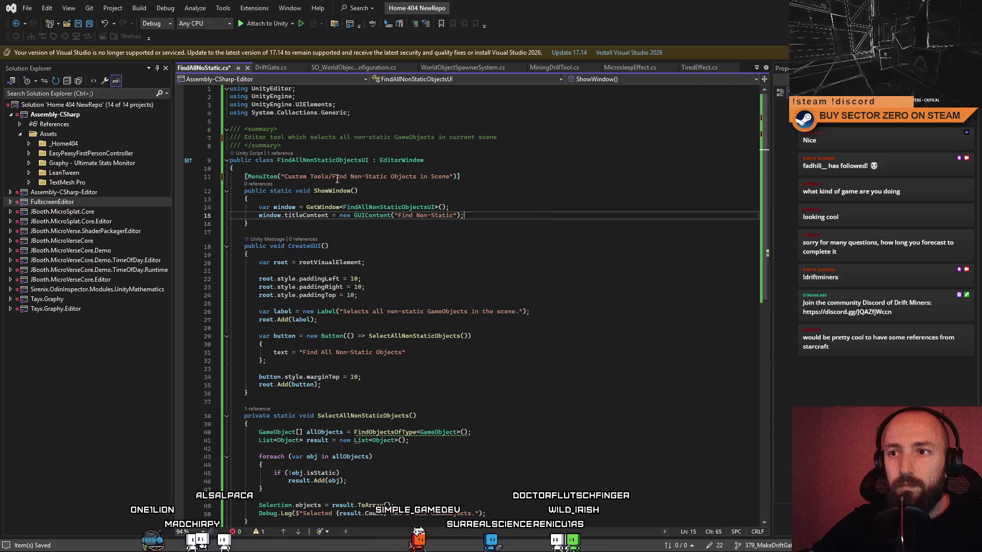
pyautogui.click(369, 159)
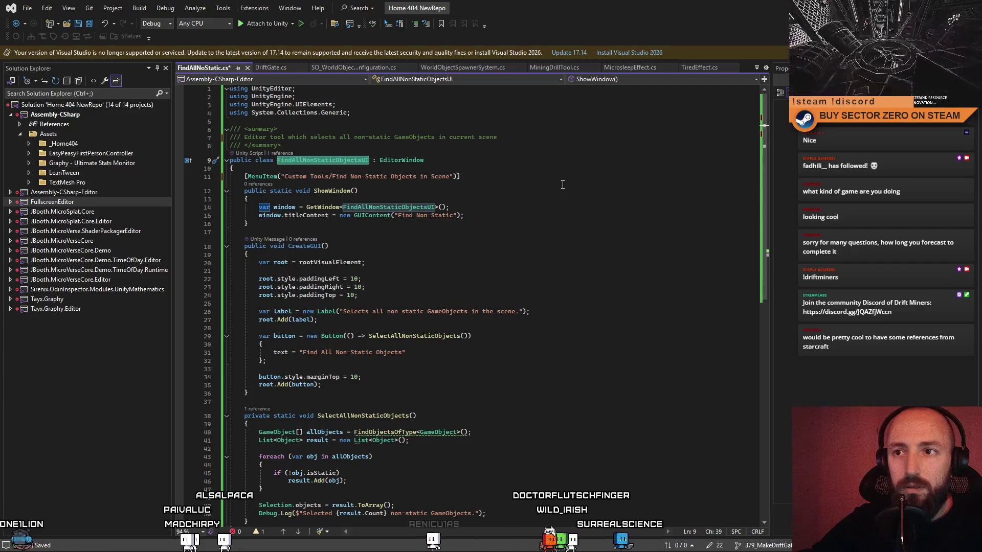
pyautogui.hotkey('ctrl', 'r')
pyautogui.hotkey('ctrl', 'r')
pyautogui.write('FindAll')
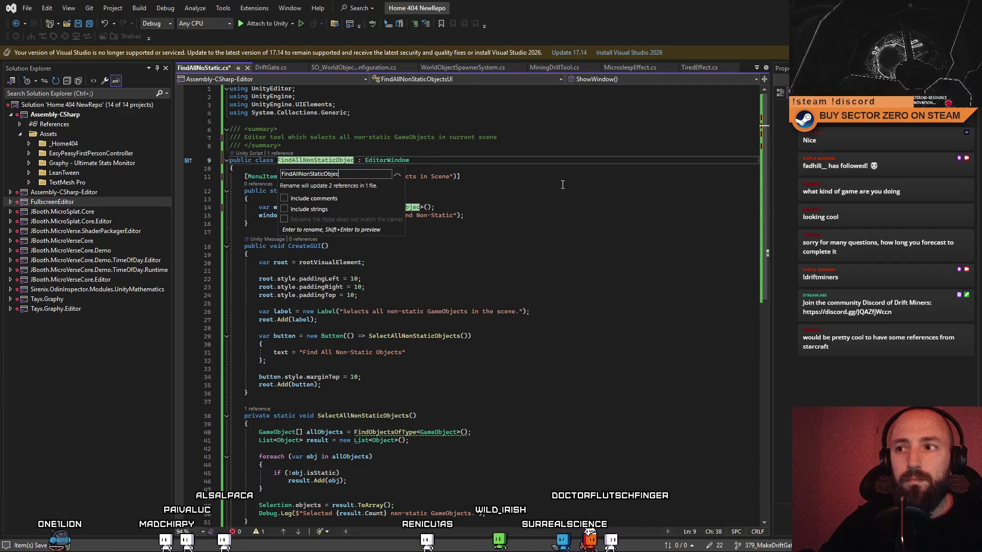
pyautogui.press('BackSpace')
pyautogui.press('BackSpace')
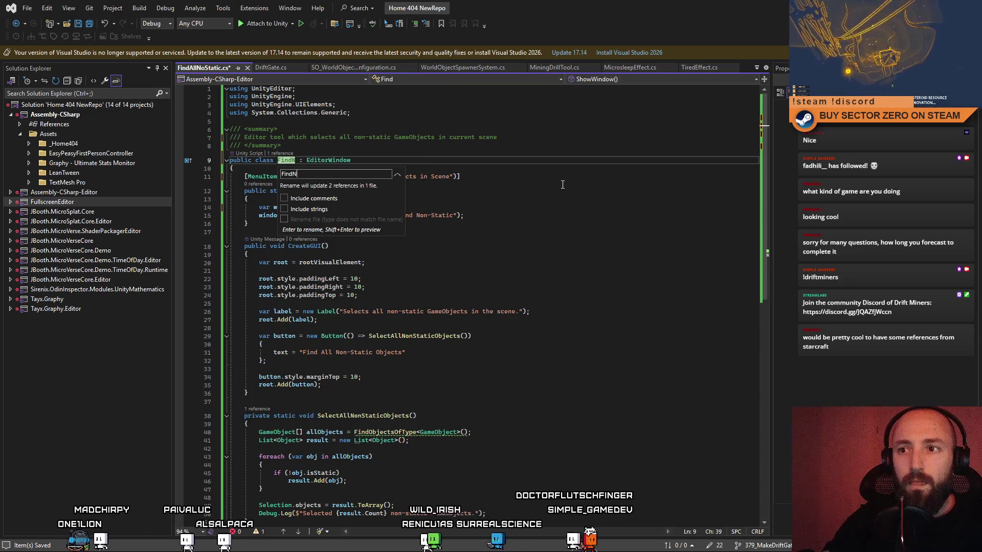
pyautogui.write('onStaticObjectsInScene')
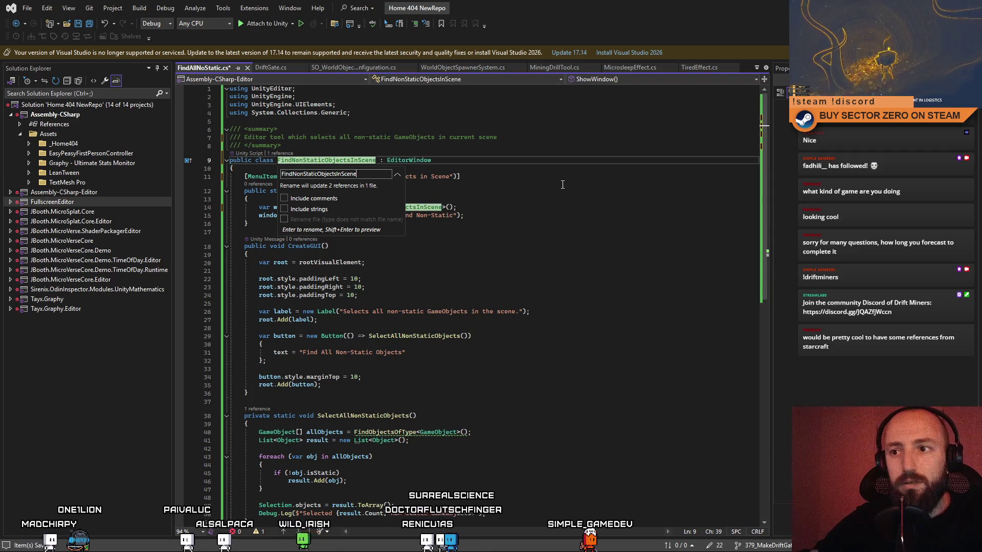
pyautogui.press('Return')
pyautogui.click(539, 182)
pyautogui.hotkey('ctrl', 's')
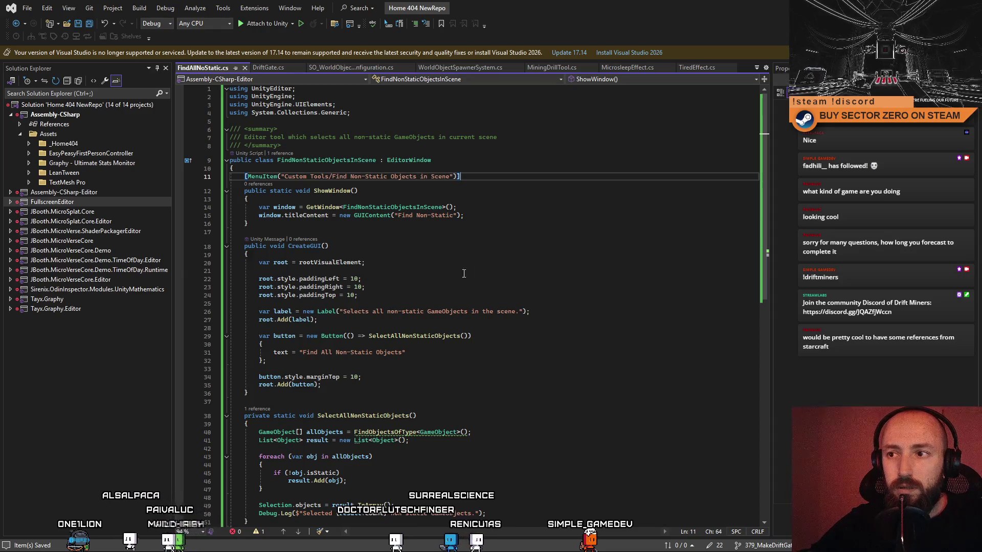
pyautogui.scroll(-4, 319, 222)
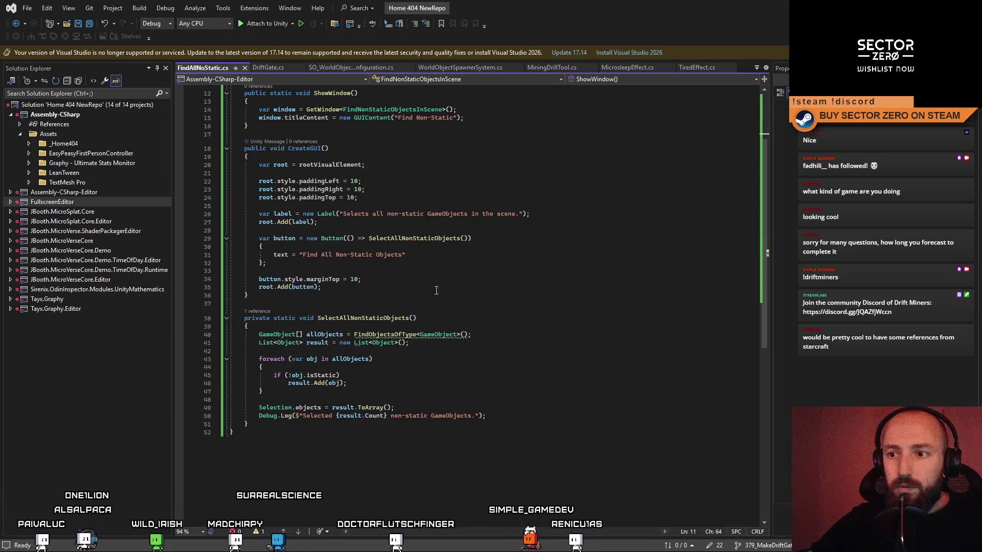
pyautogui.moveTo(412, 433)
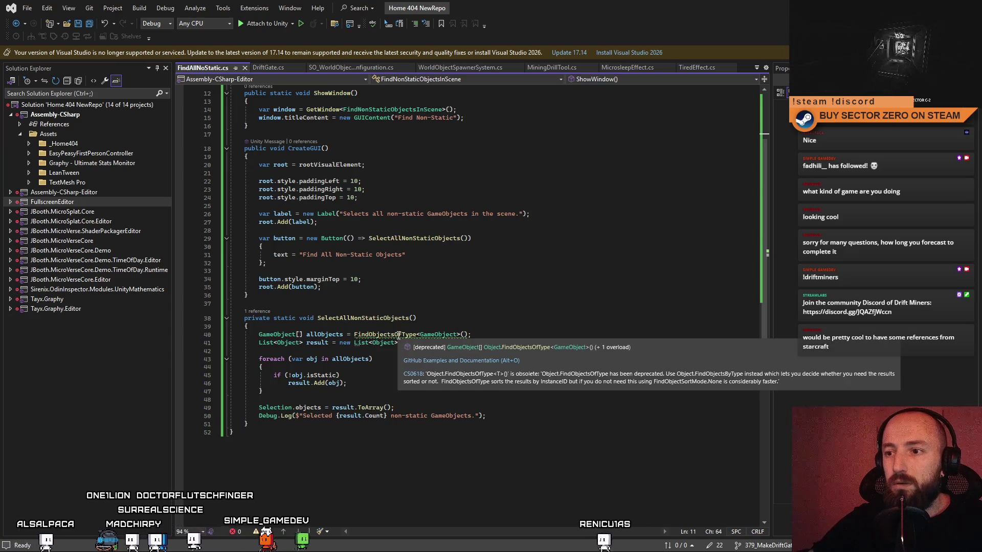
# - Swap the deprecated FindObjectsOfType call on line 40 for Object.FindObjectsByType<GameObject>(FindObjectsSortMode.None)
pyautogui.moveTo(469, 335); pyautogui.dragTo(373, 336)
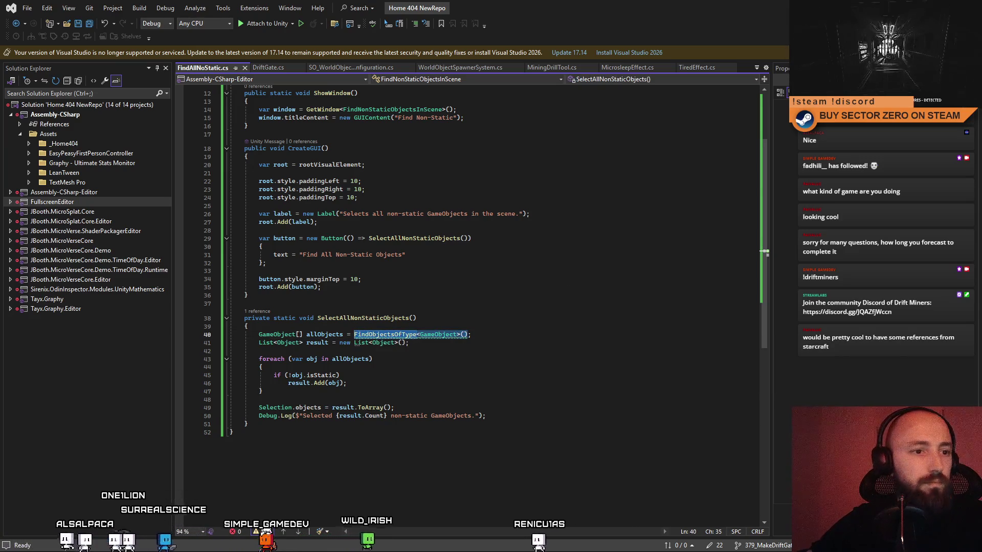
pyautogui.hotkey('alt', 'Tab')
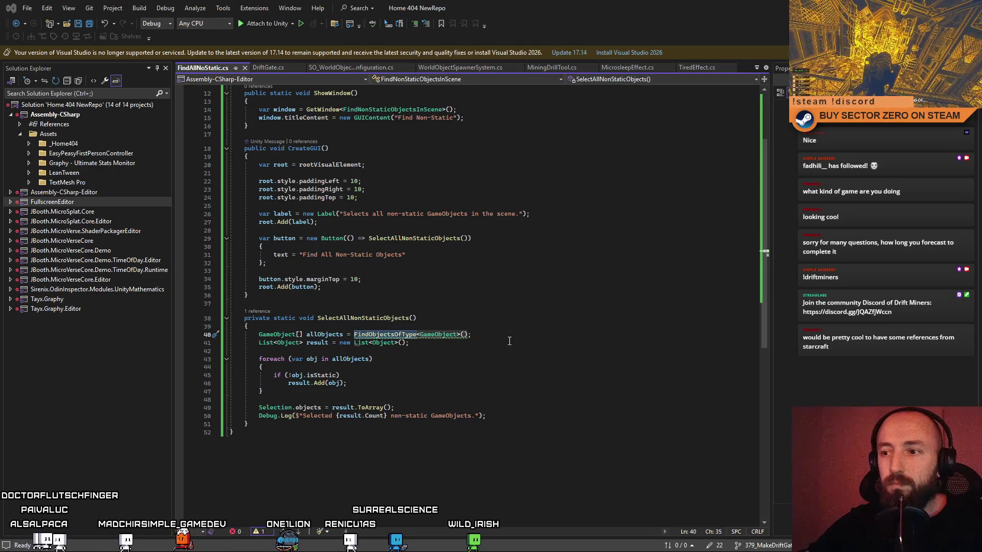
pyautogui.click(482, 335)
pyautogui.write('Object.FindObjectsByType<GameObject>(FindObjectsSortMode.None);')
pyautogui.click(436, 367)
pyautogui.scroll(1, 547, 404)
pyautogui.scroll(3, 521, 407)
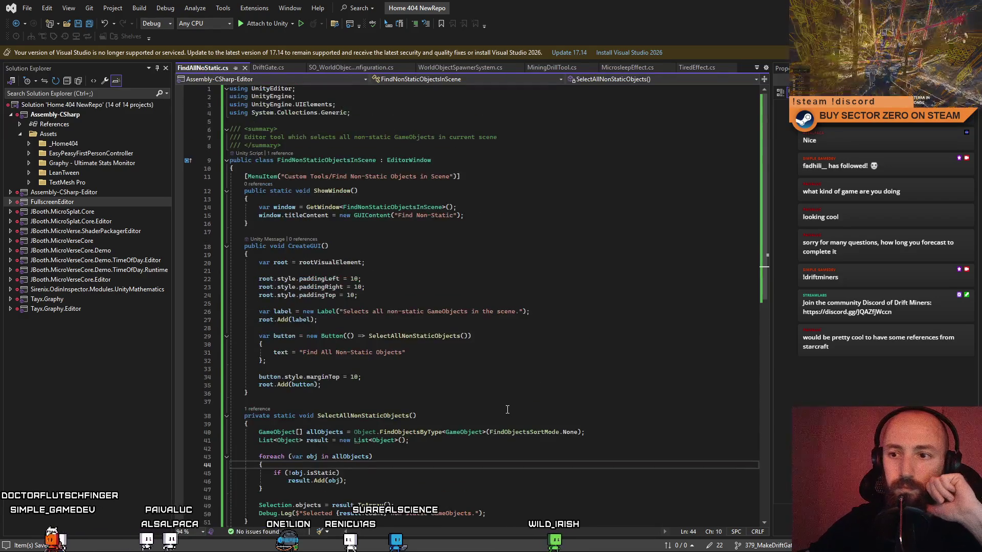
# - Review the CreateGUI body, then switch to Unity so it recompiles the scripts
pyautogui.click(504, 386)
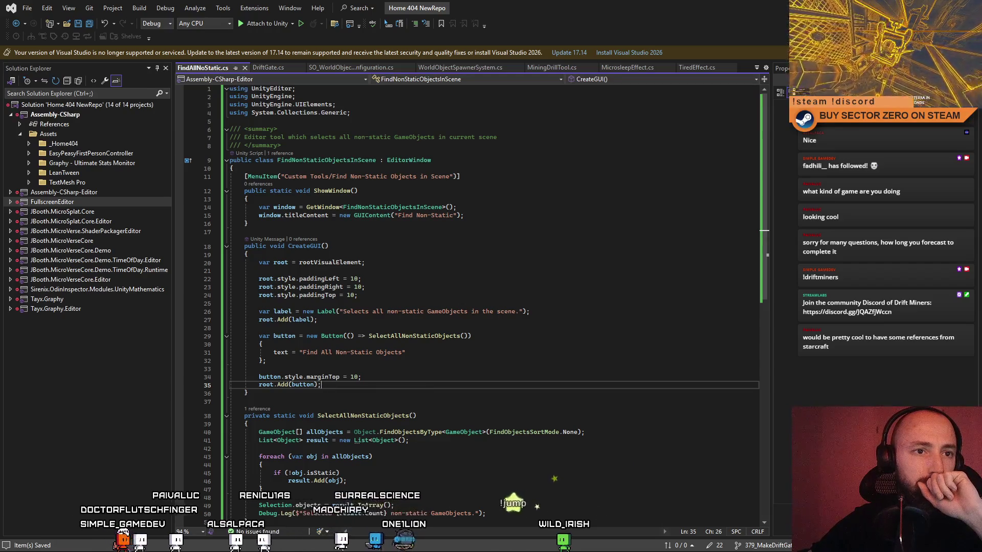
pyautogui.press('Down')
pyautogui.press('Down')
pyautogui.scroll(-2, 512, 377)
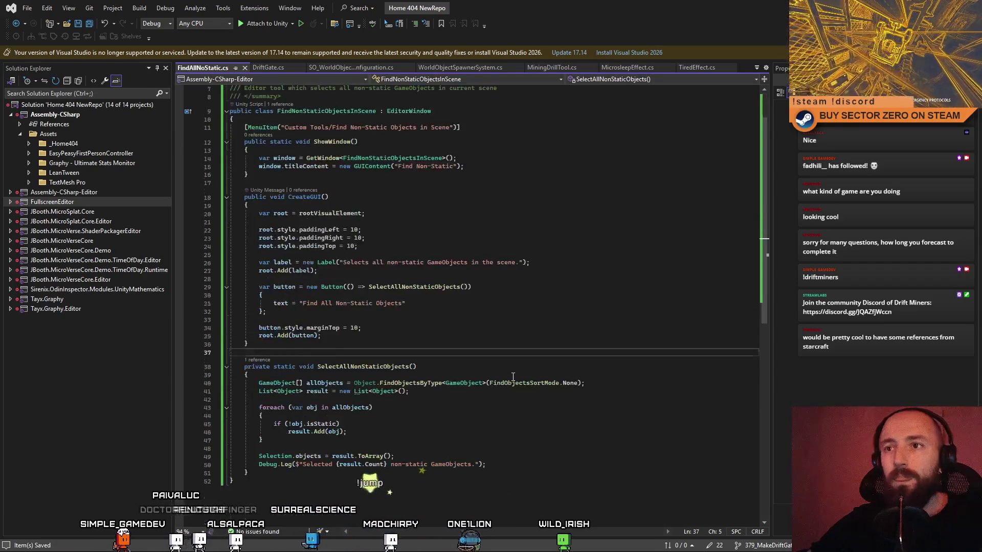
pyautogui.scroll(2, 512, 376)
pyautogui.click(629, 257)
pyautogui.click(656, 316)
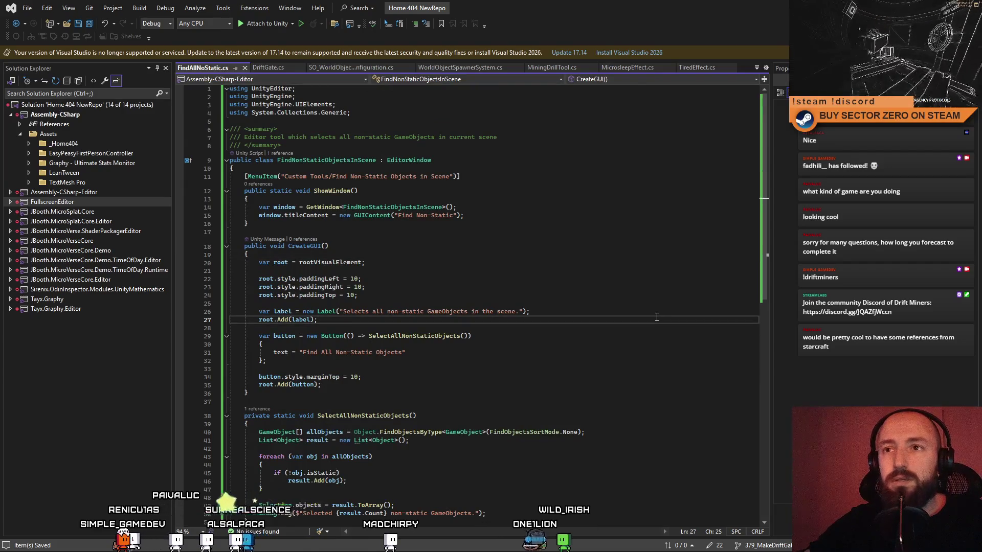
pyautogui.click(632, 248)
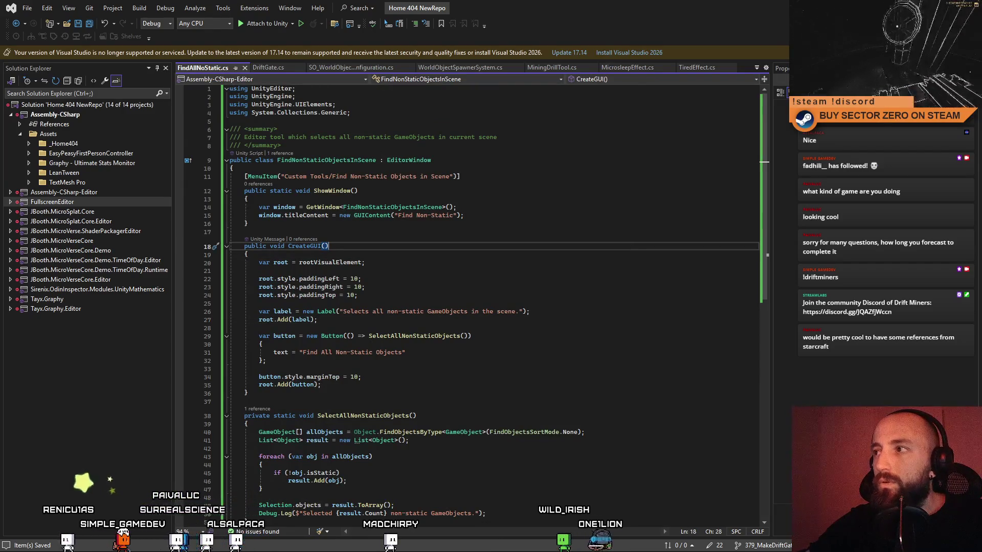
pyautogui.hotkey('alt', 'Tab')
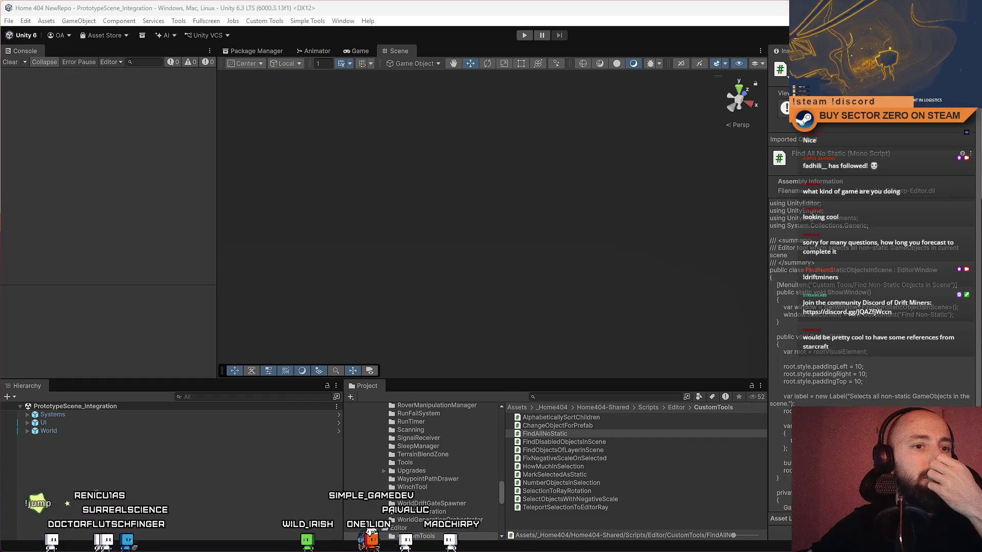
# - Select the FindAllNoStatic asset in CustomTools, open it in Visual Studio, and rename it FindNonStaticObjectsInScene
pyautogui.click(580, 444)
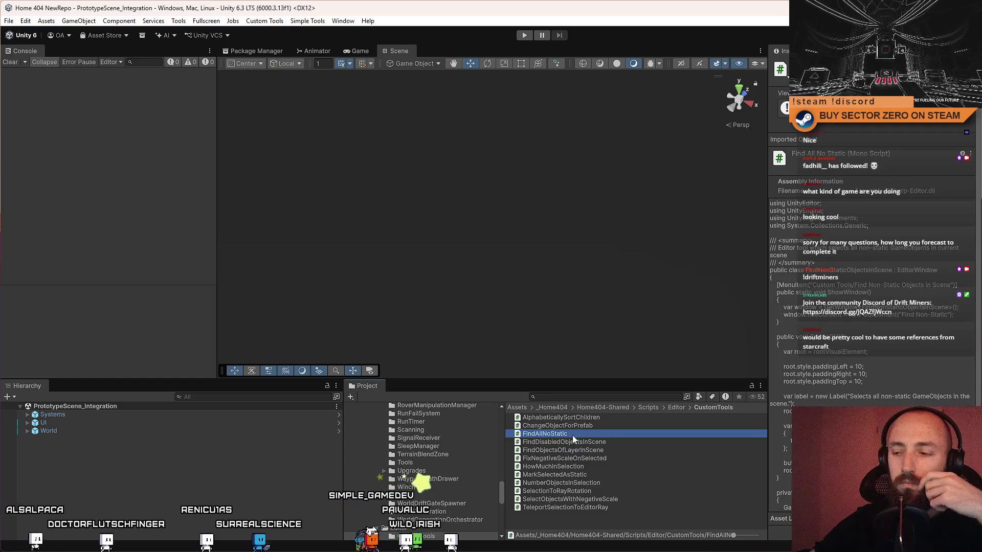
pyautogui.doubleClick(577, 435)
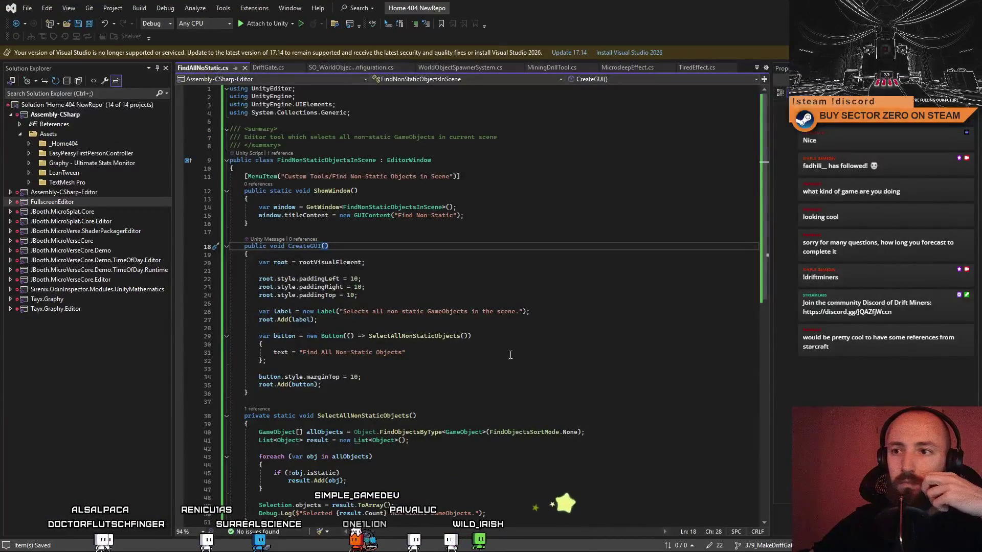
pyautogui.click(574, 224)
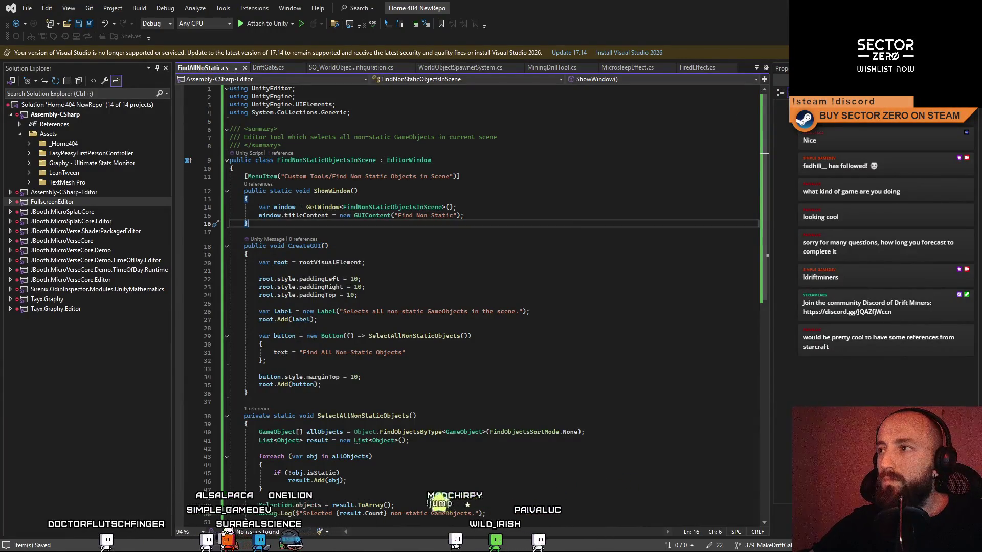
pyautogui.hotkey('alt', 'Tab')
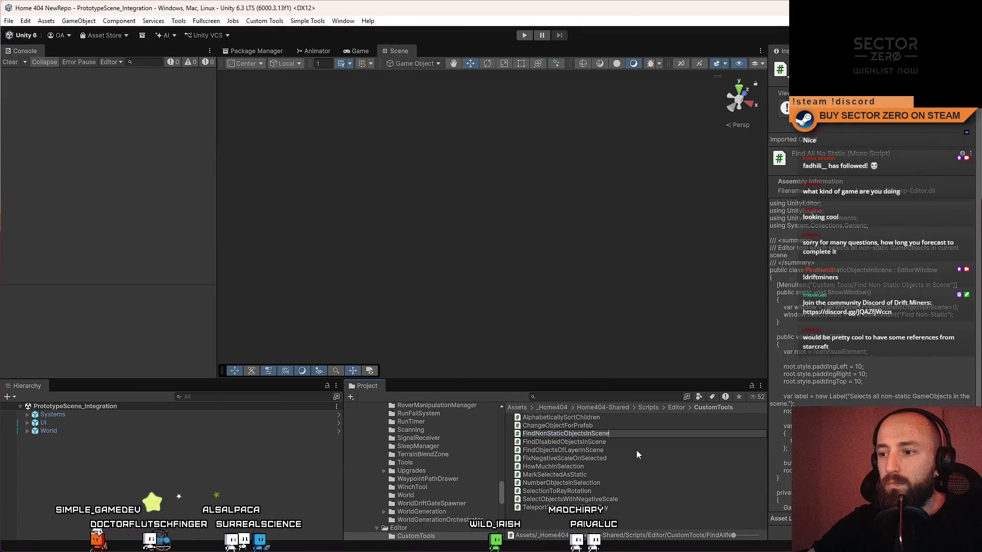
pyautogui.hotkey('alt', 'Tab')
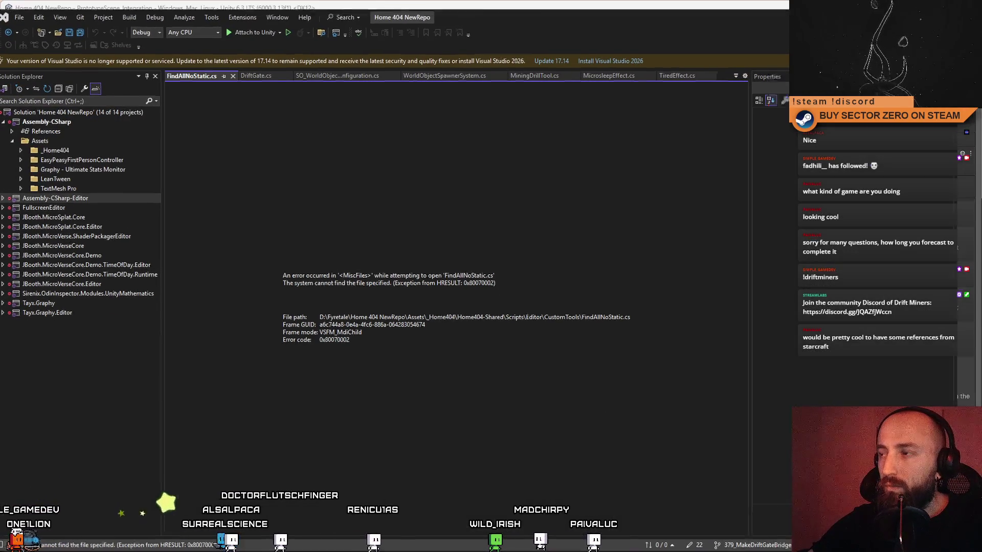
# - Let Unity recompile, read the obsolete FindObjectsOfType warning, clear the console and browse the CustomTools scripts
pyautogui.hotkey('alt', 'Tab')
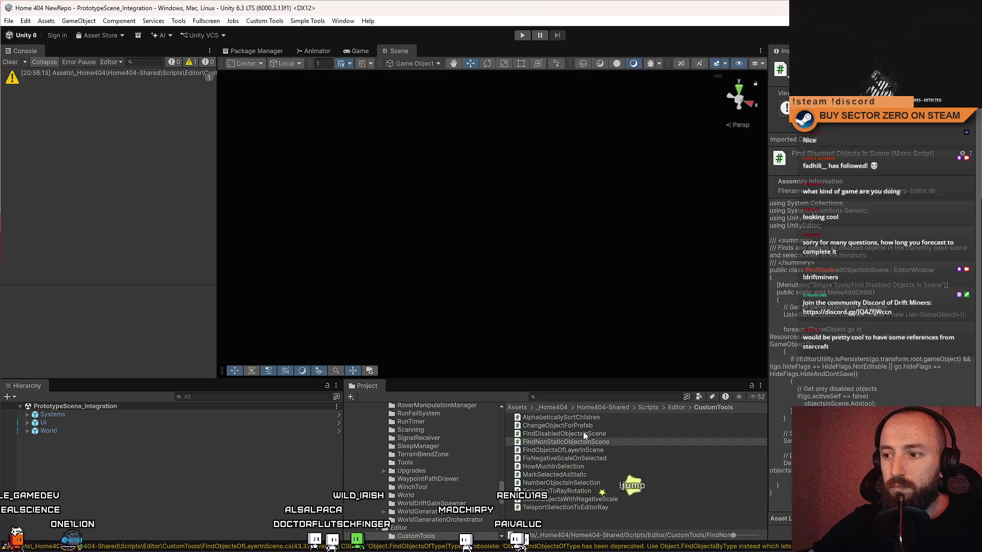
pyautogui.click(574, 443)
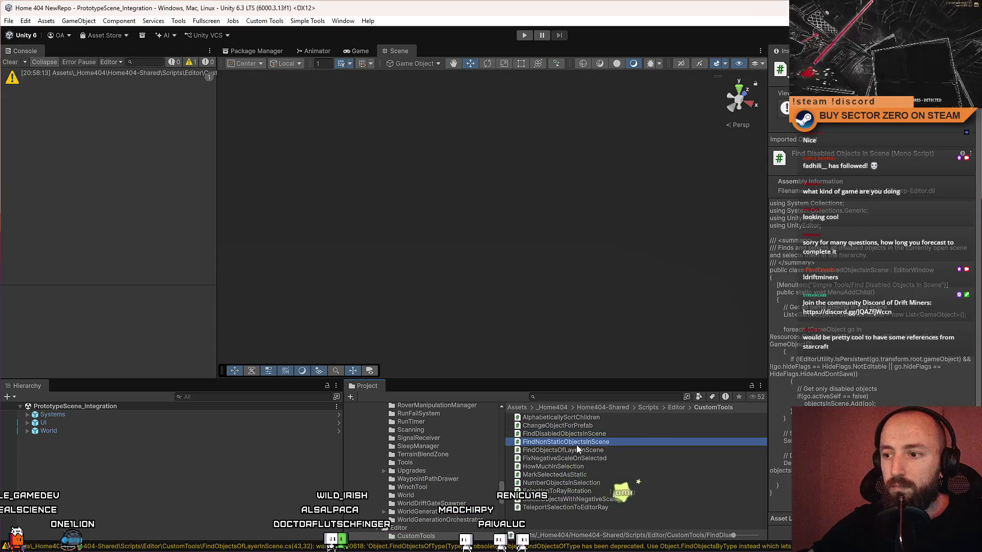
pyautogui.click(130, 72)
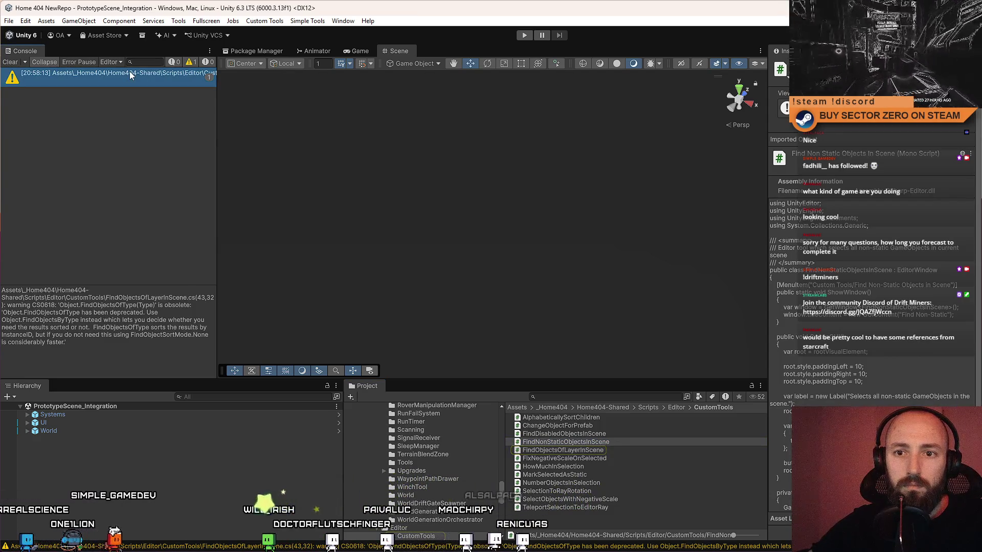
pyautogui.click(11, 61)
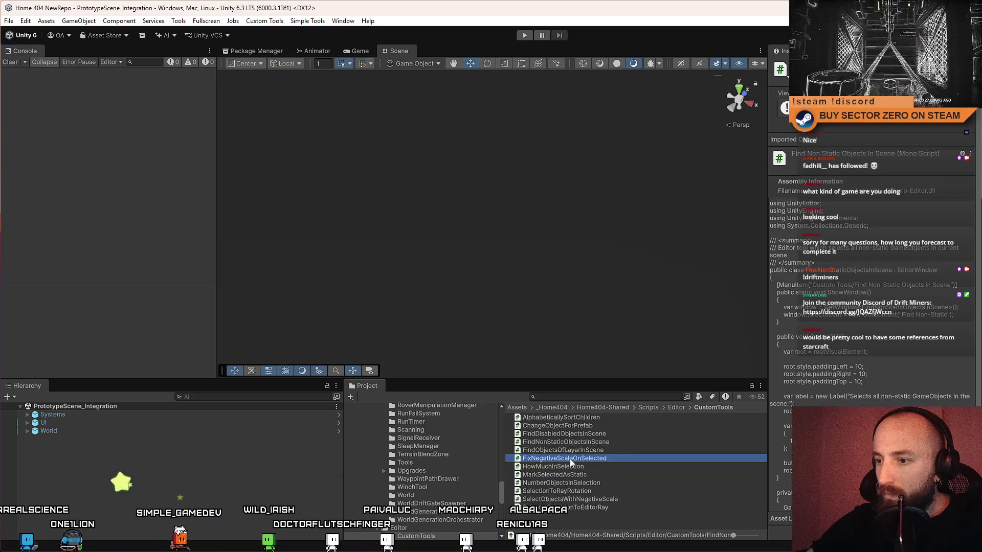
pyautogui.click(601, 419)
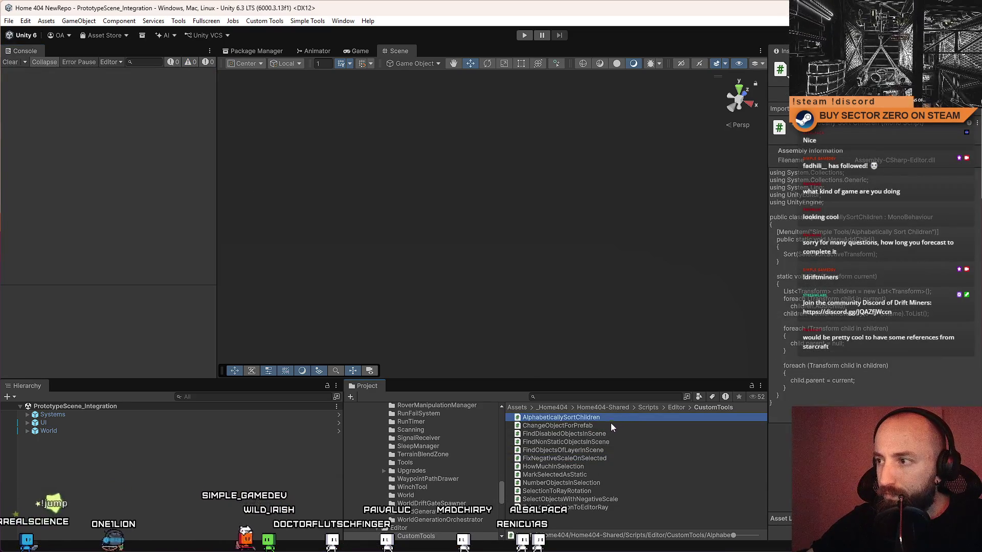
pyautogui.click(602, 425)
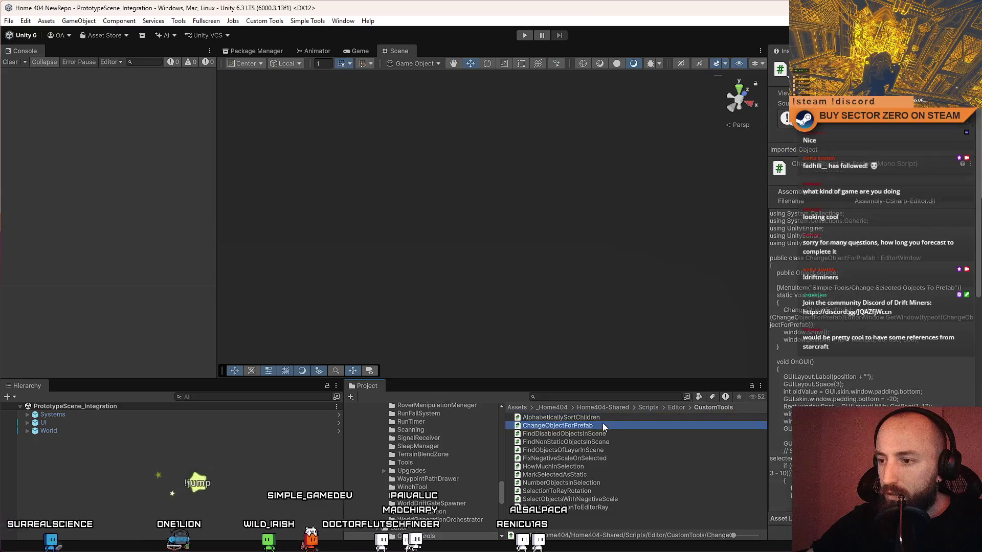
# - Enter play mode, dock the floating Scene window back as a tab, orbit the view and open Tools > Custom Tools
pyautogui.click(609, 434)
pyautogui.click(599, 458)
pyautogui.click(524, 34)
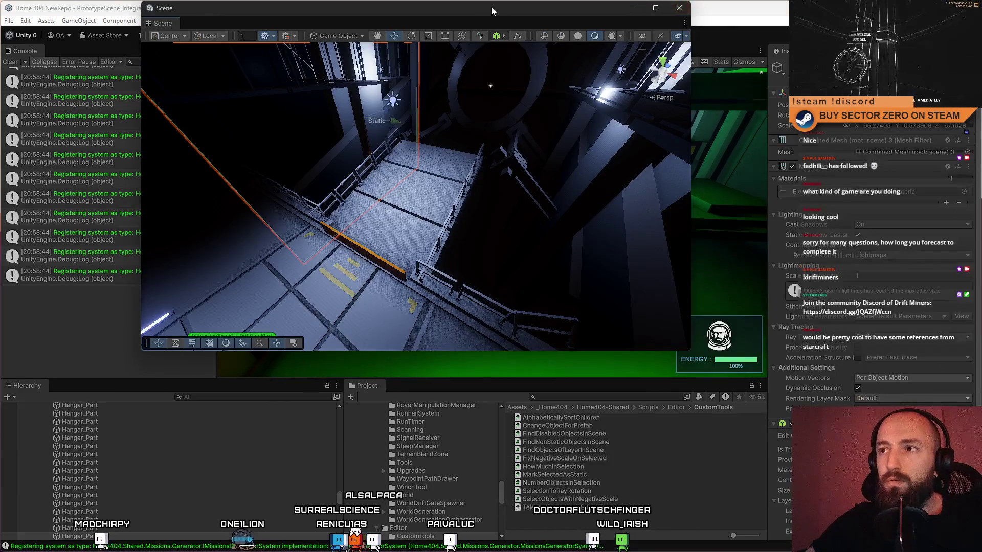
pyautogui.doubleClick(486, 9)
pyautogui.moveTo(435, 65); pyautogui.dragTo(442, 53)
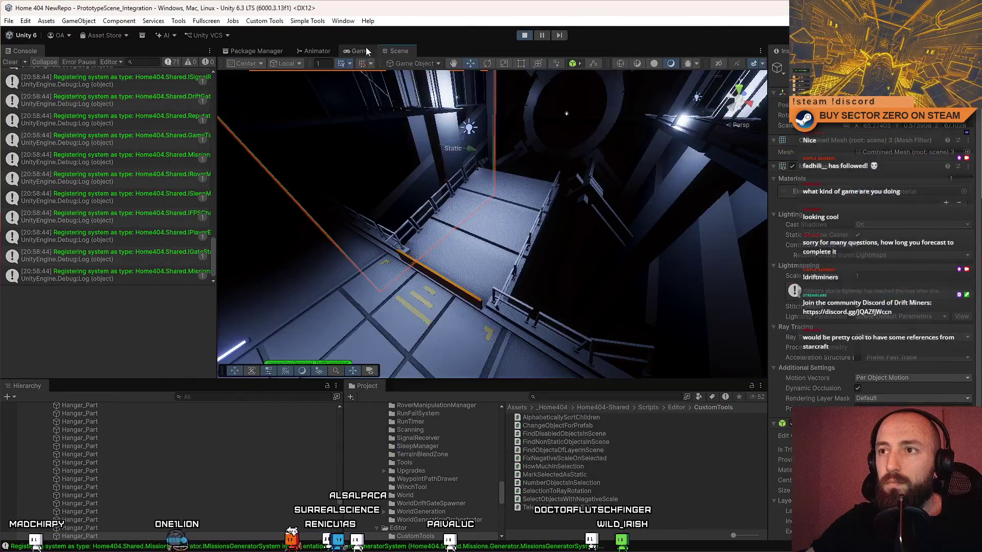
pyautogui.moveTo(394, 213); pyautogui.dragTo(337, 192)
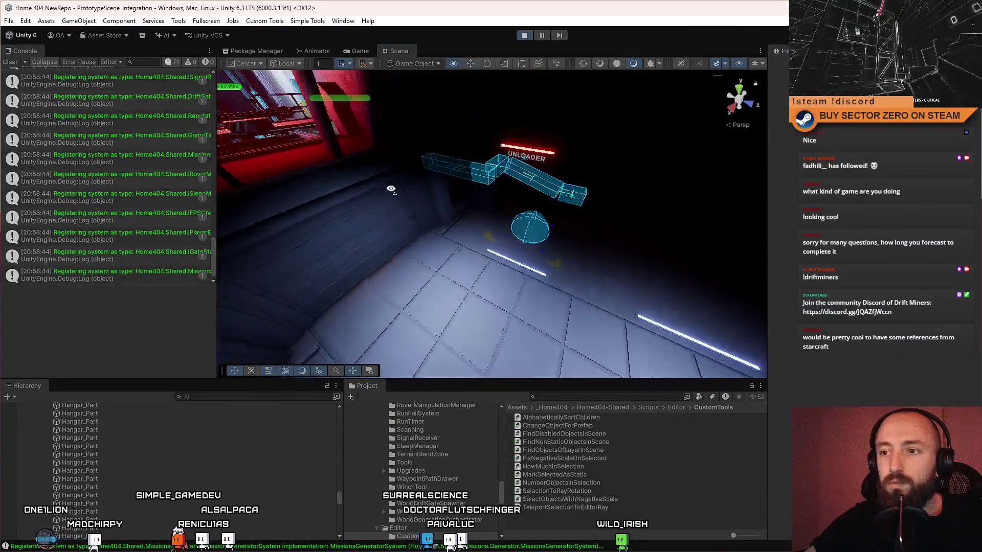
pyautogui.click(179, 20)
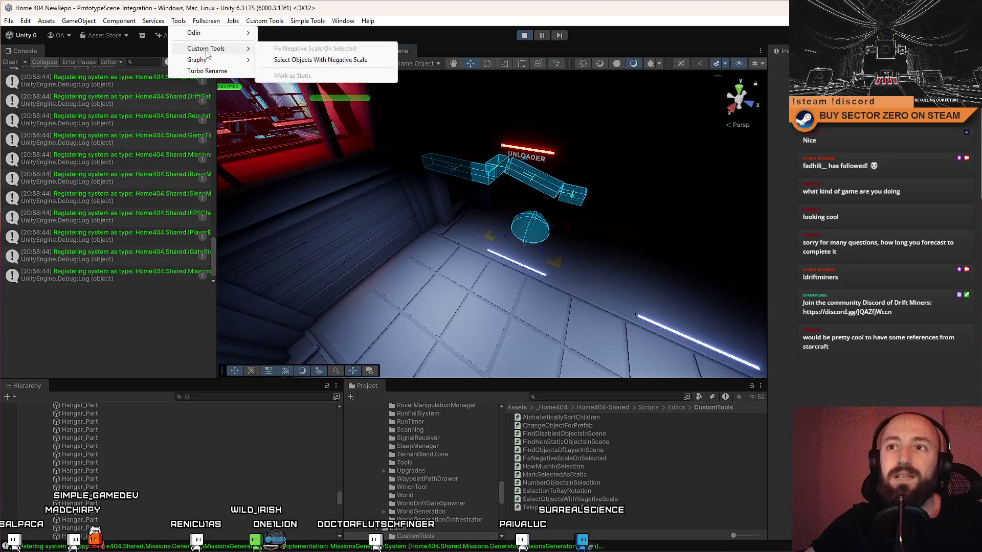
# - Run Find Non-Static Objects in Scene, selecting 771 non-static GameObjects, then close its window
pyautogui.moveTo(264, 21)
pyautogui.click(294, 35)
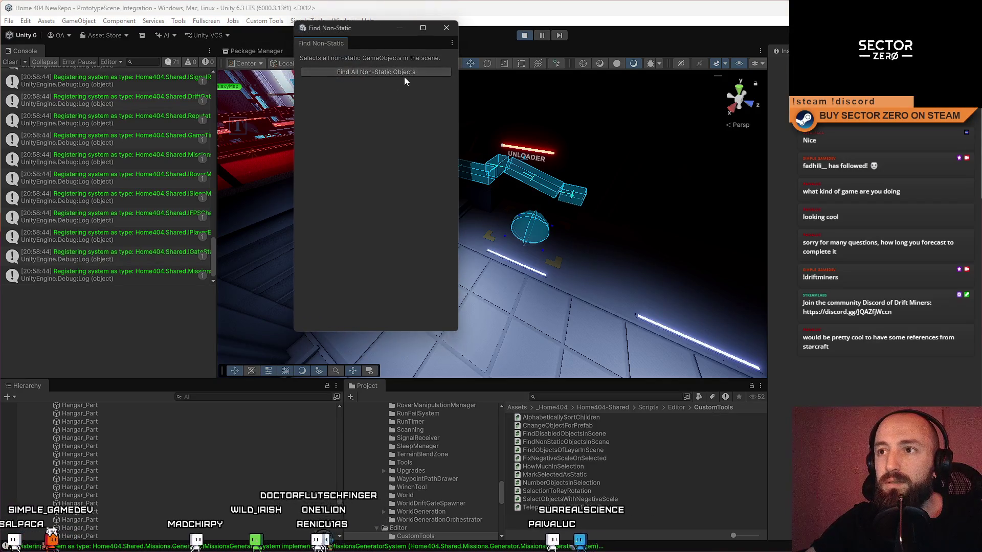
pyautogui.moveTo(372, 30)
pyautogui.mouseDown()
pyautogui.moveTo(376, 95)
pyautogui.moveTo(359, 103)
pyautogui.mouseUp()
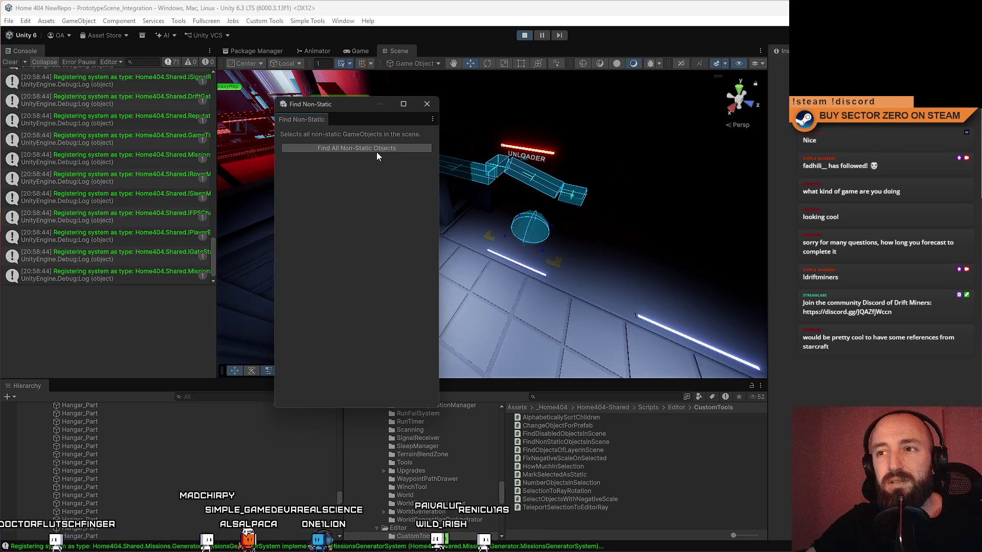
pyautogui.click(336, 149)
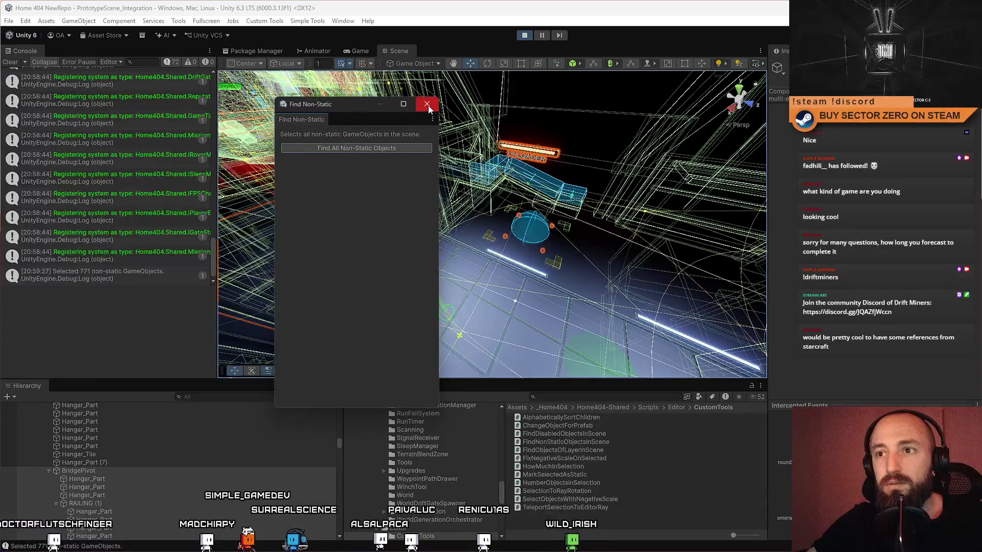
pyautogui.click(428, 105)
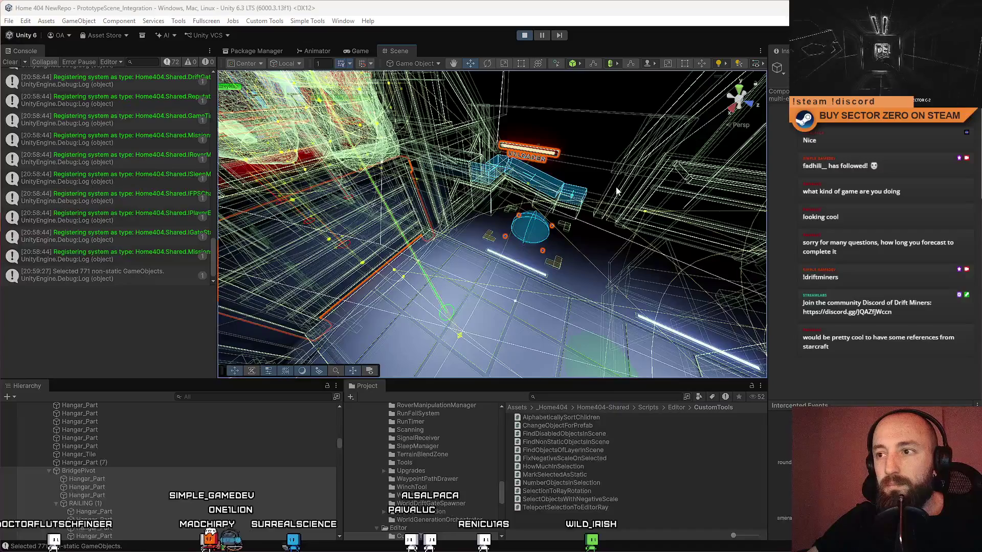
# - Select and frame a single Hangar_Part object, fly the camera back, then switch to Visual Studio
pyautogui.rightClick(458, 185)
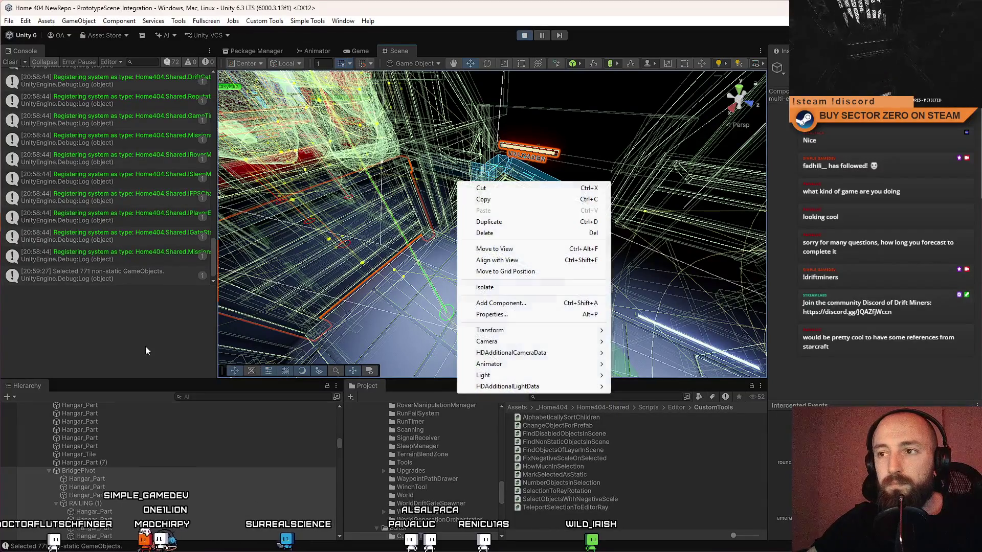
pyautogui.press('Escape')
pyautogui.rightClick(183, 443)
pyautogui.press('Escape')
pyautogui.doubleClick(102, 449)
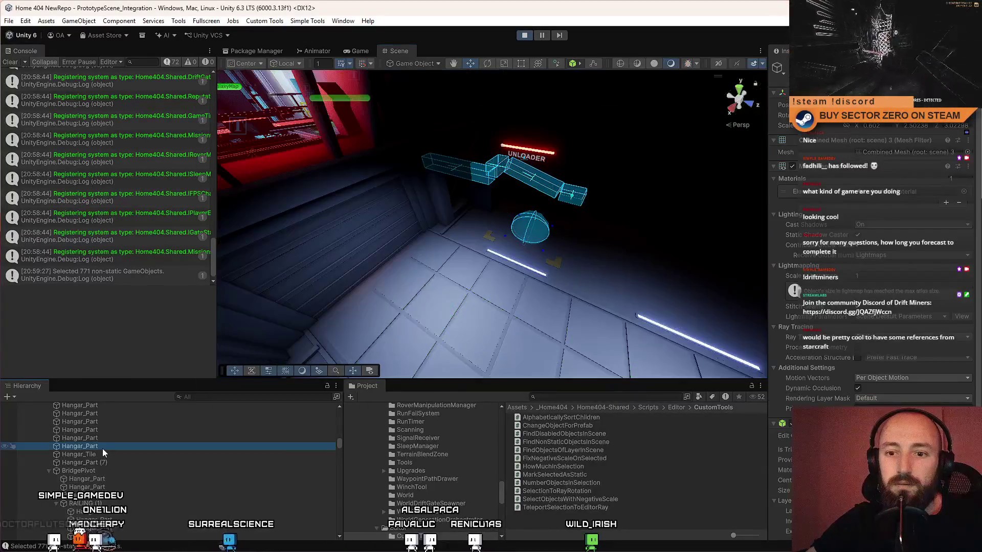
pyautogui.press('f')
pyautogui.moveTo(438, 179); pyautogui.dragTo(246, 83)
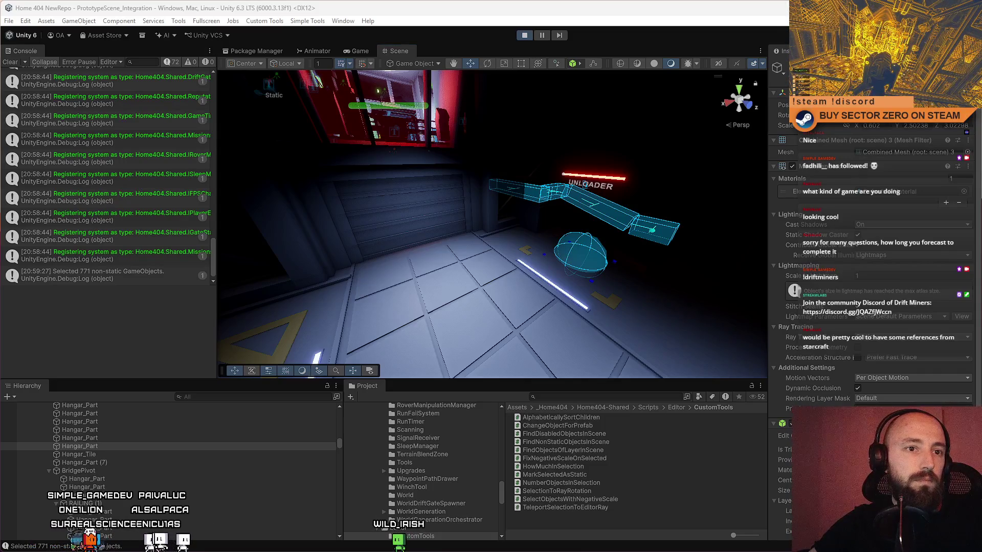
pyautogui.hotkey('alt', 'Tab')
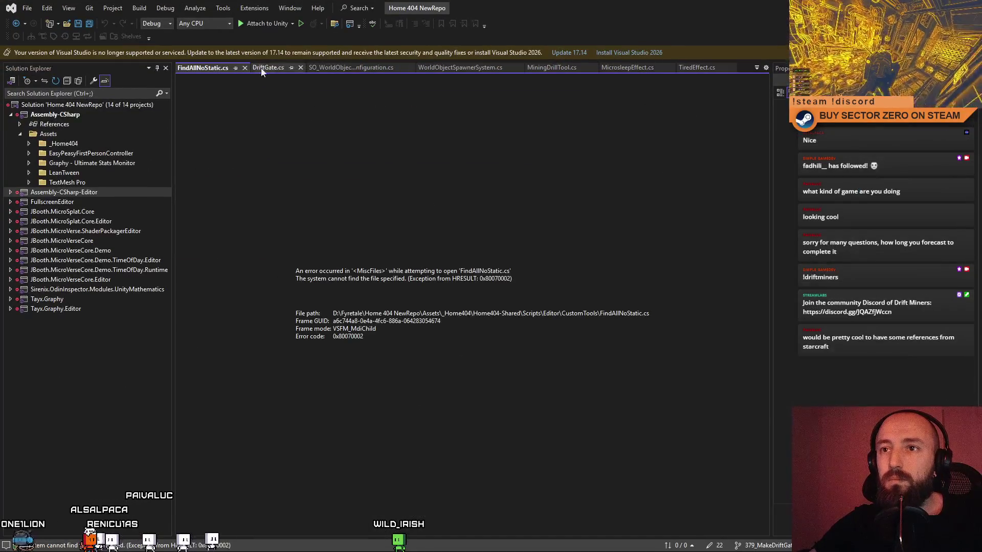
# - Close the missing FindAllNoStatic.cs tab and browse the CustomTools scripts back in Unity
pyautogui.click(244, 67)
pyautogui.hotkey('alt', 'Tab')
pyautogui.click(586, 435)
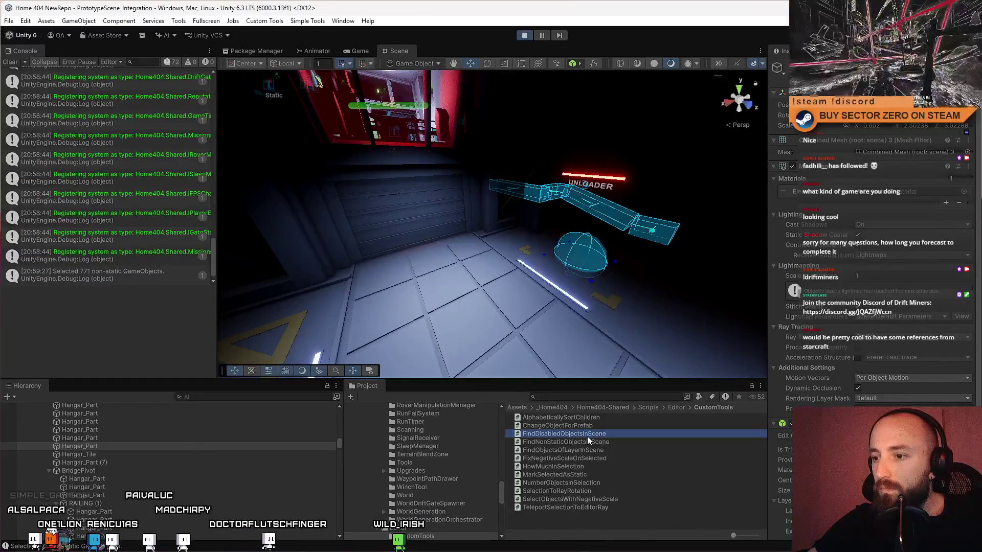
pyautogui.click(603, 442)
pyautogui.click(605, 450)
pyautogui.click(603, 466)
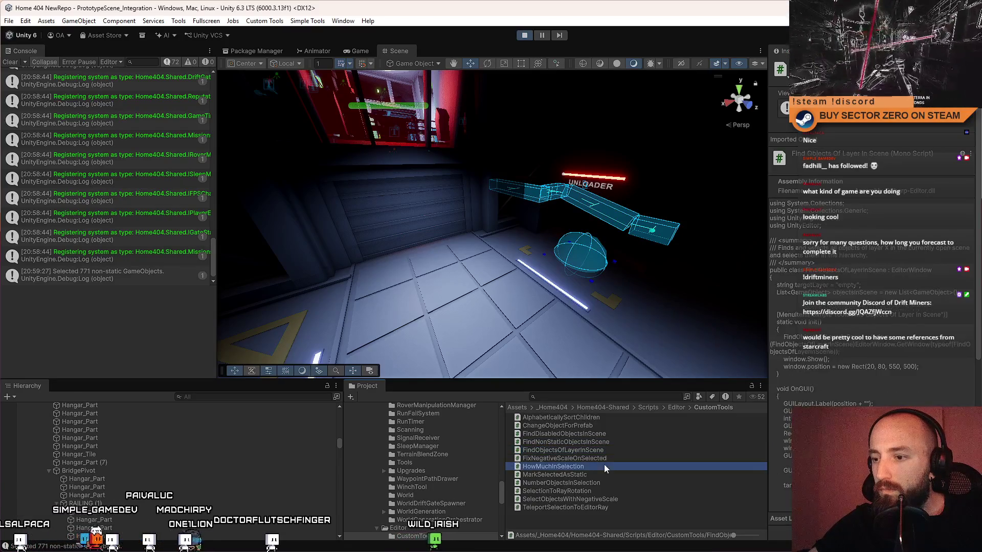
pyautogui.click(599, 483)
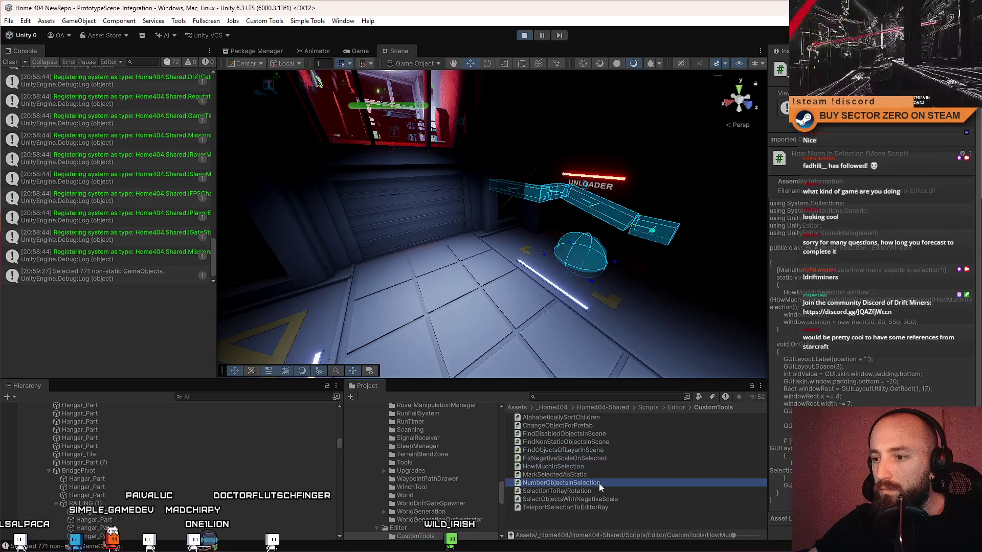
# - Open the FindNonStaticObjectsInScene script from the Project panel in Visual Studio
pyautogui.click(575, 426)
pyautogui.click(568, 434)
pyautogui.click(590, 442)
pyautogui.doubleClick(613, 445)
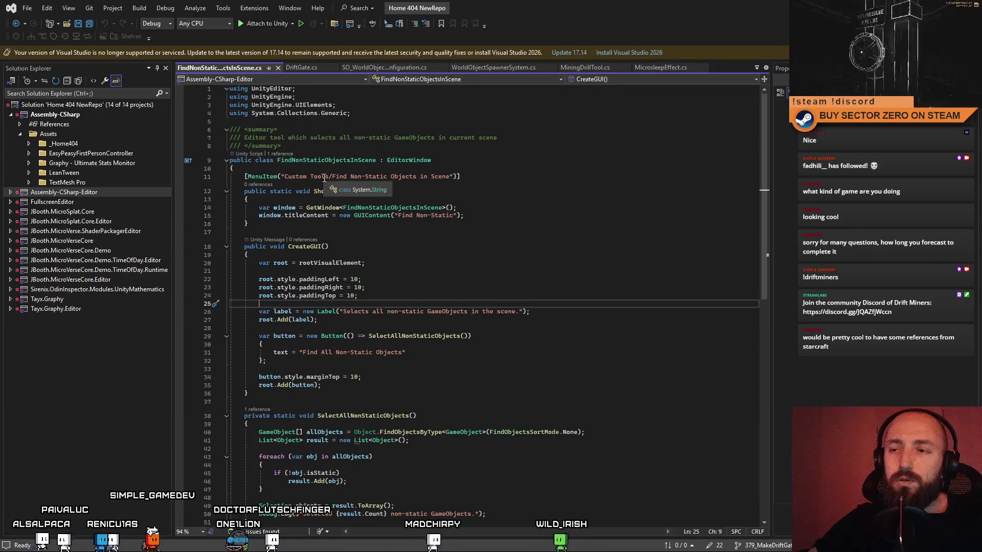
# - Make the MenuItem path Tools/Custom Tools/Find Non-Static Objects in Scene, save, and check the menus in Unity
pyautogui.moveTo(311, 177); pyautogui.dragTo(283, 178)
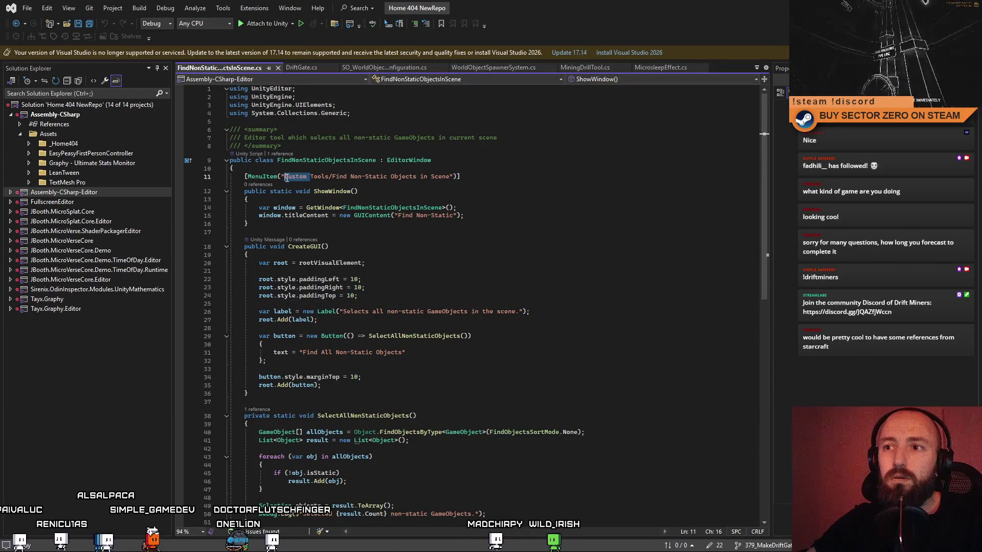
pyautogui.press('BackSpace')
pyautogui.press('Right')
pyautogui.press('Right')
pyautogui.press('Right')
pyautogui.write('Custom Tools/')
pyautogui.hotkey('ctrl', 's')
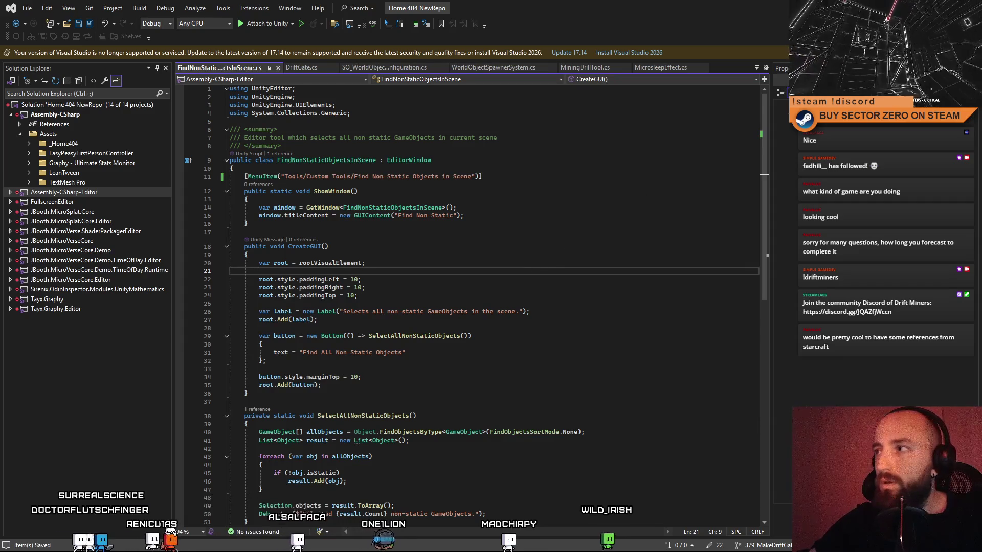
pyautogui.hotkey('alt', 'Tab')
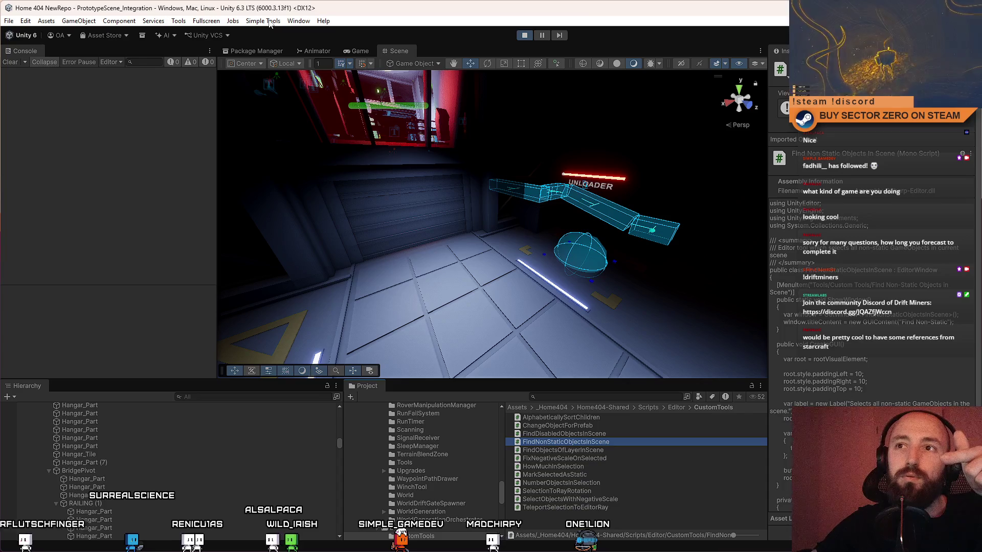
pyautogui.click(270, 23)
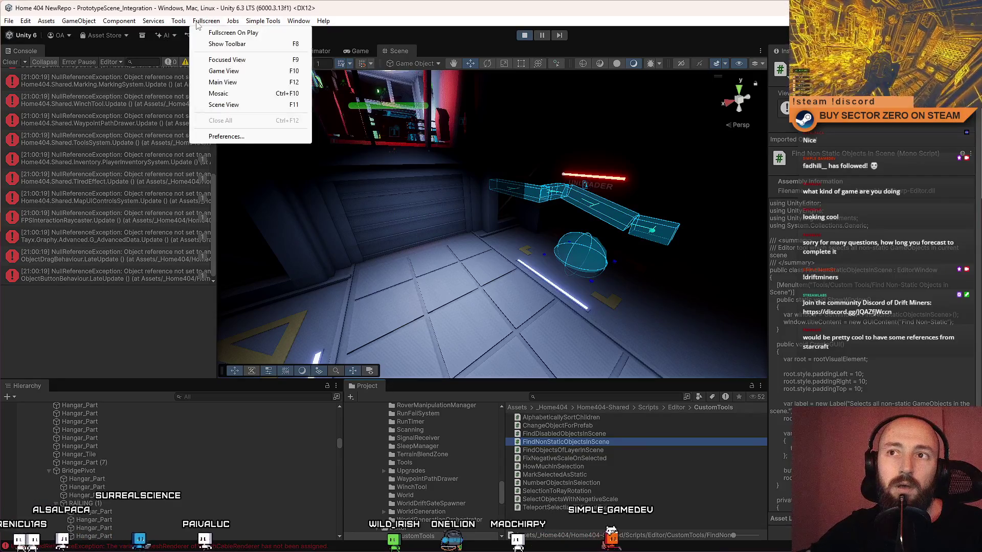
pyautogui.moveTo(179, 21)
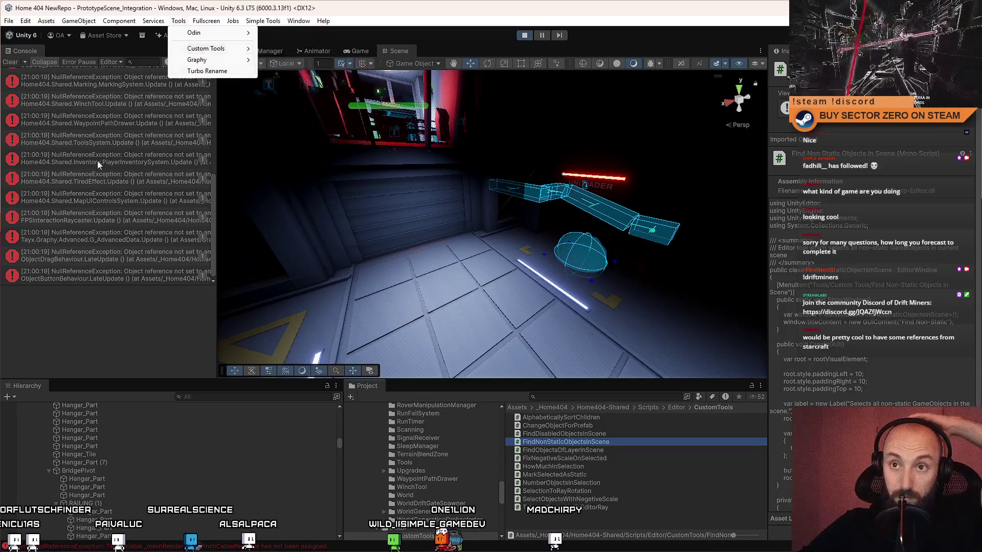
# - Stop play mode, confirm the tool under Tools > Custom Tools, and reopen FindNonStaticObjectsInScene in Visual Studio
pyautogui.click(14, 72)
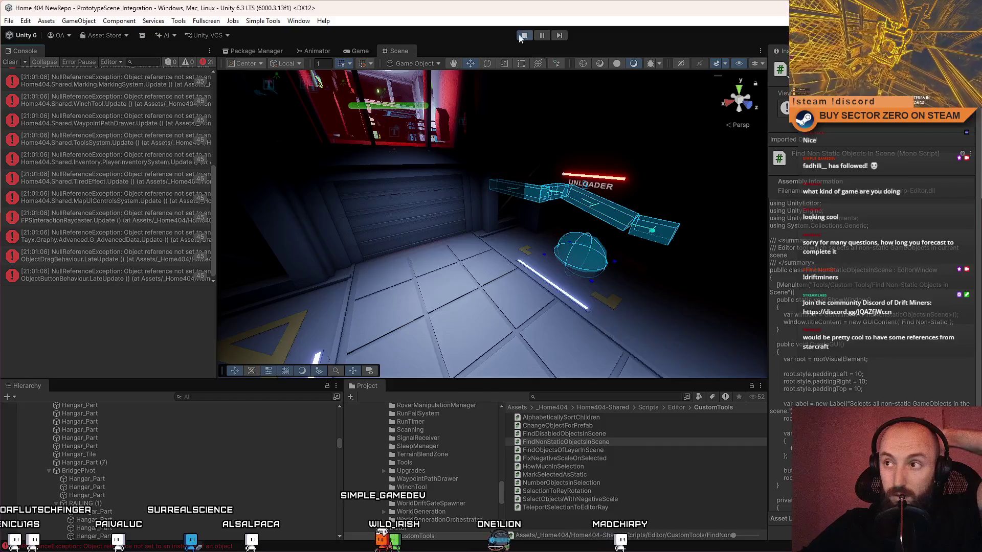
pyautogui.click(523, 36)
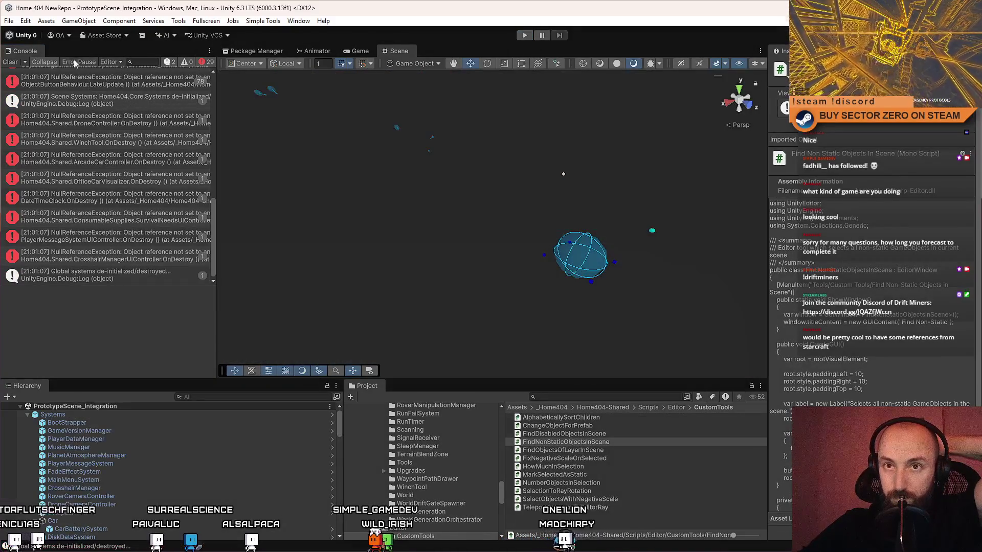
pyautogui.click(583, 426)
pyautogui.click(606, 442)
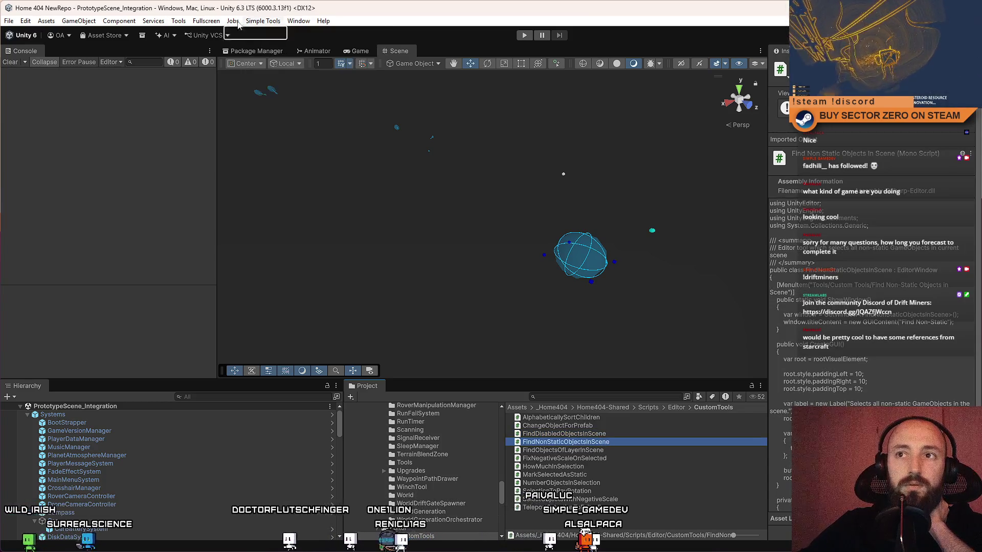
pyautogui.click(178, 21)
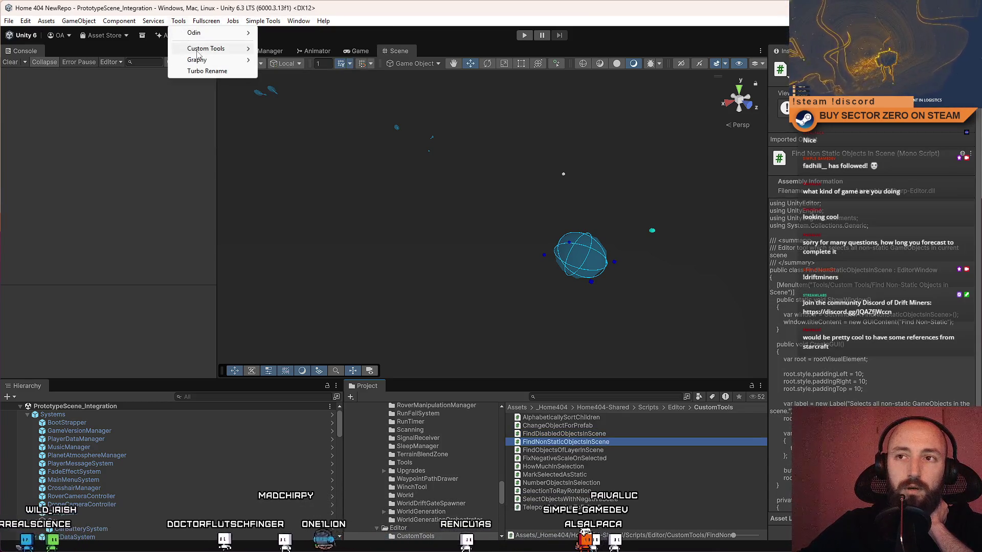
pyautogui.moveTo(206, 48)
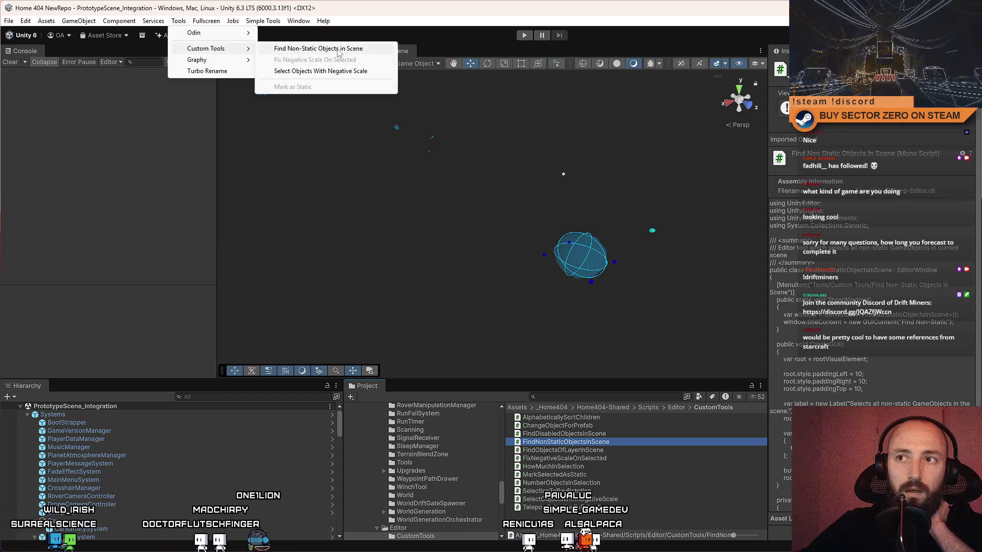
pyautogui.click(580, 442)
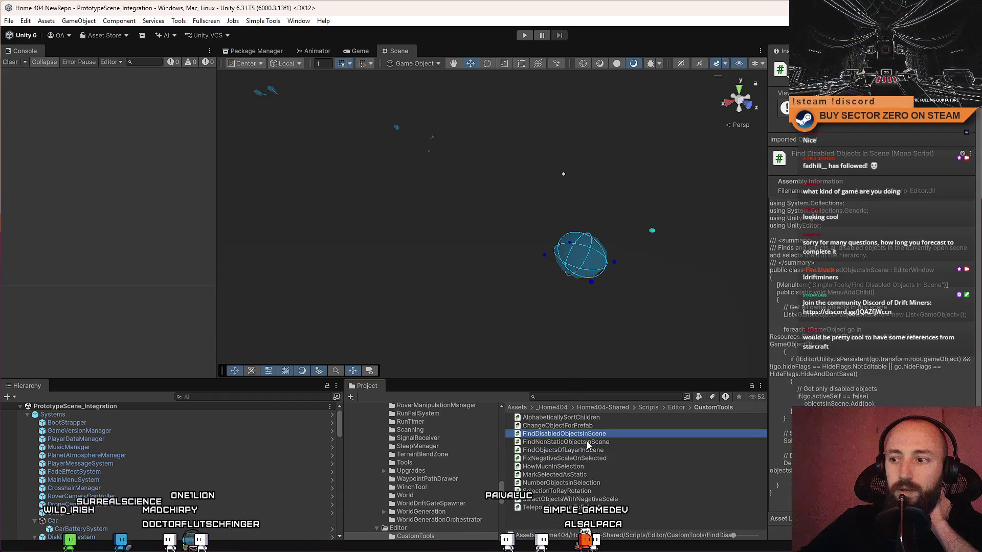
pyautogui.doubleClick(561, 443)
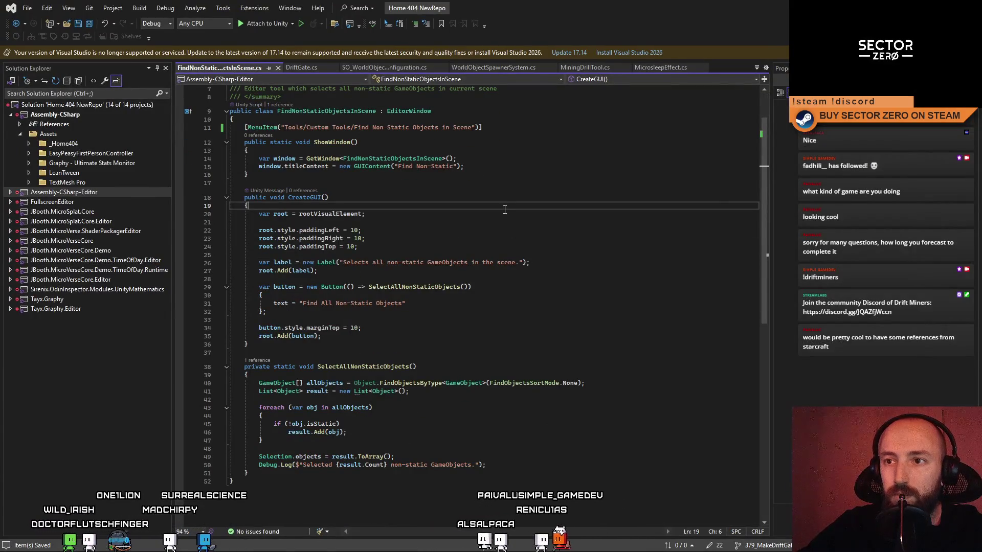
# - Review the FindNonStaticObjectsInScene window script and select the whole file ready for replacement
pyautogui.click(357, 183)
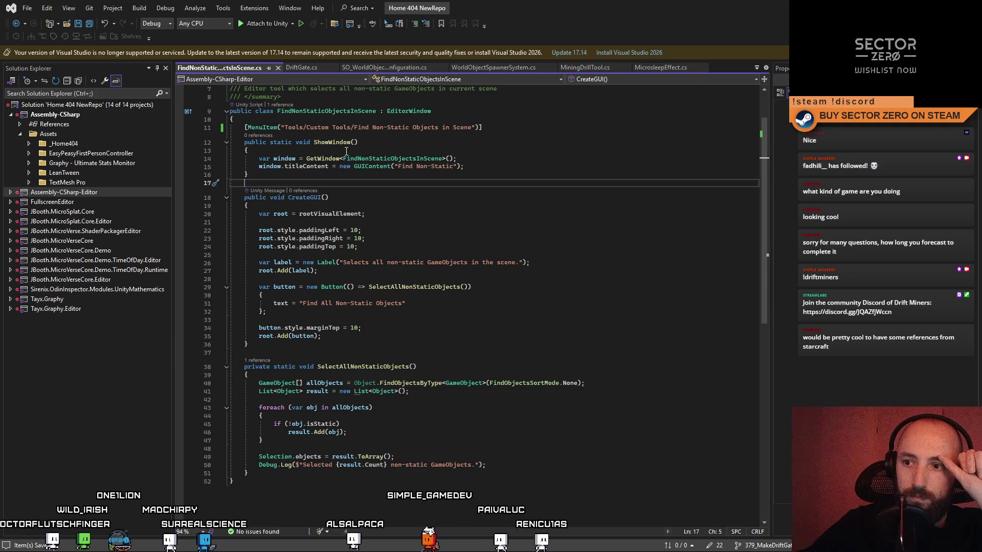
pyautogui.click(540, 296)
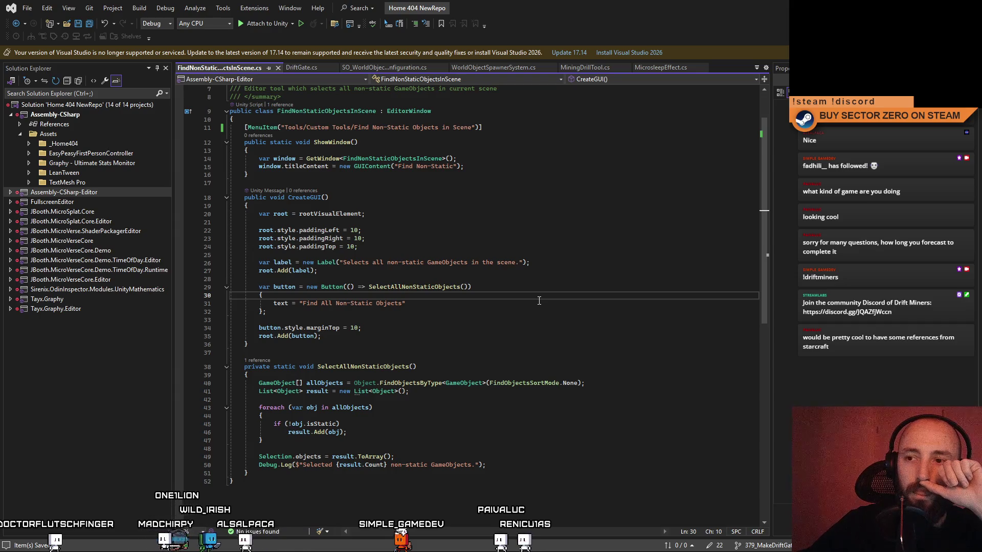
pyautogui.scroll(2, 529, 277)
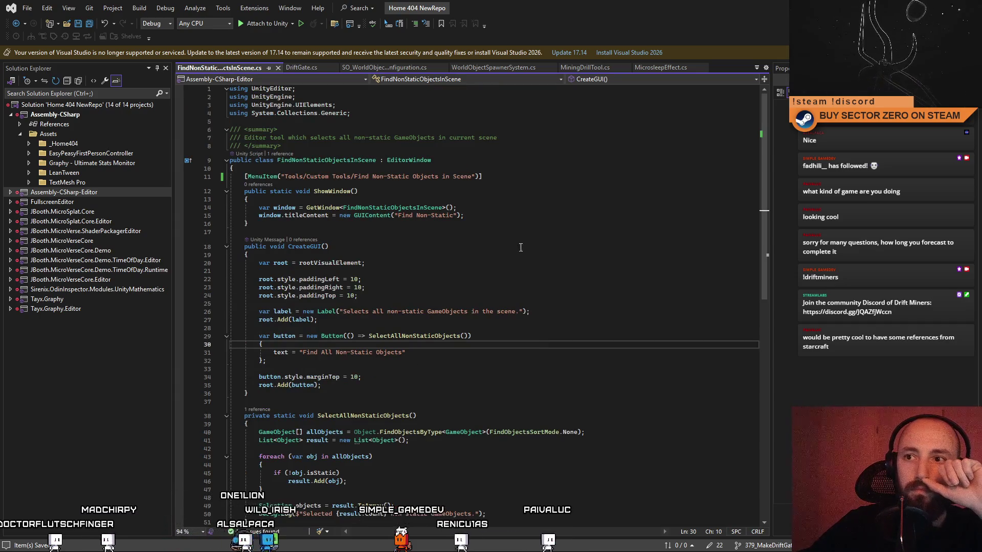
pyautogui.hotkey('ctrl', 'a')
pyautogui.click(460, 260)
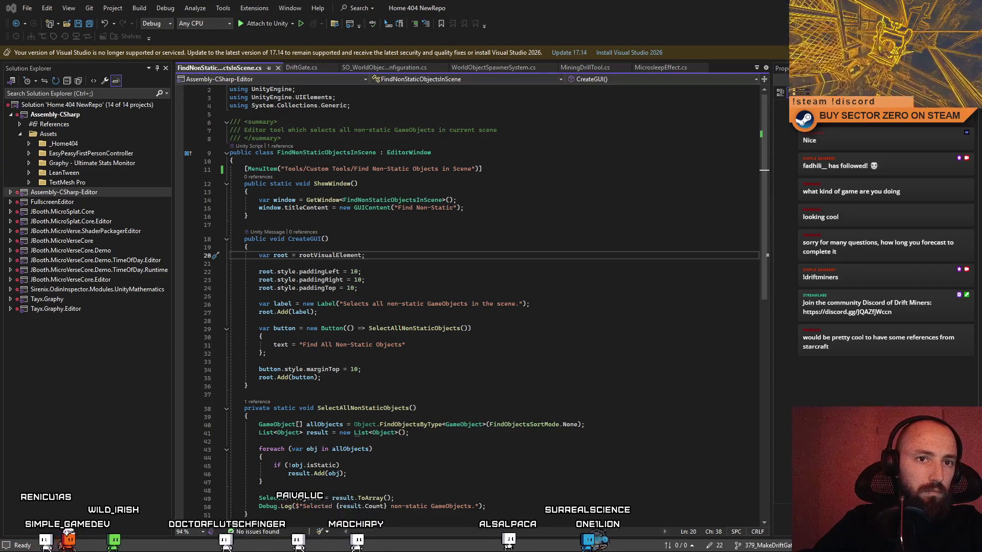
pyautogui.hotkey('ctrl', 'a')
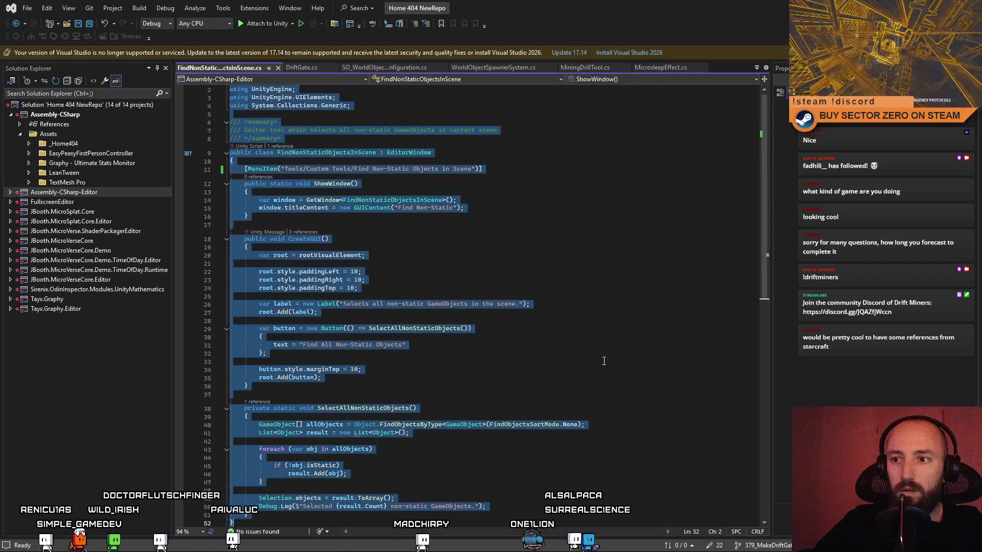
# - Paste the static menu-item class version of FindNonStaticObjectsInScene and review its declaration, check and selection lines
pyautogui.hotkey('ctrl', 'v')
pyautogui.click(596, 274)
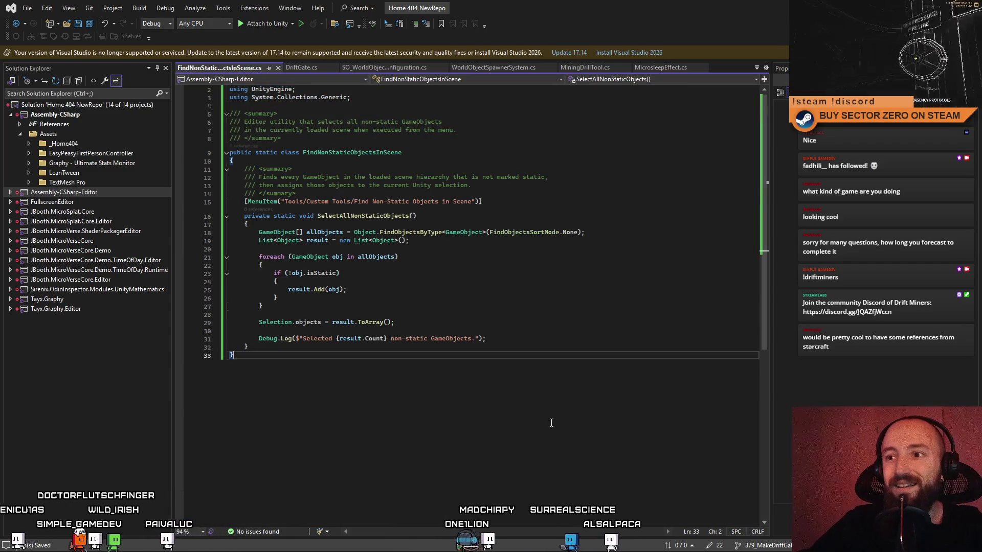
pyautogui.click(557, 317)
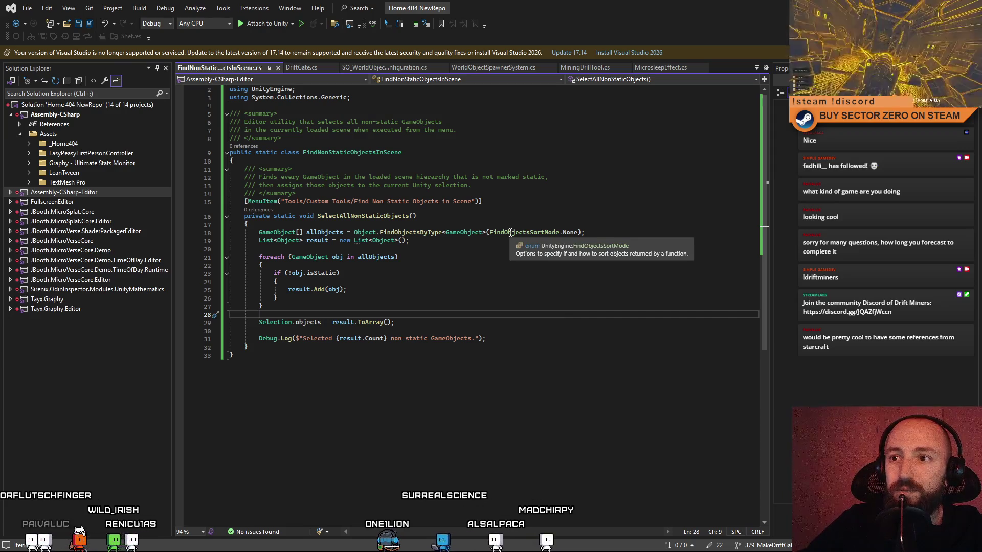
pyautogui.click(516, 138)
pyautogui.click(500, 156)
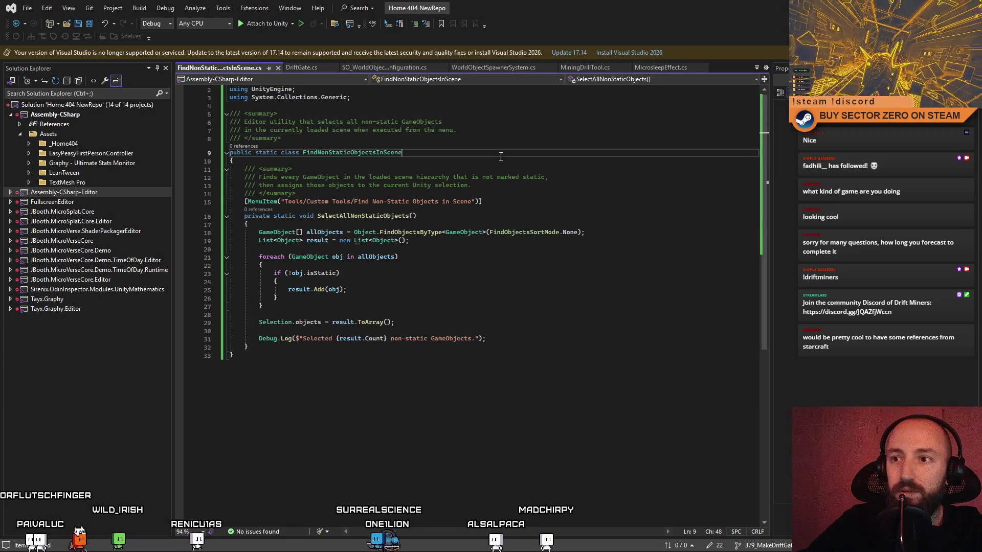
pyautogui.click(520, 282)
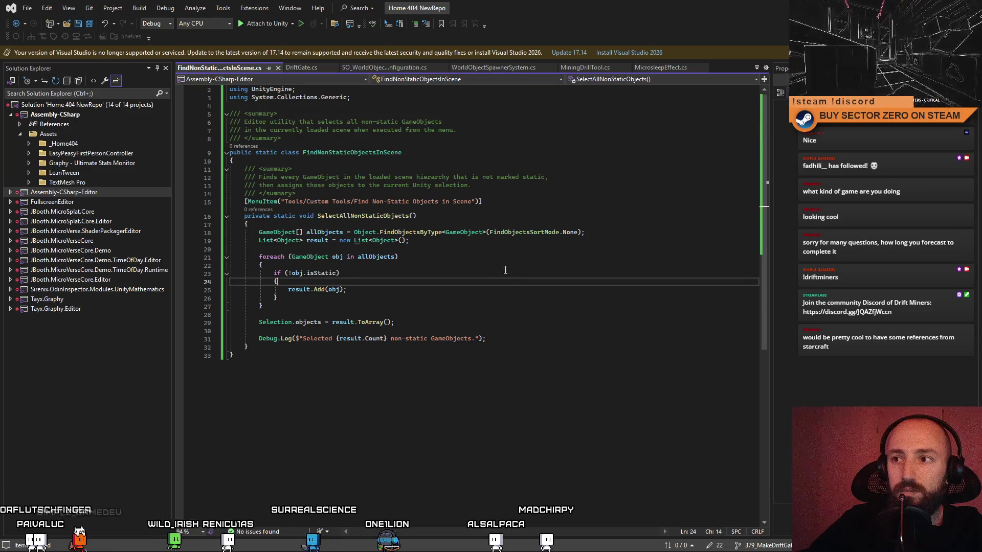
pyautogui.click(506, 201)
pyautogui.click(537, 314)
pyautogui.scroll(1, 556, 284)
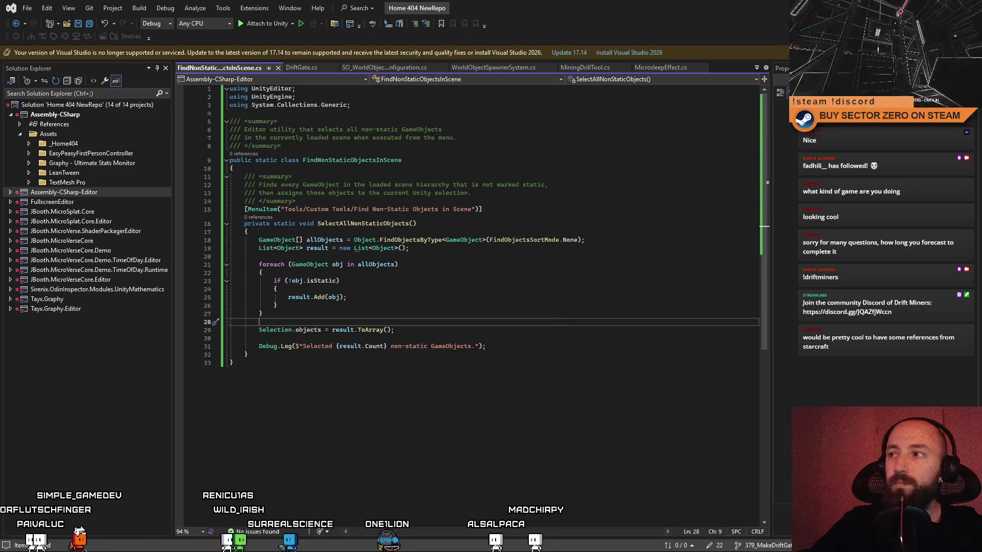
# - Return to Unity so it recompiles, then view the FindDisabledObjectsInScene script
pyautogui.hotkey('alt', 'Tab')
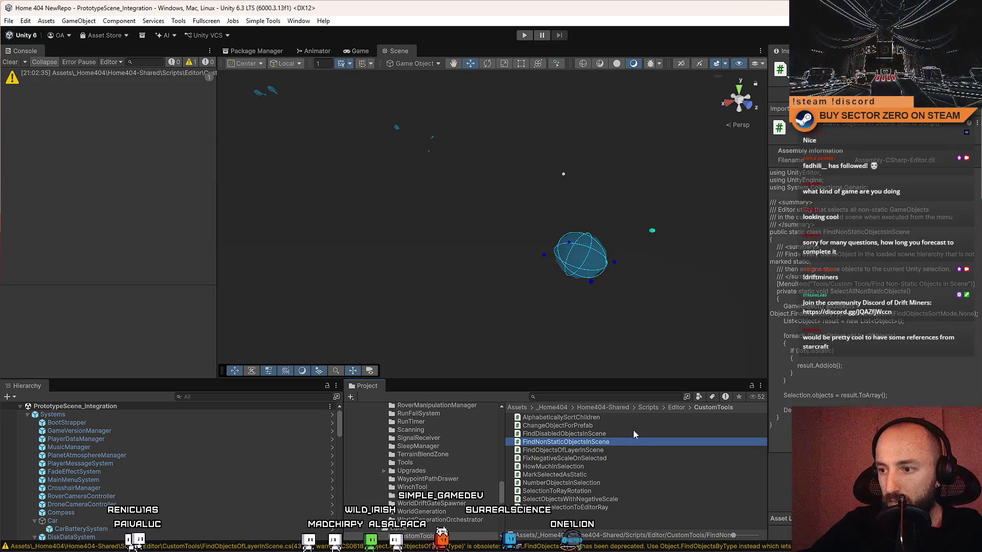
pyautogui.click(633, 433)
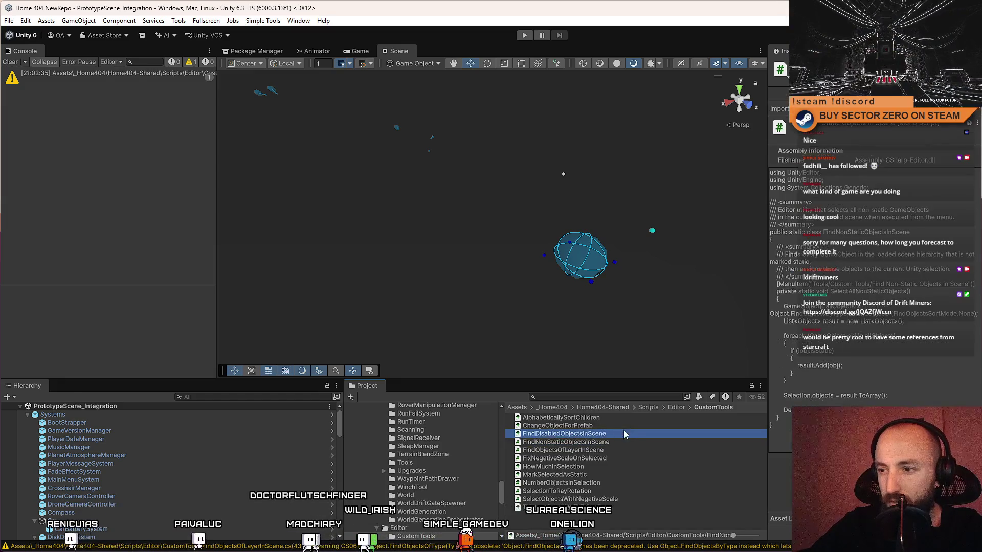
# - Preview the AlphabeticallySortChildren and ChangeObjectForPrefab scripts in the Inspector, comparing them
pyautogui.click(631, 419)
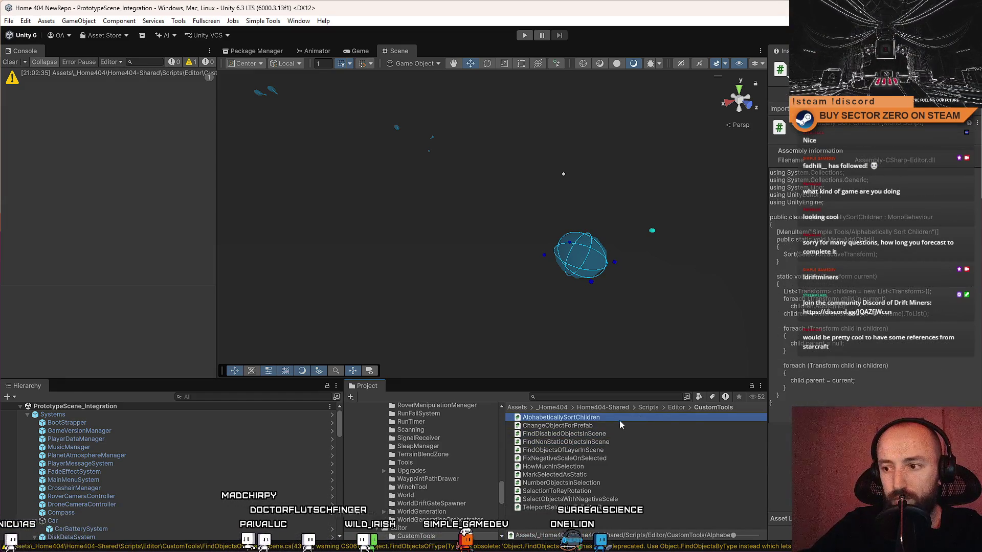
pyautogui.click(606, 426)
pyautogui.click(623, 418)
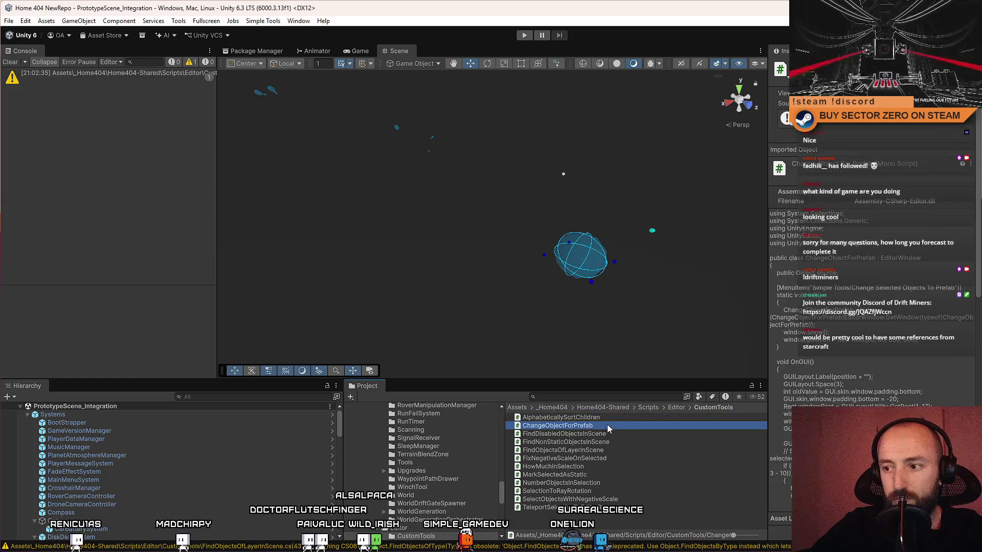
pyautogui.click(625, 418)
pyautogui.click(618, 419)
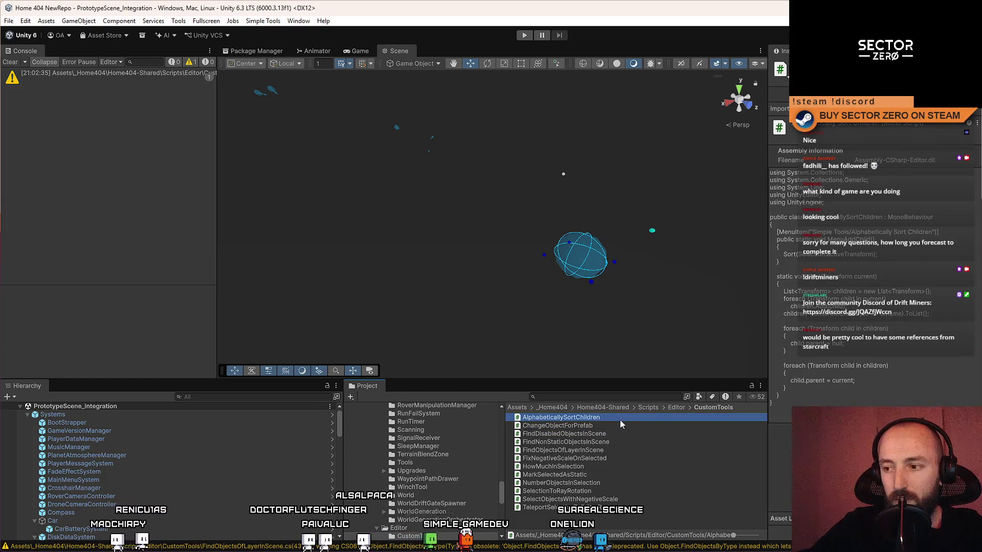
pyautogui.click(620, 424)
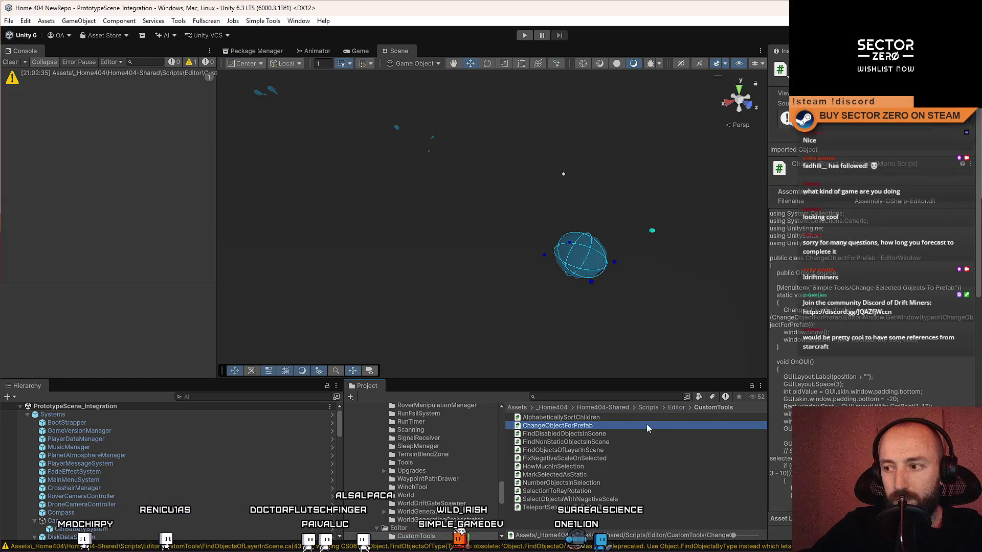
pyautogui.click(612, 418)
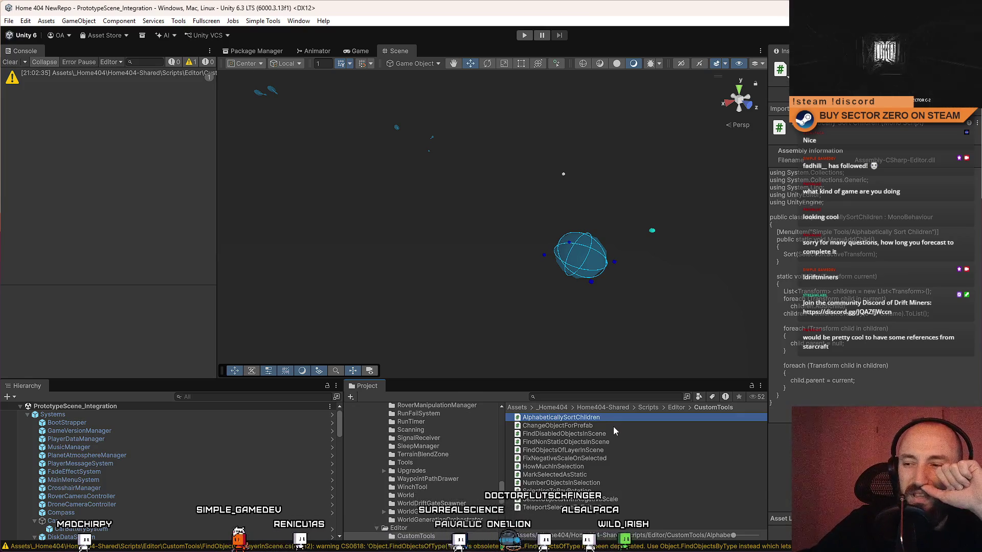
pyautogui.click(617, 426)
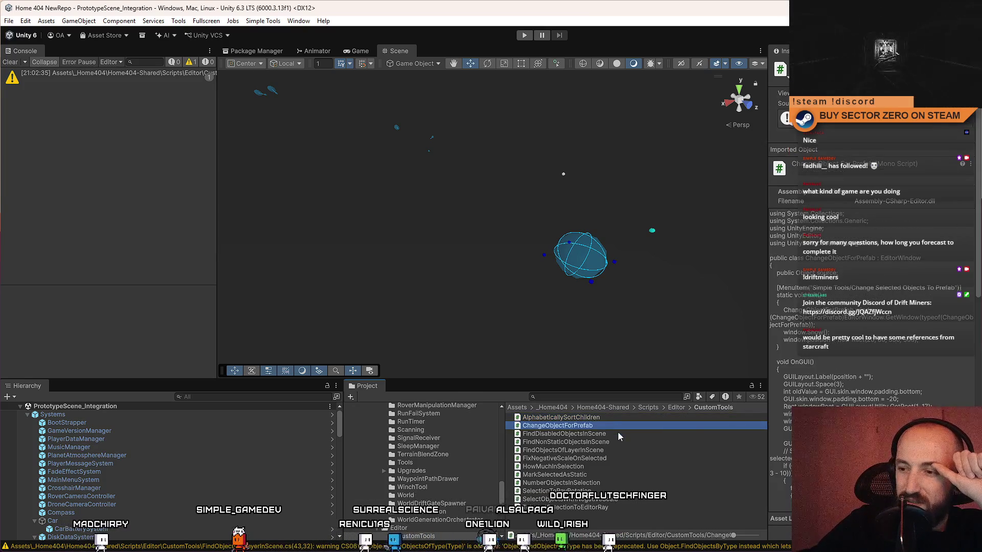
# - Preview FindDisabledObjectsInScene in the Inspector and open it in Visual Studio
pyautogui.click(617, 432)
pyautogui.click(614, 440)
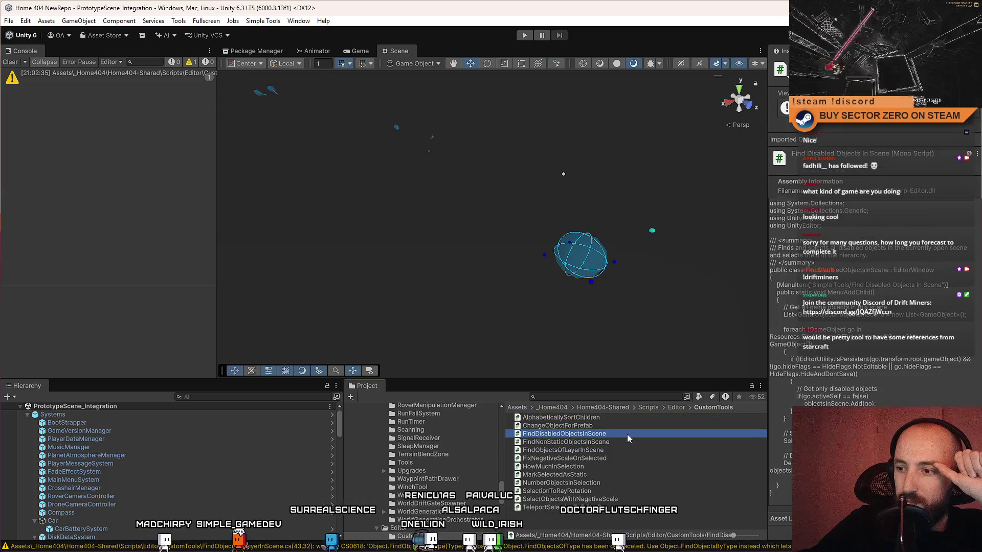
pyautogui.click(621, 441)
pyautogui.click(624, 435)
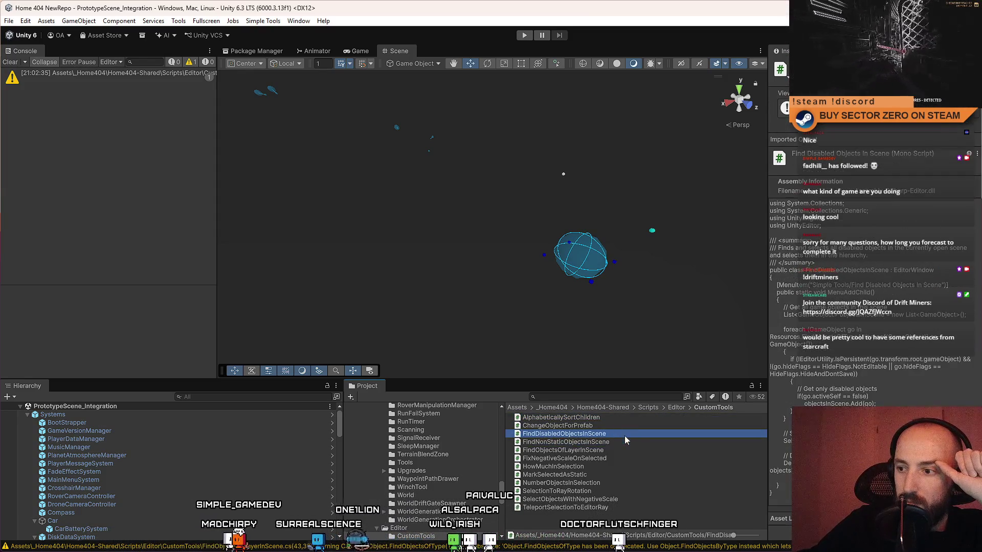
pyautogui.doubleClick(628, 435)
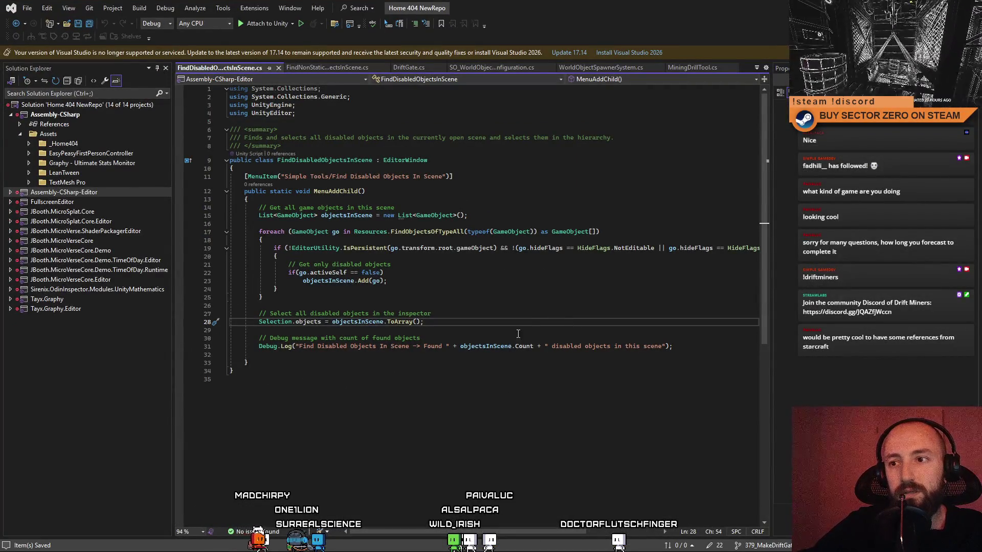
# - Remove the System.Collections using line from FindDisabledObjectsInScene and save the script
pyautogui.click(353, 89)
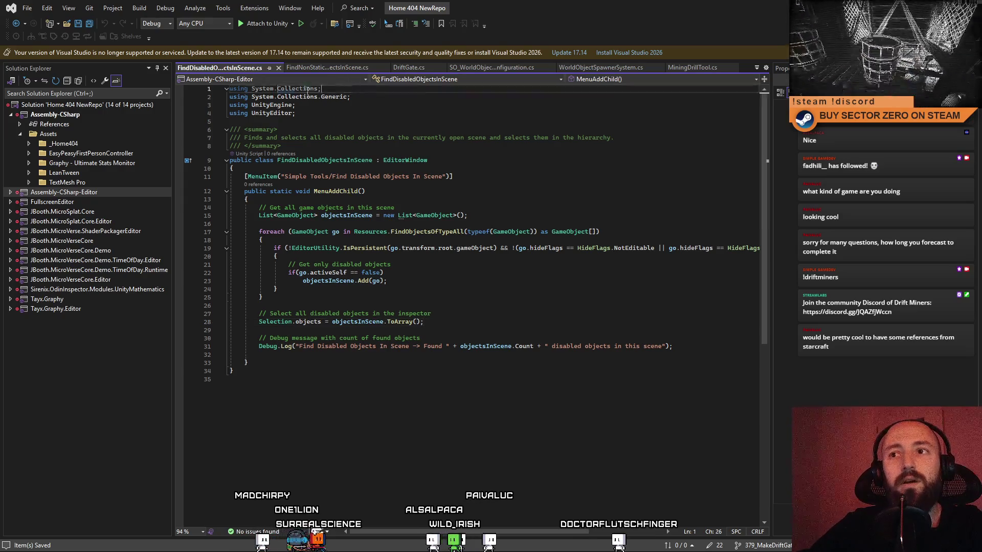
pyautogui.hotkey('ctrl', 'x')
pyautogui.click(502, 275)
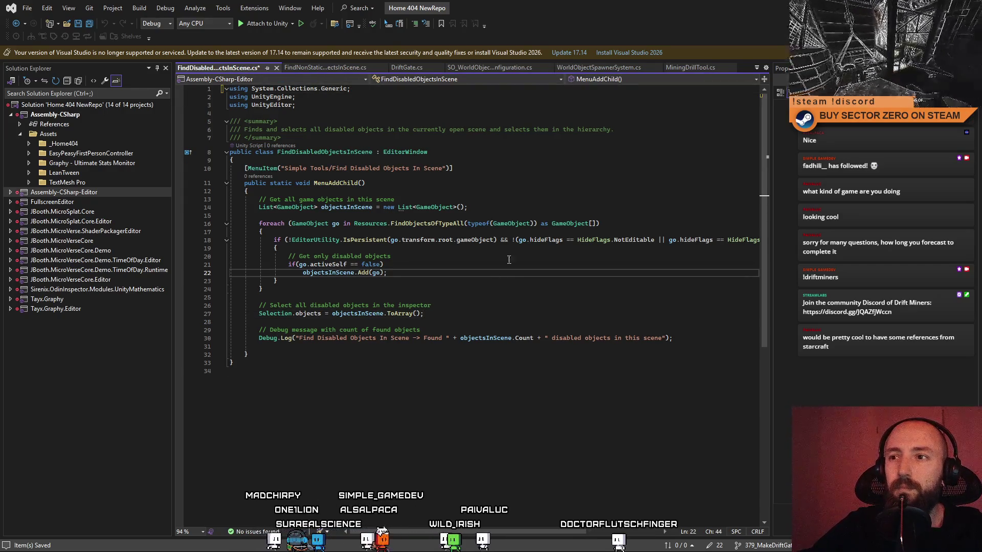
pyautogui.hotkey('ctrl', 's')
pyautogui.click(542, 191)
# - Select the whole FindDisabledObjectsInScene script to copy it
pyautogui.click(547, 272)
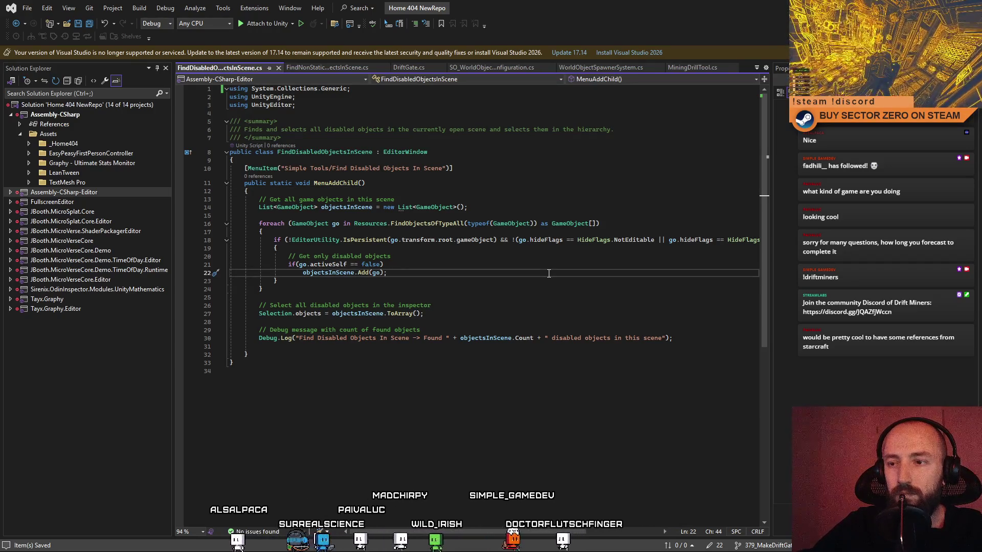
pyautogui.hotkey('ctrl', 'a')
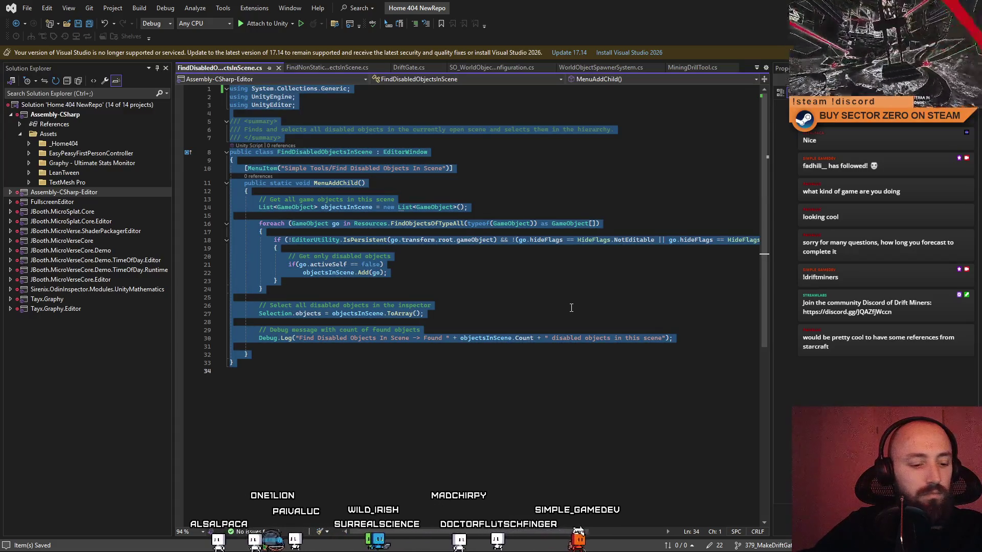
pyautogui.click(571, 307)
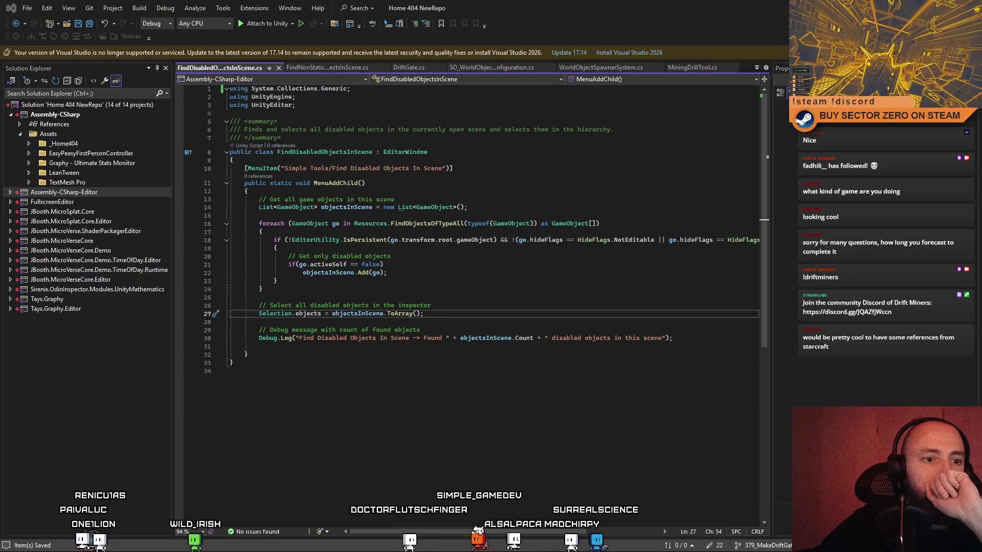
# - Paste the static class with SelectDisabledObjects and CollectDisabledObjectsRecursive, review it, and return to Unity
pyautogui.hotkey('ctrl', 'a')
pyautogui.hotkey('ctrl', 'v')
pyautogui.click(582, 336)
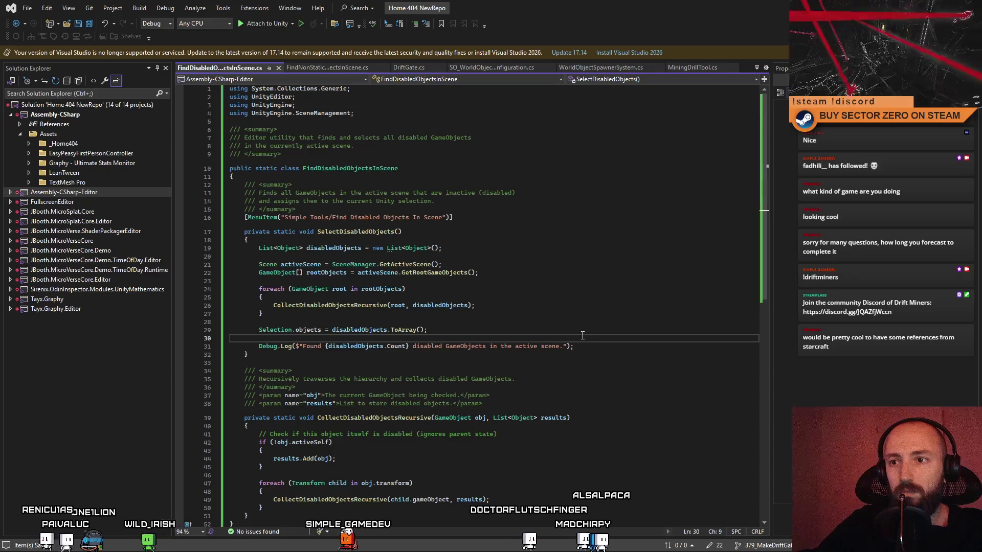
pyautogui.scroll(-3, 583, 336)
pyautogui.scroll(3, 570, 334)
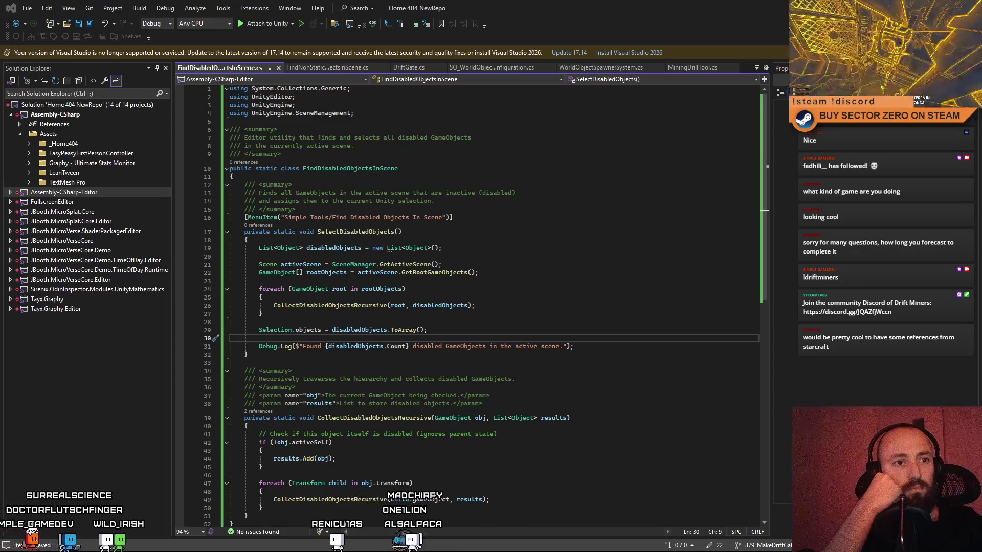
pyautogui.click(616, 305)
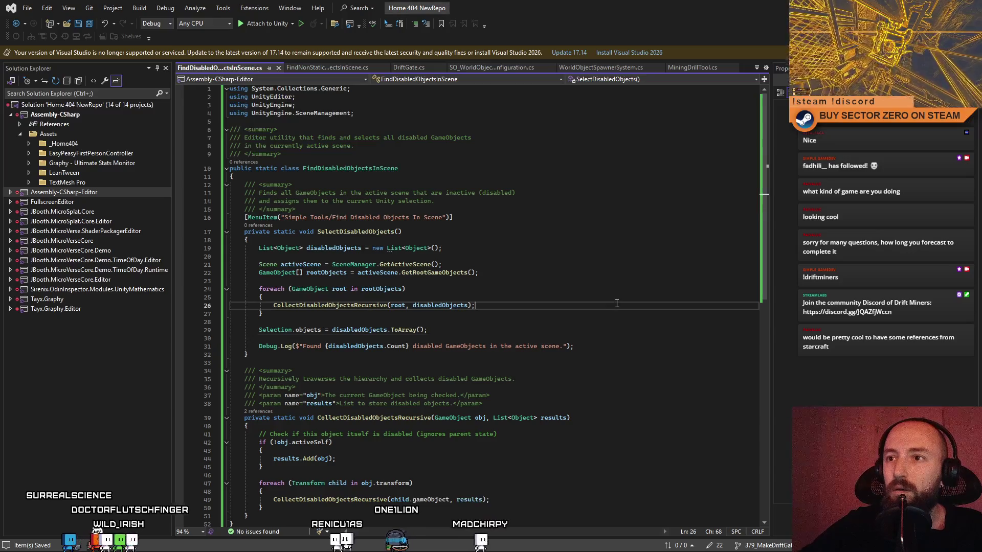
pyautogui.scroll(-10, 636, 231)
pyautogui.scroll(10, 636, 231)
pyautogui.click(636, 184)
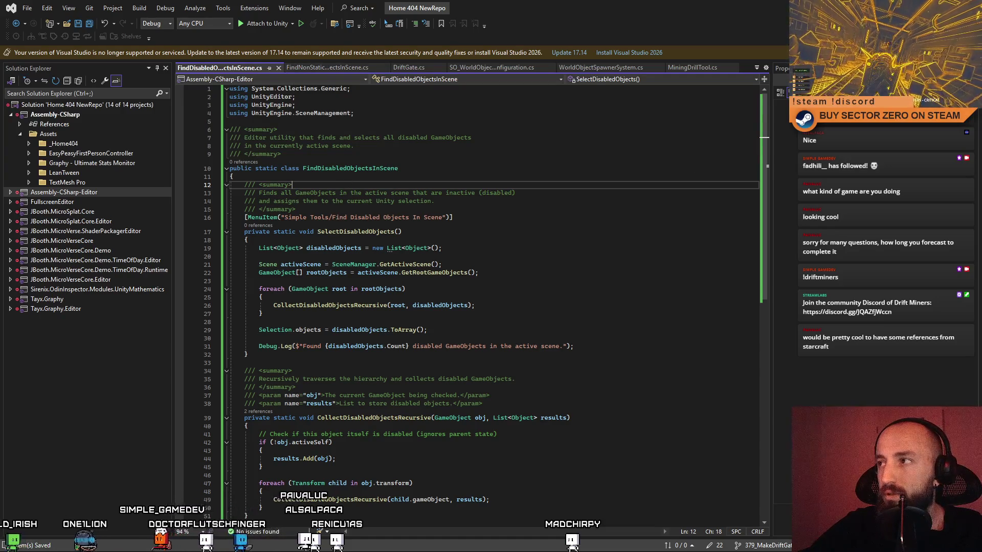
pyautogui.hotkey('alt', 'Tab')
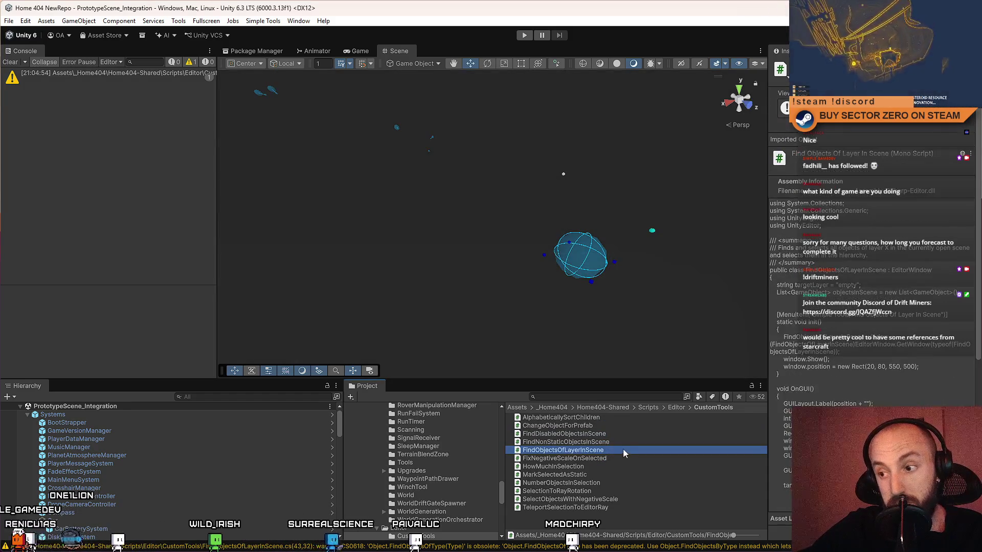
# - Open FindObjectsOfLayerInScene from Unity and normalize its line endings to Windows (CR LF)
pyautogui.click(613, 443)
pyautogui.doubleClick(609, 450)
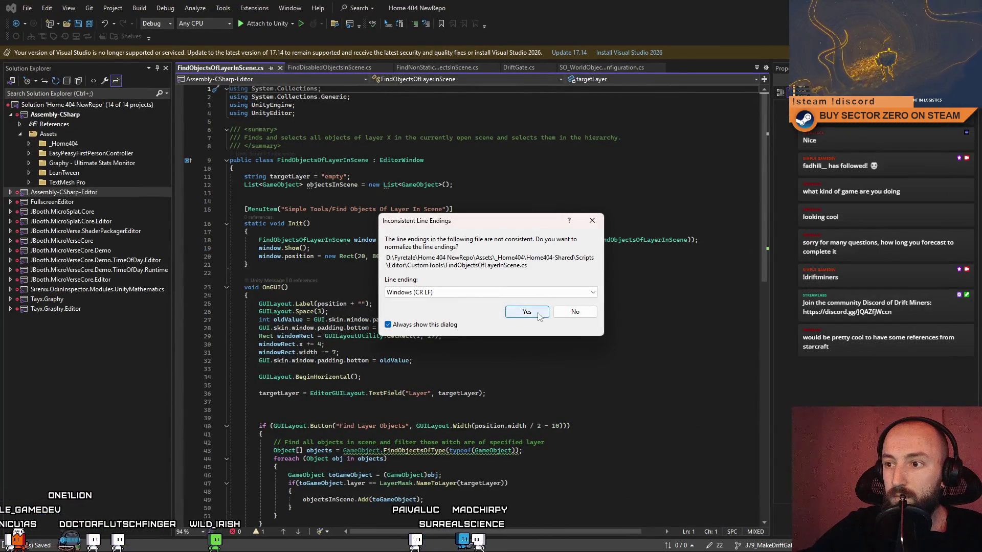
pyautogui.click(523, 310)
pyautogui.scroll(-2, 602, 347)
pyautogui.scroll(-1, 607, 338)
pyautogui.scroll(-4, 609, 329)
pyautogui.click(615, 318)
pyautogui.hotkey('ctrl', '-')
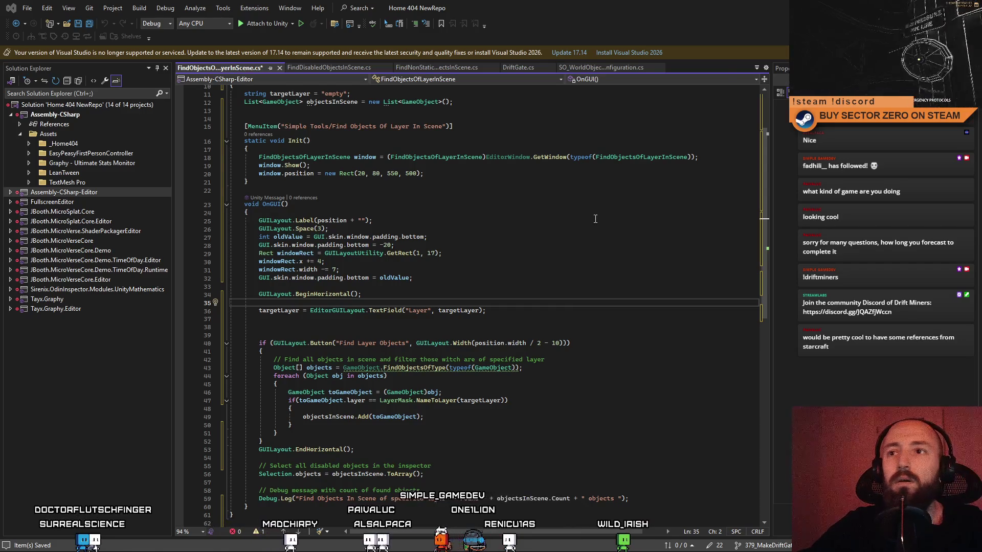
# - Paste the new CreateGUI-based UI Toolkit code over FindObjectsOfLayerInScene and return to Unity to recompile
pyautogui.hotkey('ctrl', 'a')
pyautogui.hotkey('ctrl', 'v')
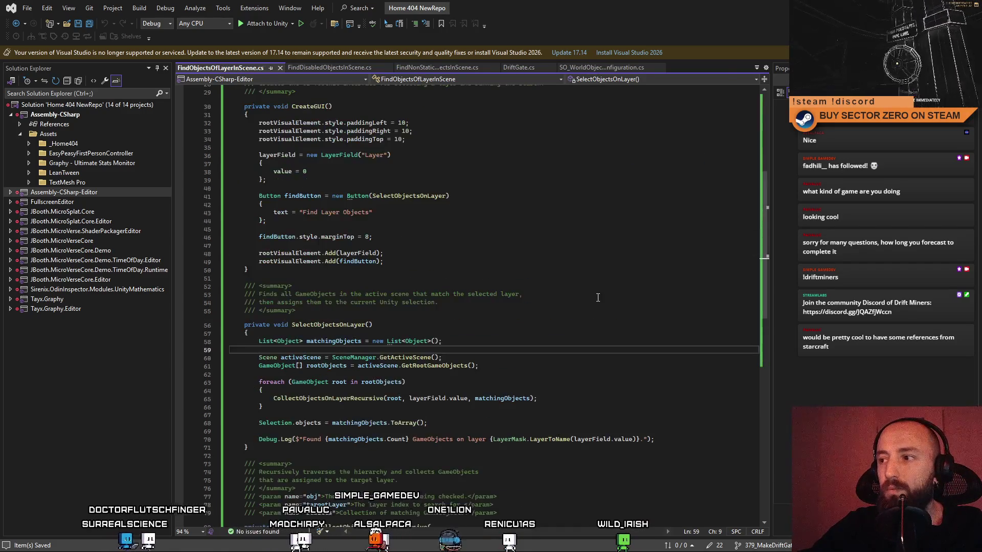
pyautogui.scroll(10, 597, 297)
pyautogui.click(584, 281)
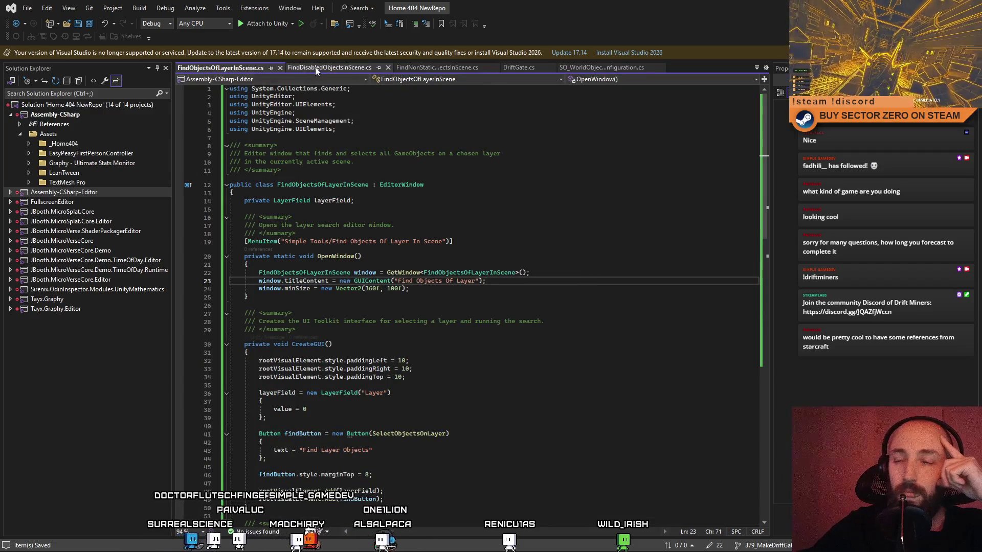
pyautogui.hotkey('alt', 'Tab')
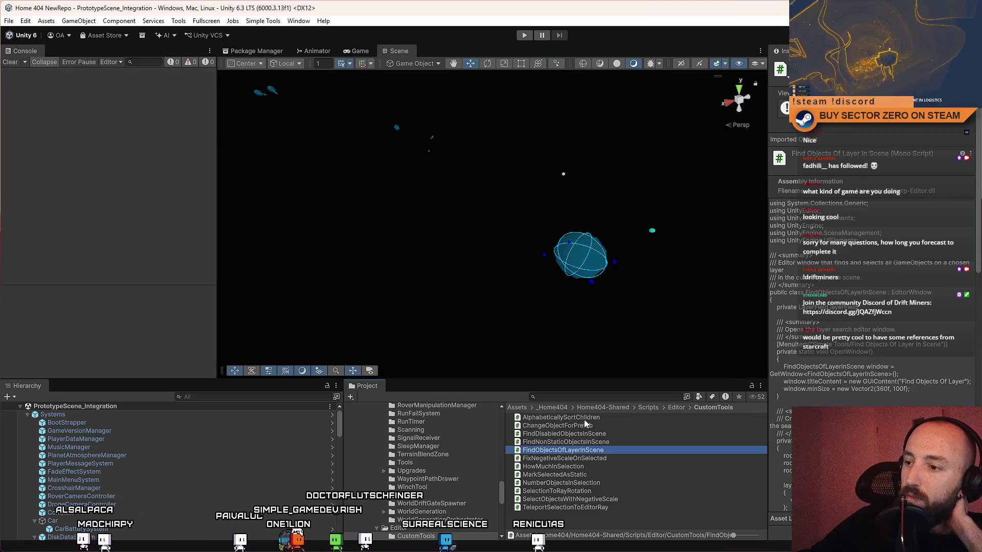
# - Preview each CustomTools script in the Inspector in turn and open FixNegativeScaleOnSelected in Visual Studio
pyautogui.click(587, 419)
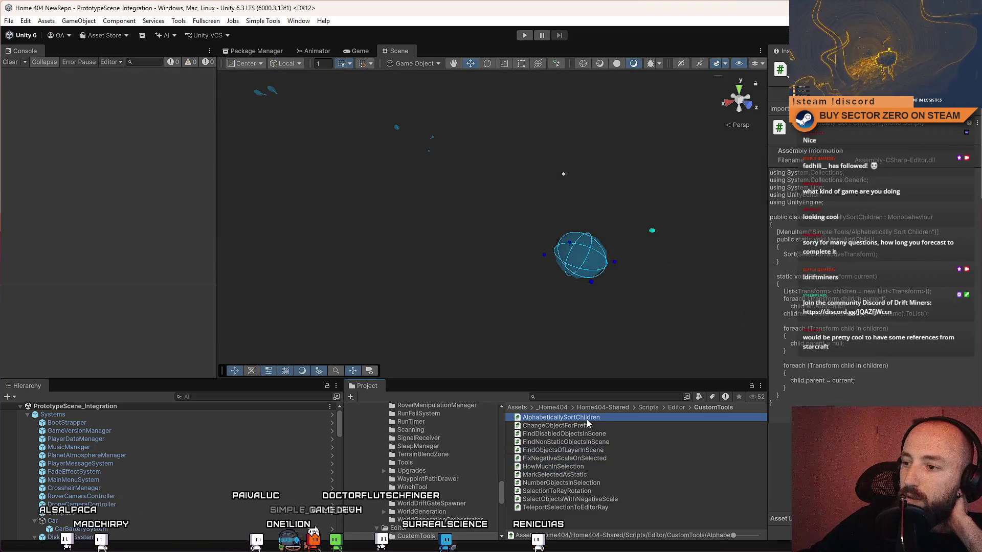
pyautogui.click(620, 426)
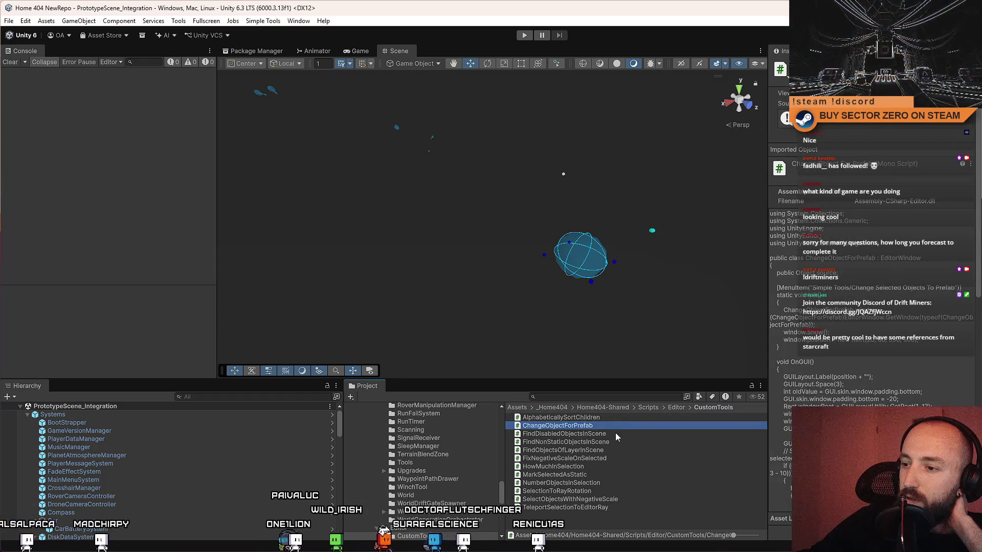
pyautogui.click(616, 434)
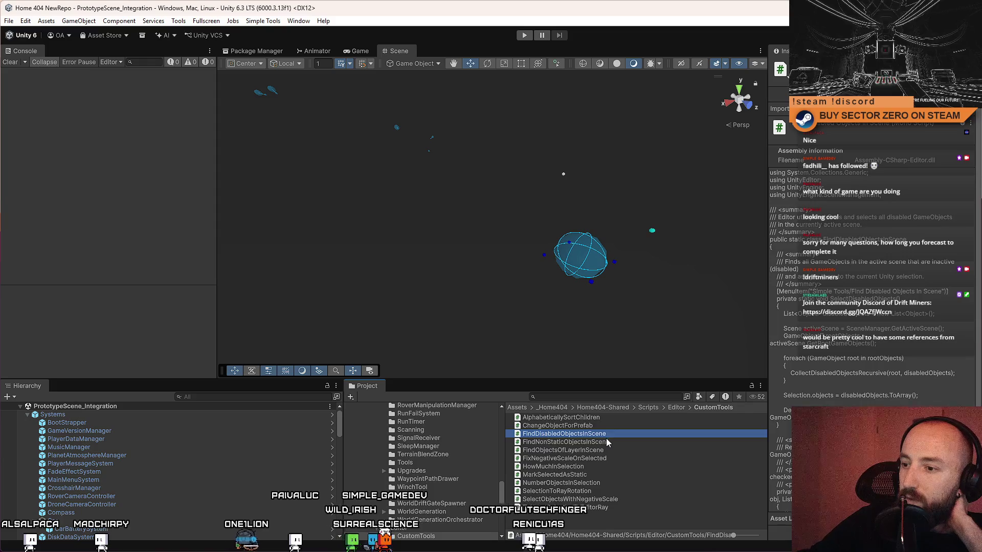
pyautogui.click(608, 442)
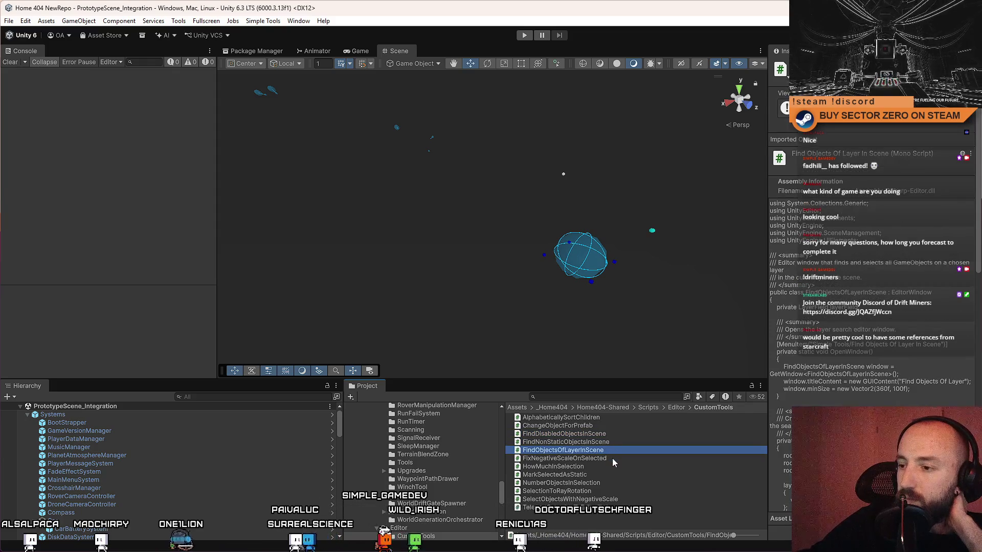
pyautogui.click(607, 442)
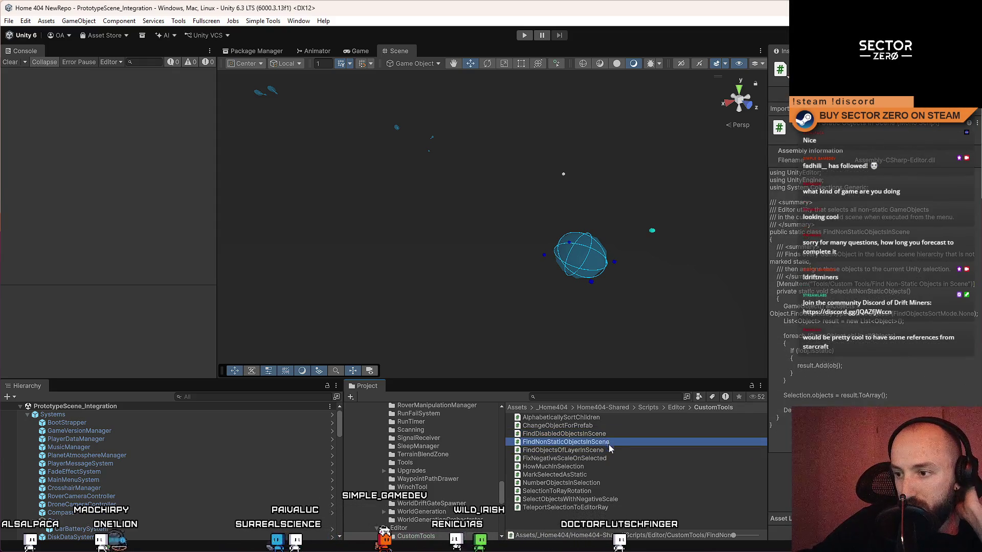
pyautogui.click(610, 450)
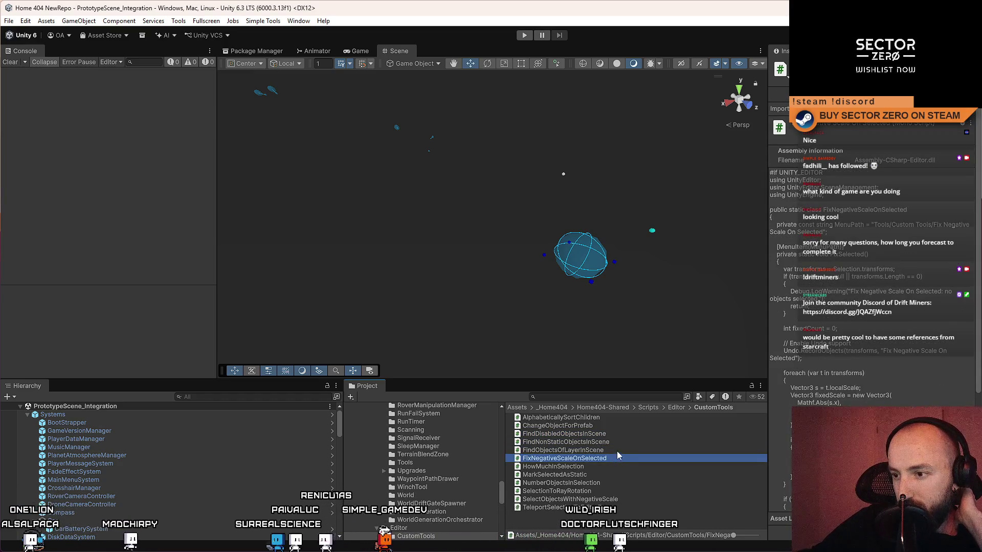
pyautogui.doubleClick(611, 456)
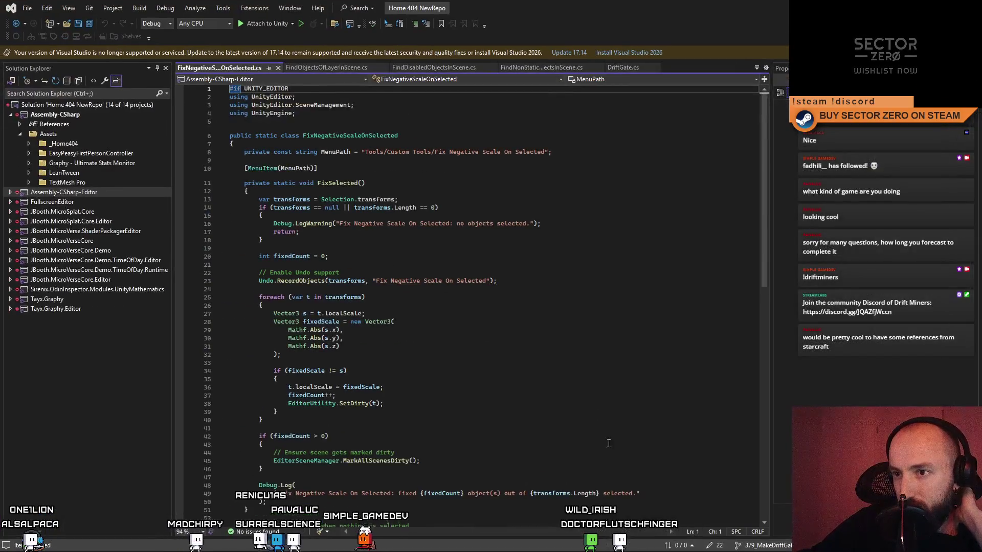
pyautogui.scroll(-4, 572, 398)
pyautogui.scroll(-4, 572, 398)
pyautogui.scroll(4, 574, 383)
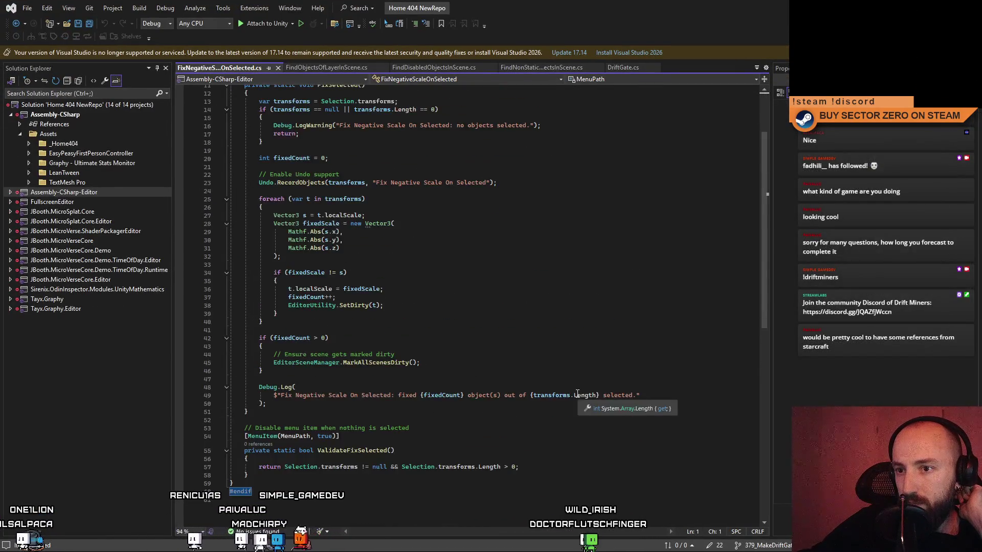
pyautogui.scroll(2, 572, 372)
# - Inspect FixNegativeScaleOnSelected's #if UNITY_EDITOR line, comparing it against the FindObjectsOfLayerInScene script
pyautogui.click(573, 371)
pyautogui.scroll(2, 573, 372)
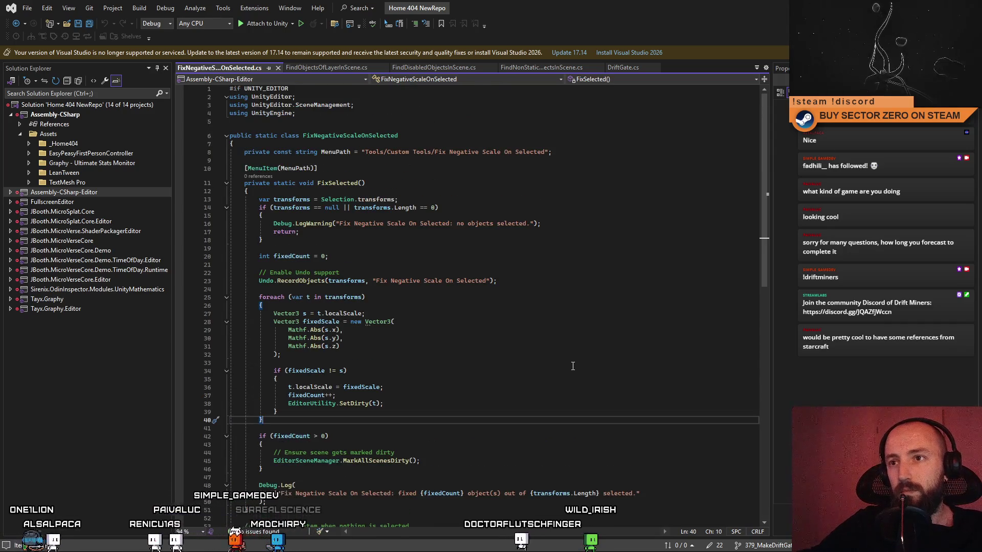
pyautogui.scroll(-3, 572, 366)
pyautogui.scroll(3, 572, 366)
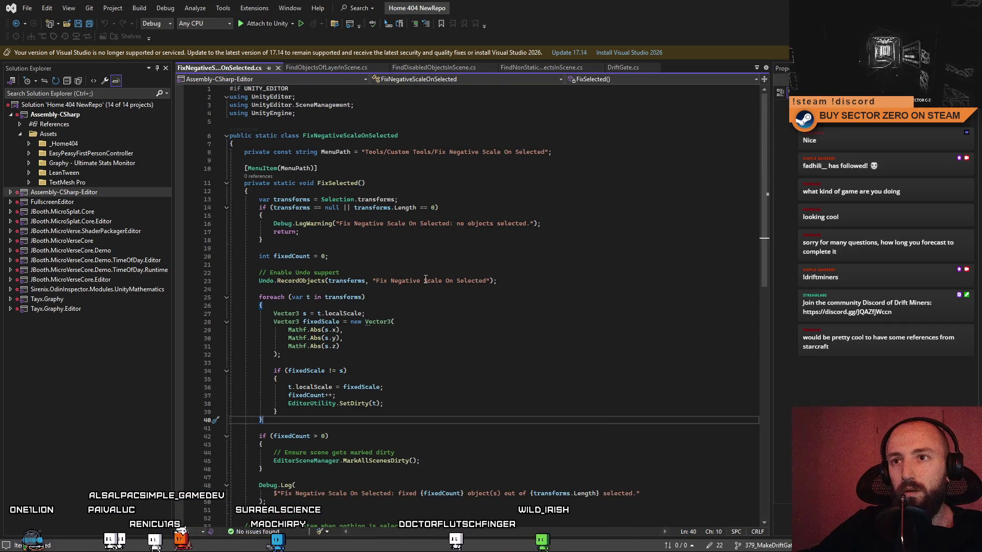
pyautogui.scroll(-7, 349, 177)
pyautogui.scroll(4, 354, 247)
pyautogui.scroll(3, 354, 246)
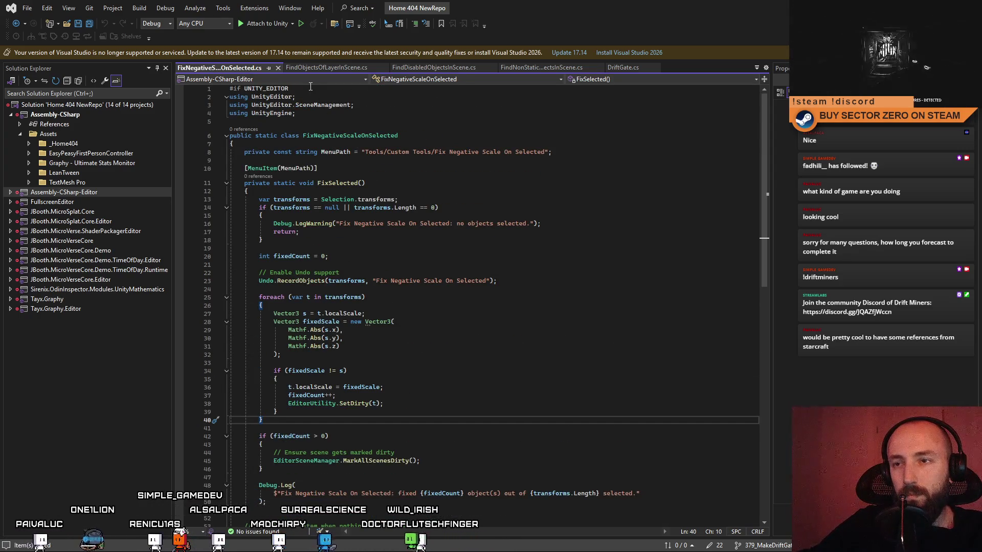
pyautogui.moveTo(309, 90); pyautogui.dragTo(223, 85)
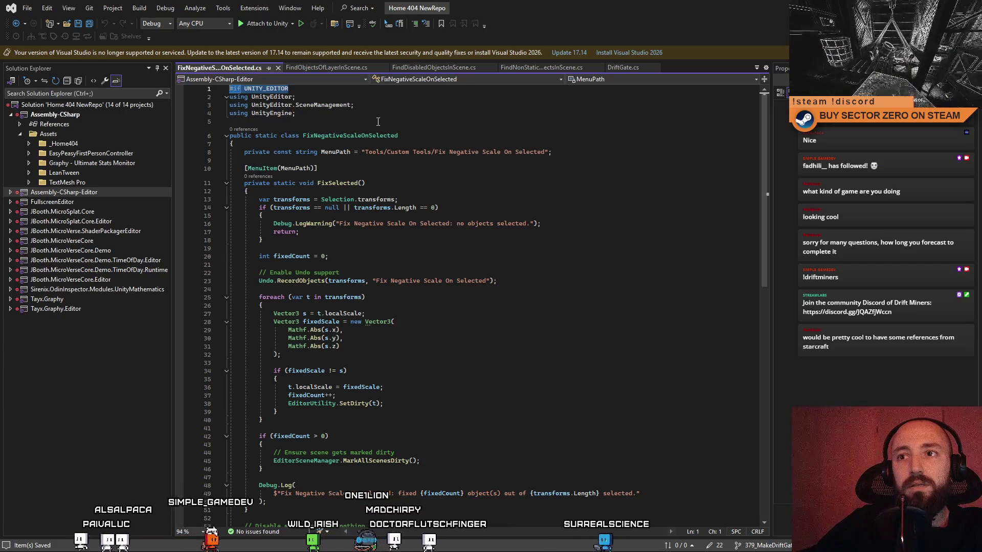
pyautogui.scroll(-9, 399, 116)
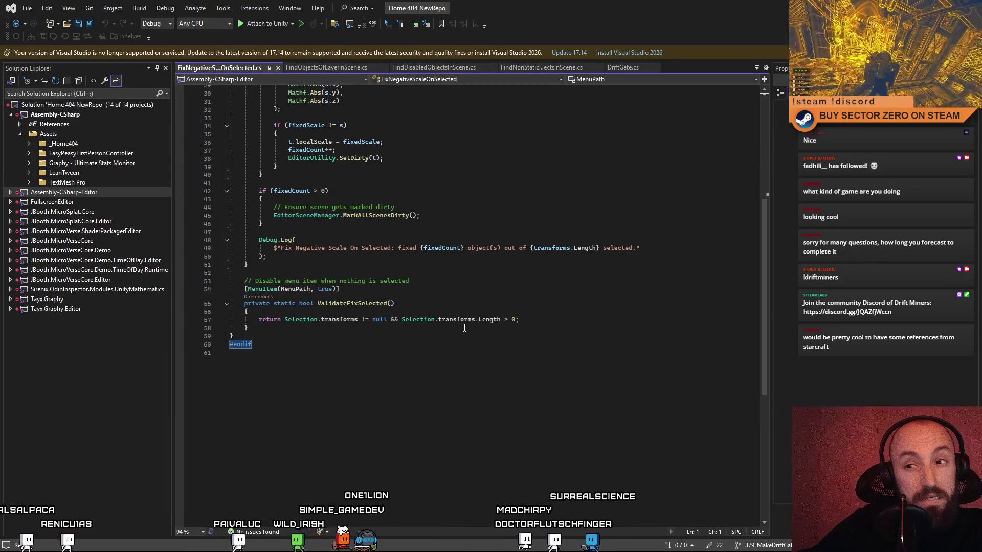
pyautogui.scroll(6, 463, 328)
pyautogui.scroll(3, 463, 327)
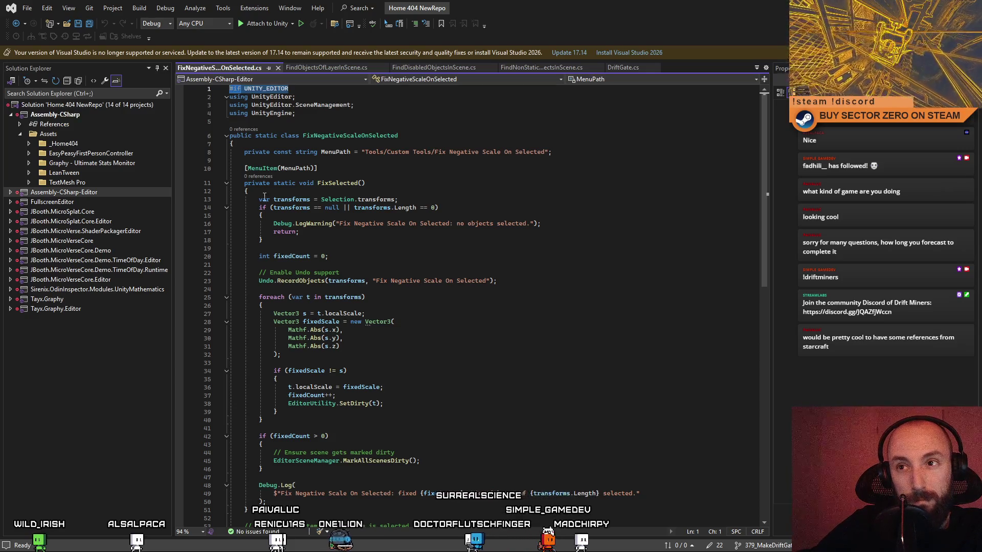
pyautogui.click(313, 68)
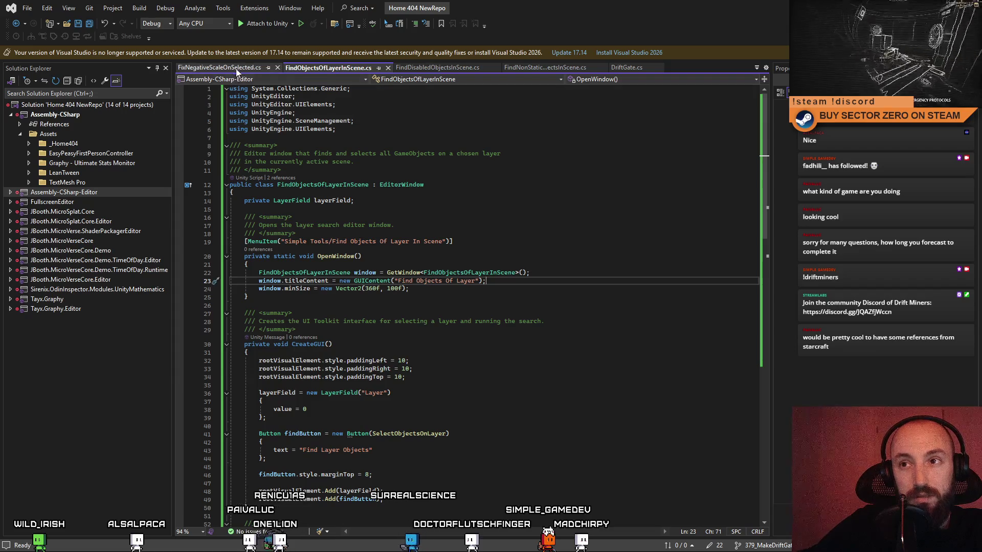
pyautogui.click(219, 67)
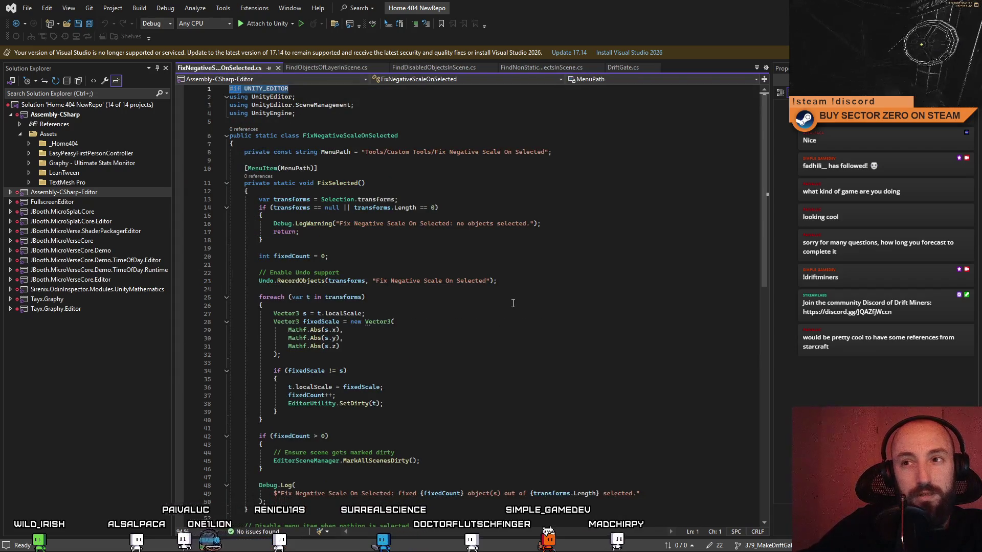
pyautogui.click(303, 70)
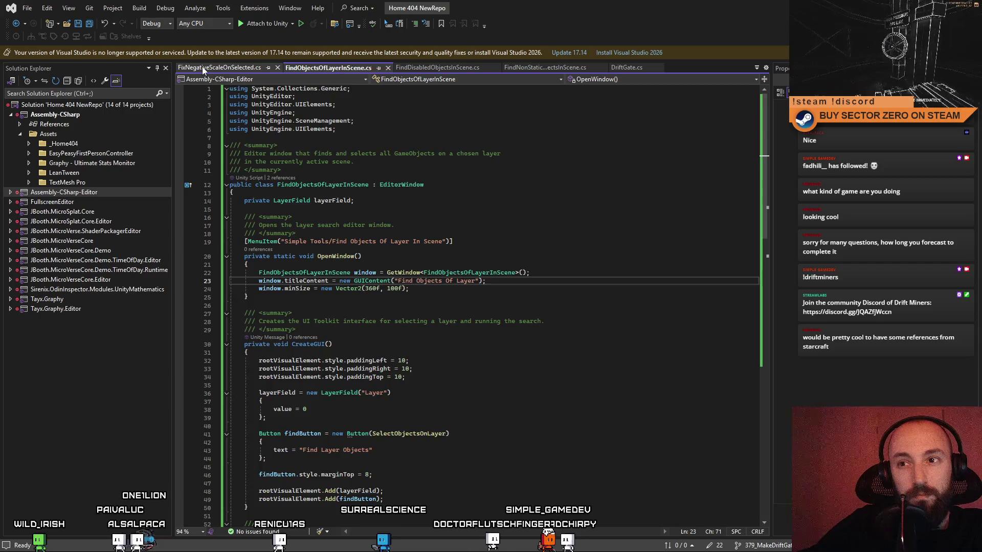
pyautogui.click(204, 68)
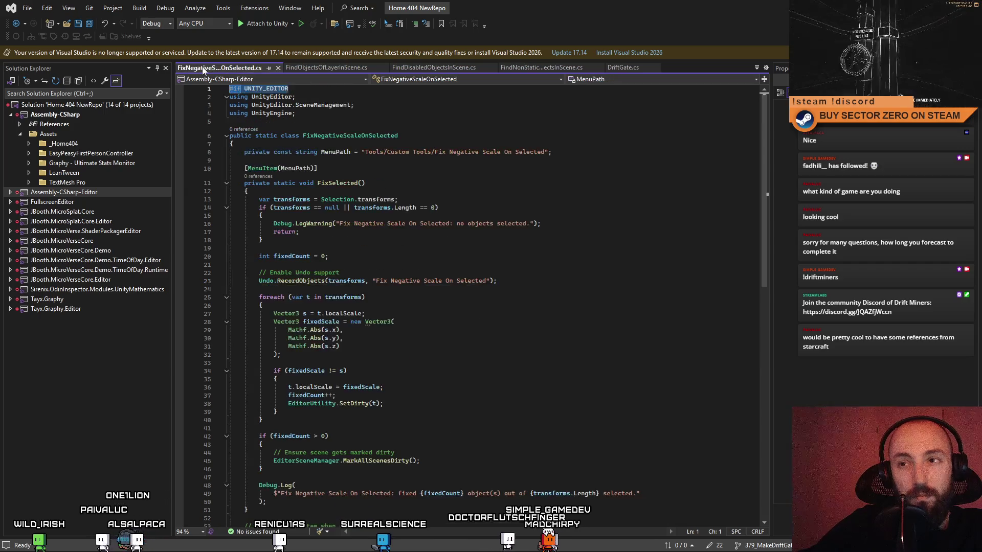
pyautogui.click(323, 66)
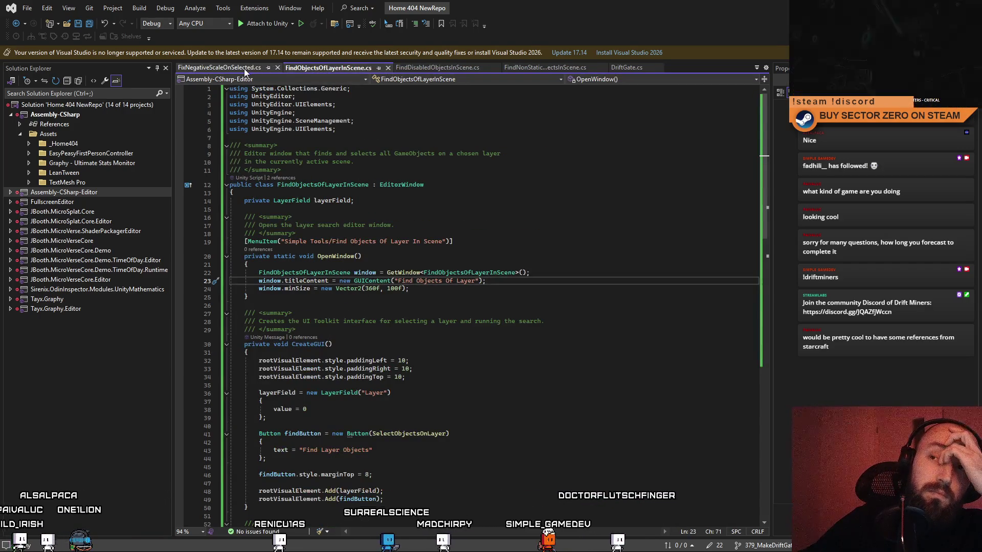
pyautogui.click(242, 69)
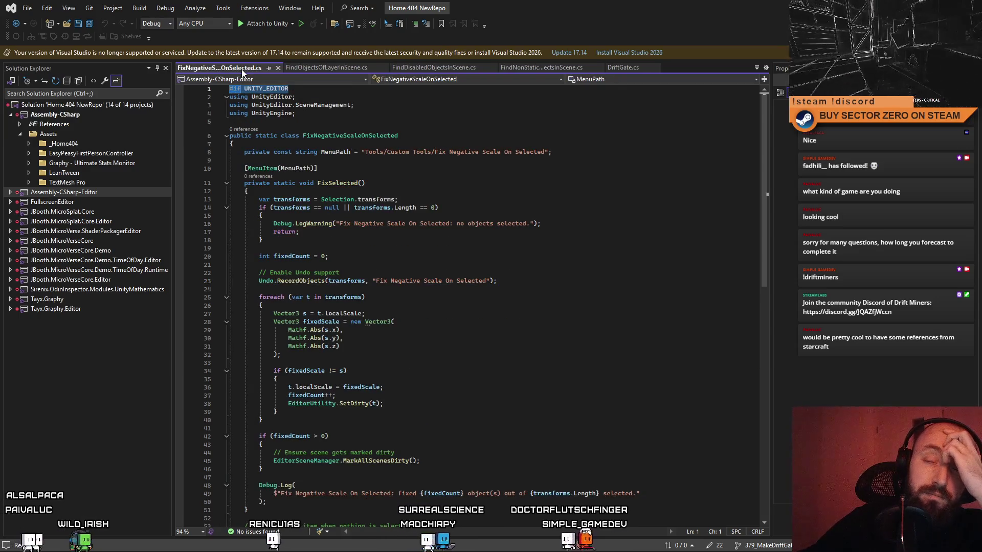
# - Finish reviewing the recursive FindObjectsOfLayerInScene script and return to Unity to recompile it
pyautogui.click(307, 67)
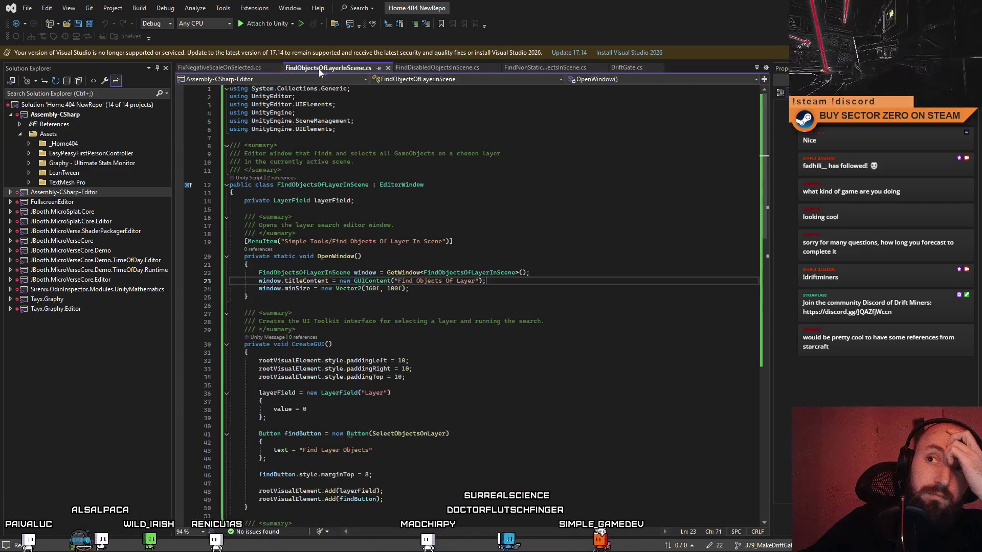
pyautogui.click(249, 68)
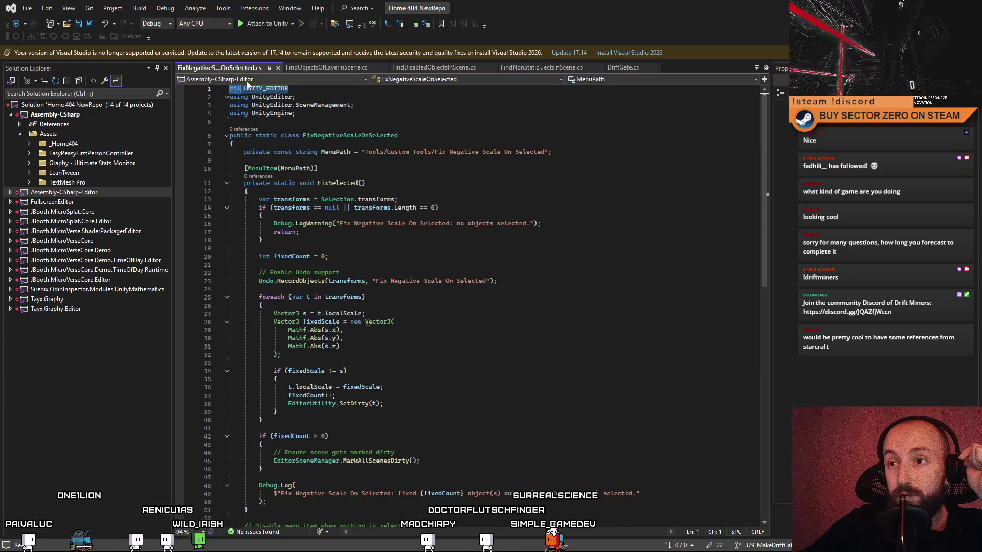
pyautogui.click(401, 116)
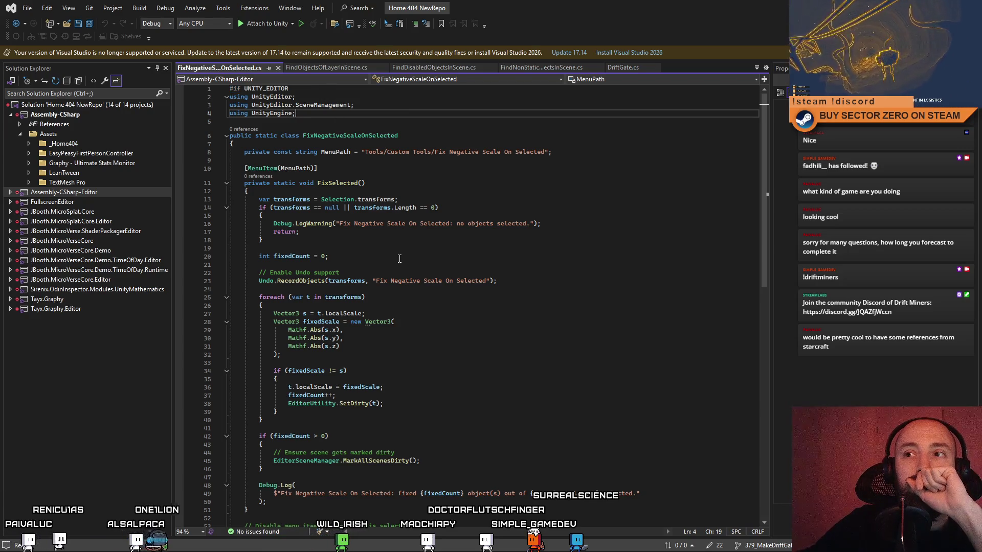
pyautogui.scroll(-3, 399, 274)
pyautogui.scroll(-4, 400, 273)
pyautogui.scroll(7, 400, 274)
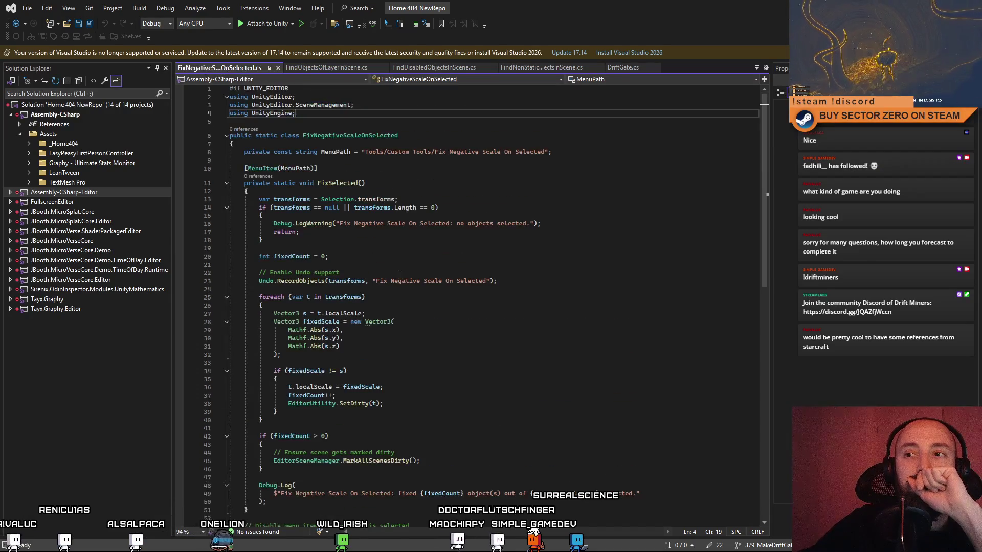
pyautogui.click(329, 69)
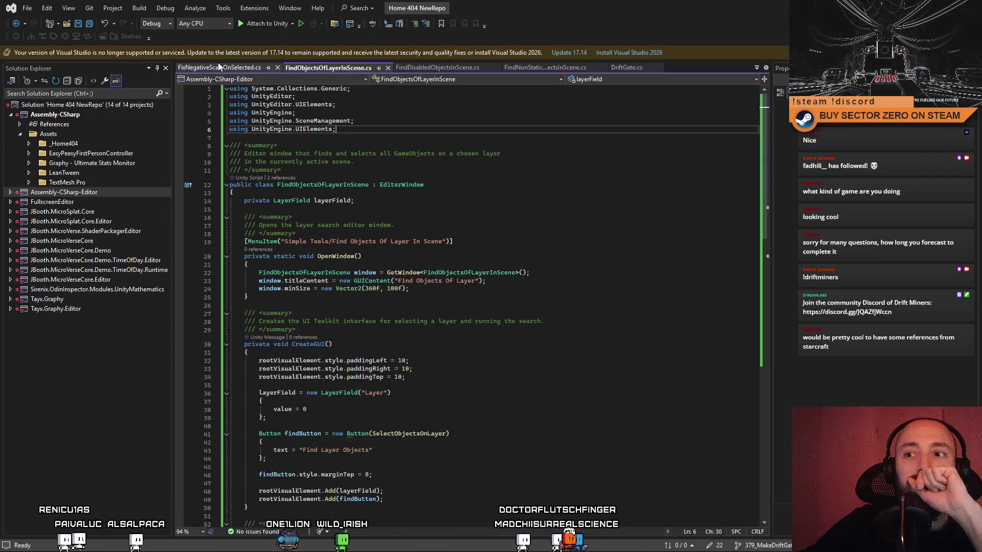
pyautogui.scroll(-9, 353, 129)
pyautogui.scroll(-3, 352, 130)
pyautogui.scroll(-6, 352, 129)
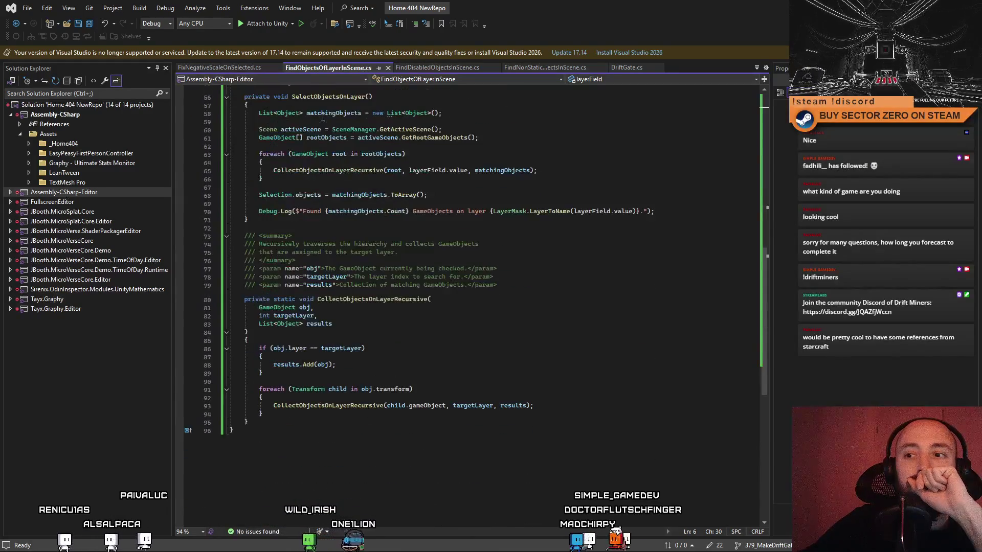
pyautogui.click(227, 68)
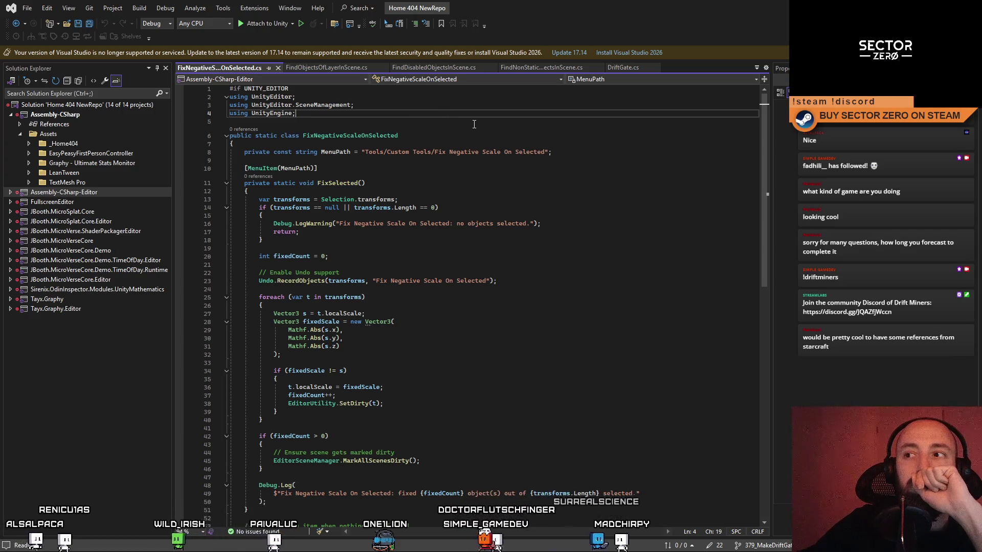
pyautogui.click(360, 68)
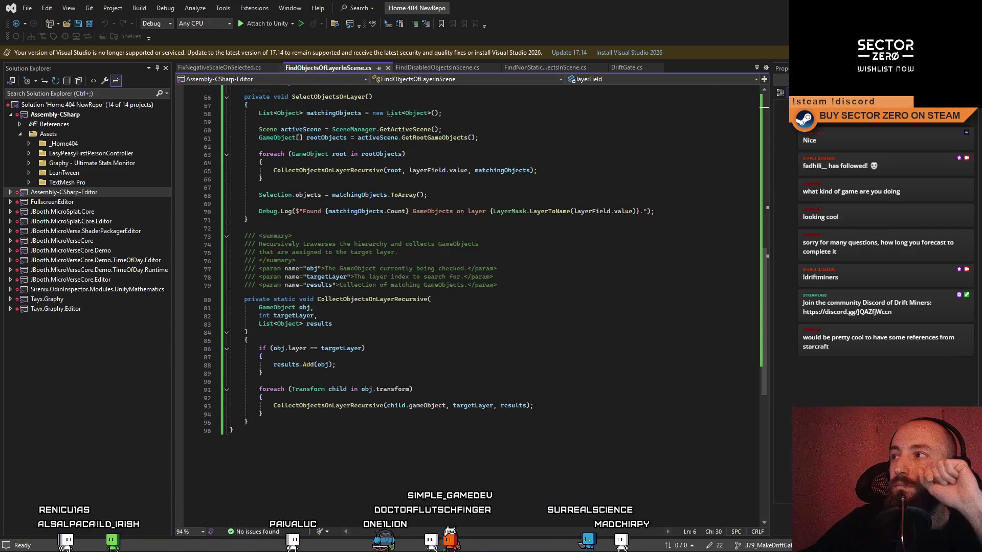
pyautogui.hotkey('alt', 'Tab')
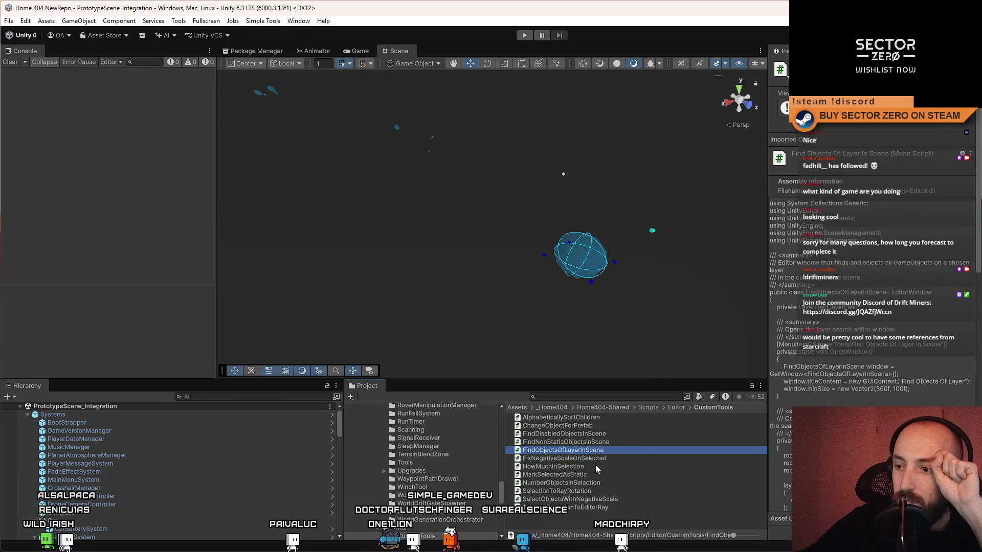
# - Open HowMuchInSelection, replace it with the documented static selection-count class, and save it
pyautogui.doubleClick(611, 466)
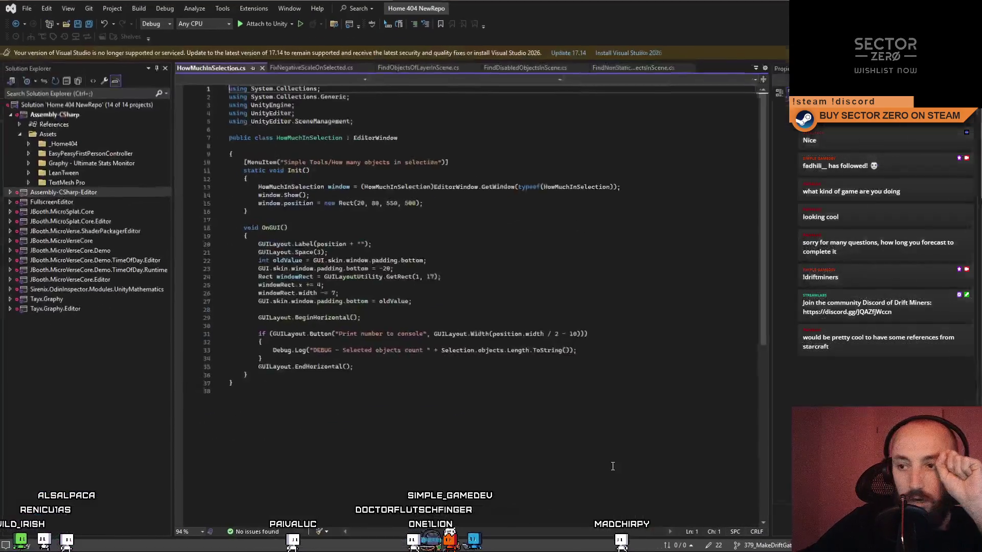
pyautogui.click(503, 246)
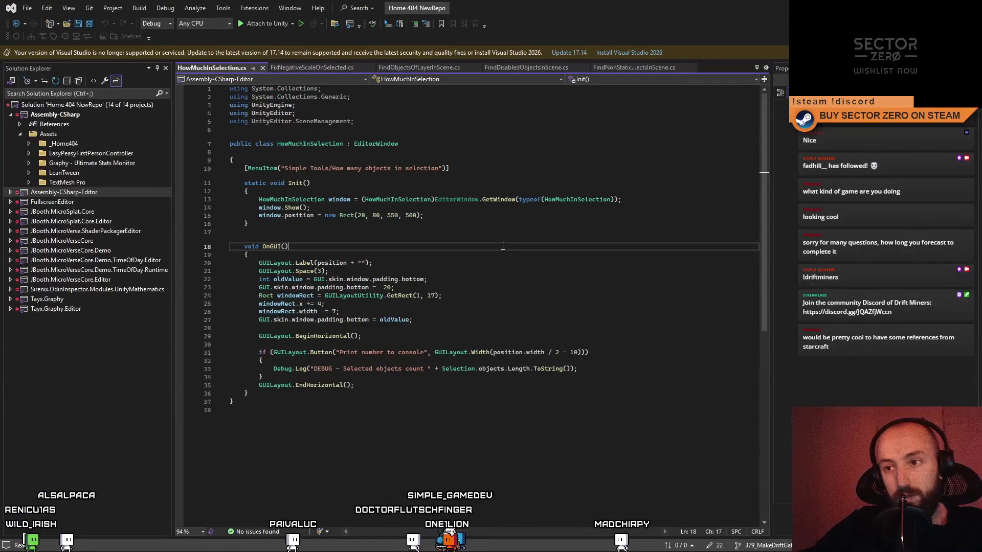
pyautogui.hotkey('ctrl', 'a')
pyautogui.click(619, 289)
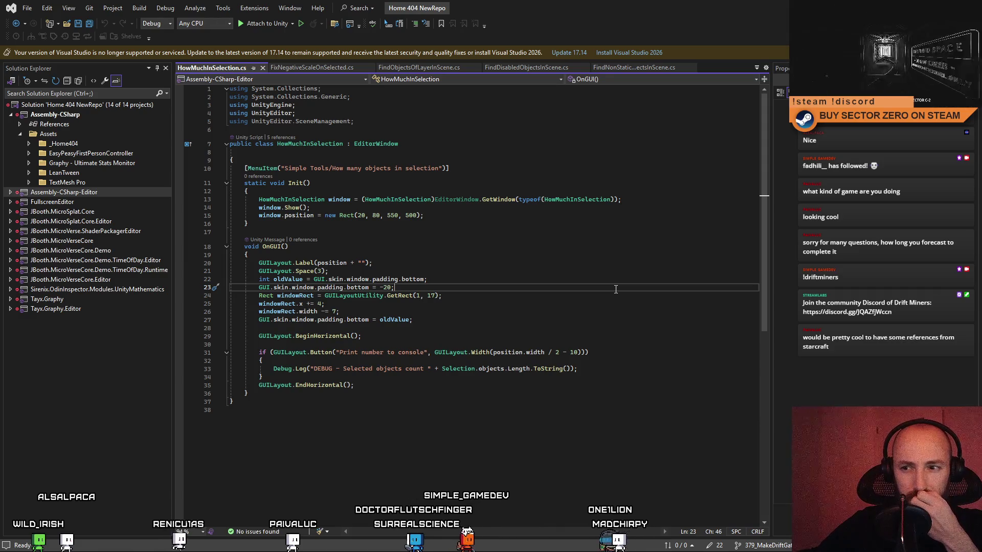
pyautogui.press('Up')
pyautogui.press('Up')
pyautogui.press('Up')
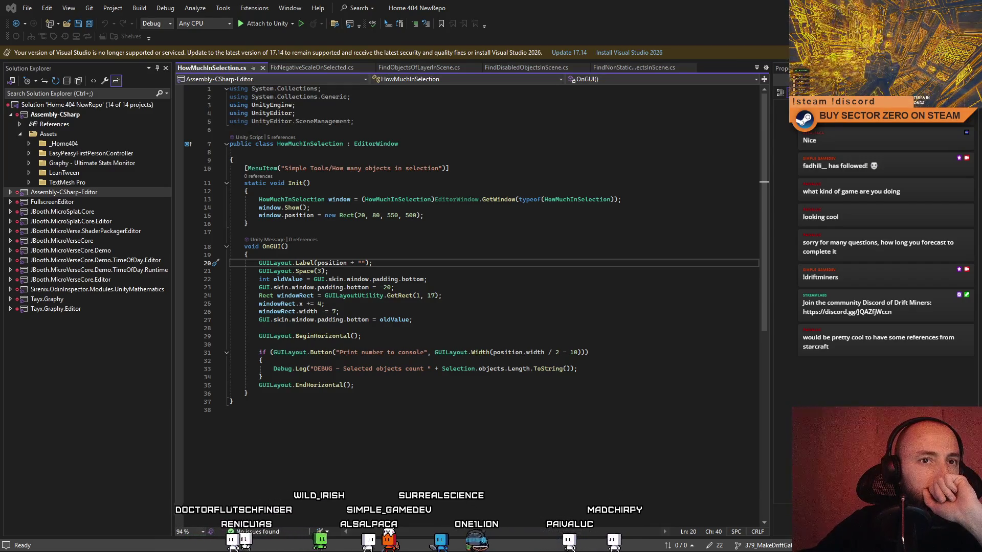
pyautogui.click(583, 218)
pyautogui.hotkey('ctrl', 'a')
pyautogui.write('using UnityEditor; using UnityEngine;  /// <summary> /// Editor utility that logs the number of currently selected objects. /// </summary> public static class HowMuchInSelection {     /// <summary>     /// Prints the count of selected objects in the Unity Editor to the console.     /// </summary>     [MenuItem("Simple Tools/How Many Objects In Selection")]     private static void PrintSelectionCount()     {         int count = Selection.objects.Length;          Debug.Log($"Selected objects count: {count}");     } }')
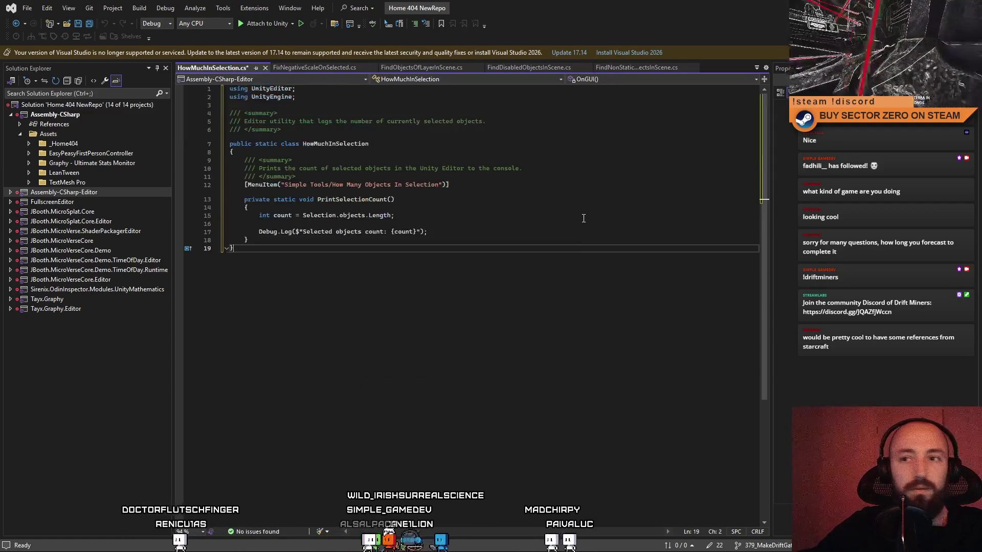
pyautogui.hotkey('ctrl', 's')
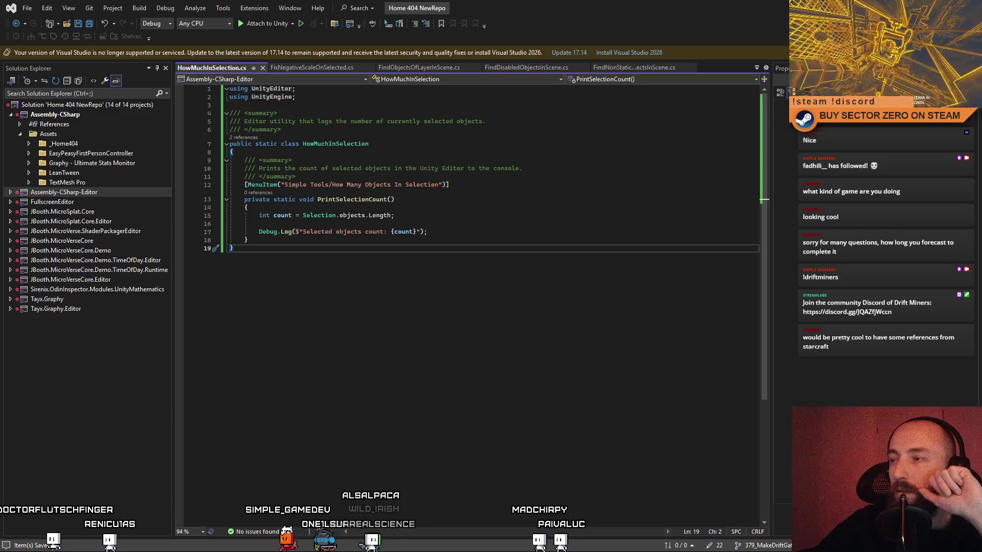
# - Return to Unity to recompile and open the MarkSelectedAsStatic script in Visual Studio
pyautogui.hotkey('alt', 'Tab')
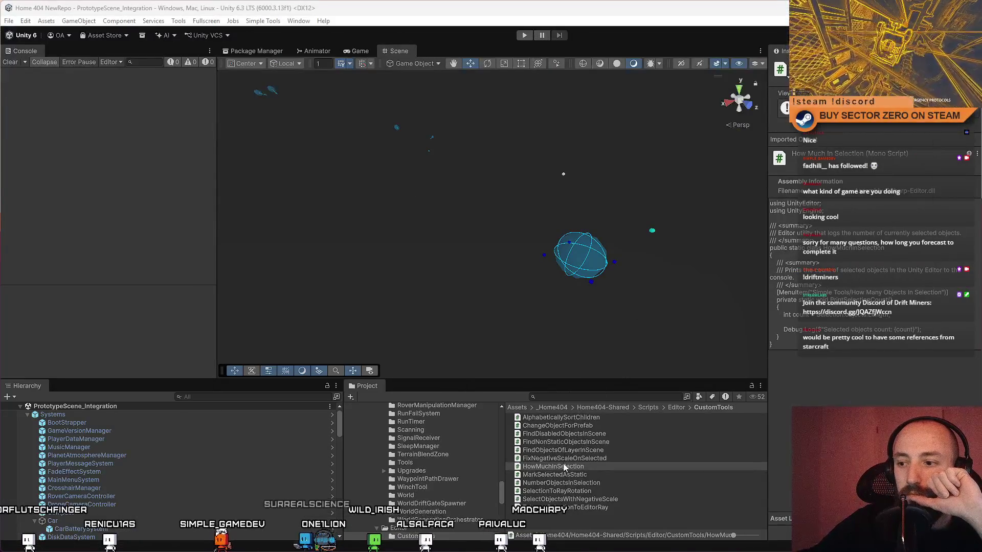
pyautogui.click(589, 474)
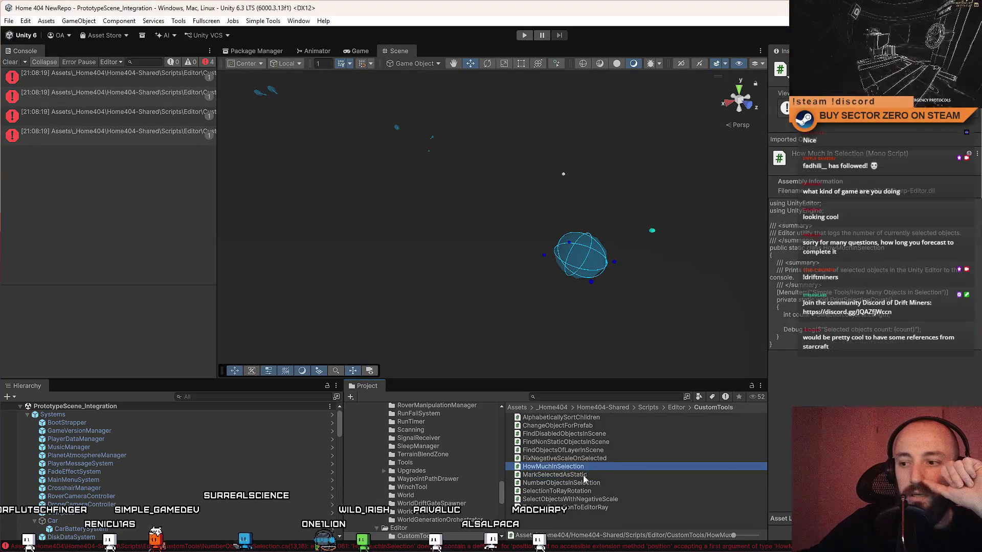
pyautogui.hotkey('alt', 'Tab')
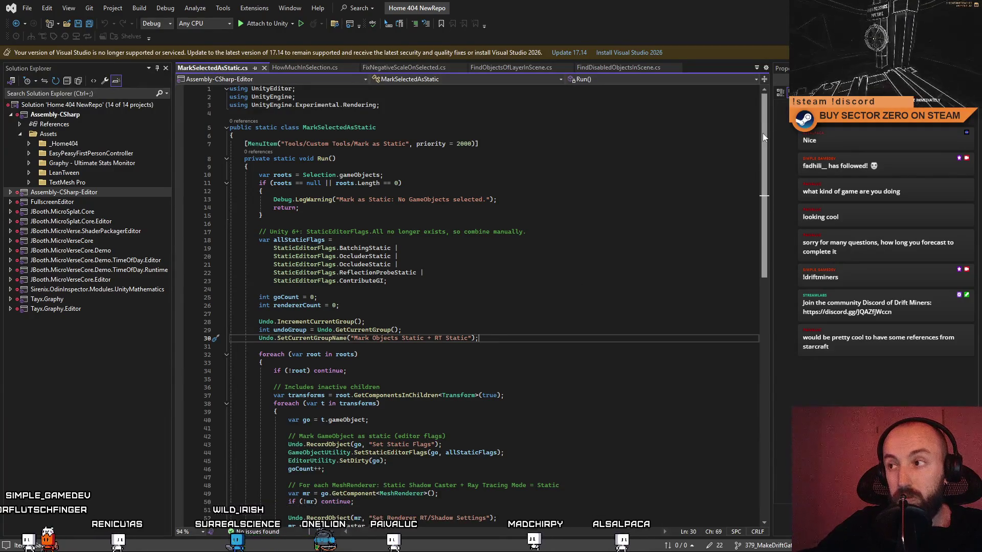
pyautogui.scroll(-1, 764, 138)
pyautogui.scroll(-1, 765, 138)
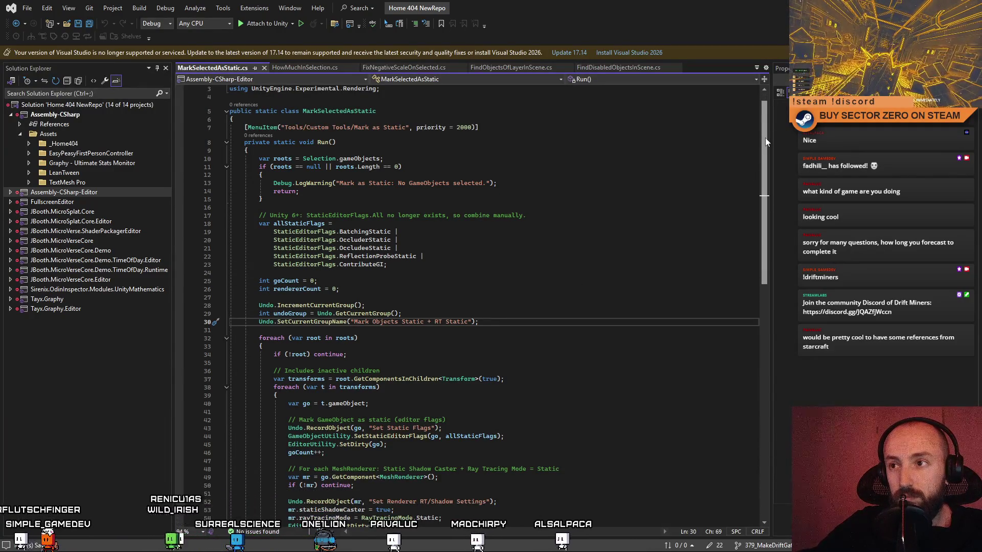
pyautogui.scroll(2, 764, 137)
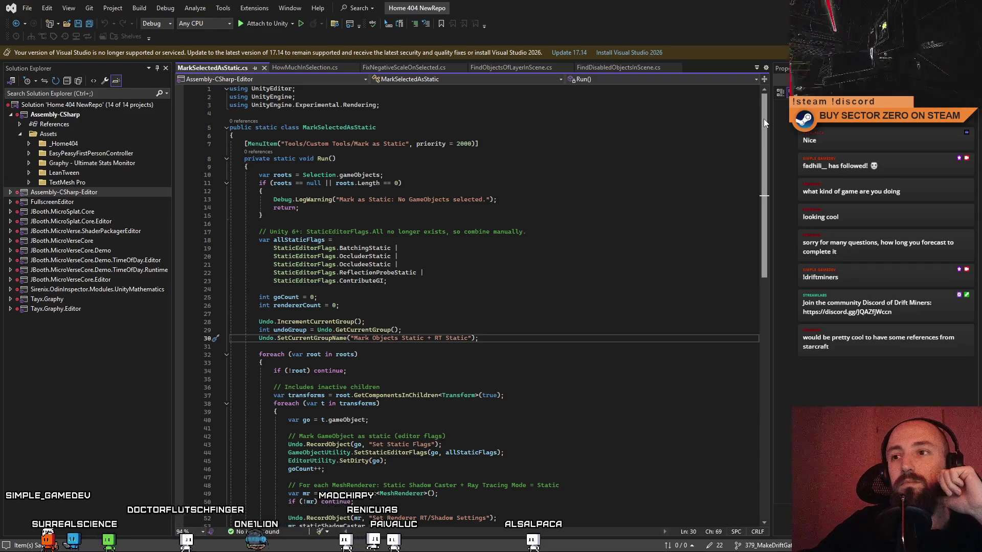
pyautogui.moveTo(763, 119); pyautogui.dragTo(782, 212)
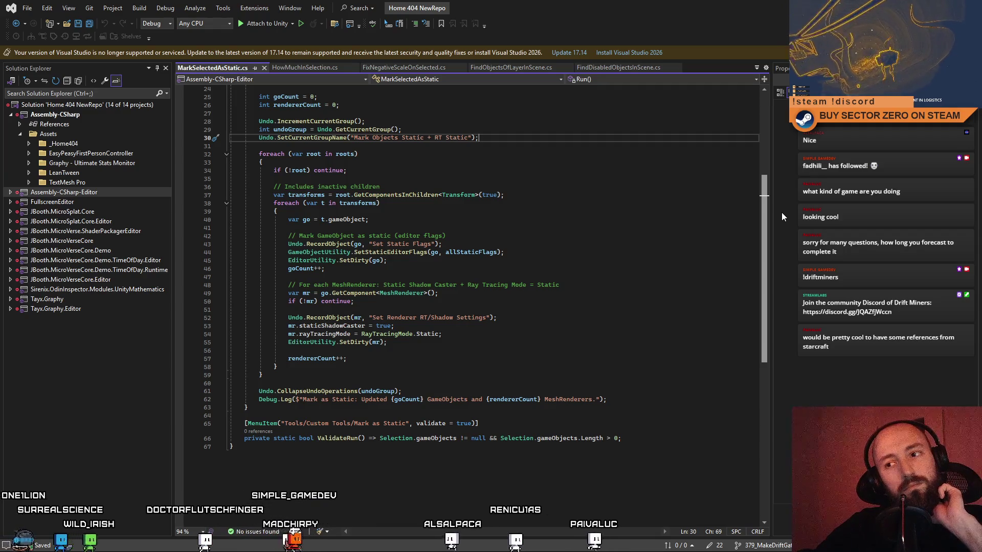
pyautogui.moveTo(766, 212); pyautogui.dragTo(767, 170)
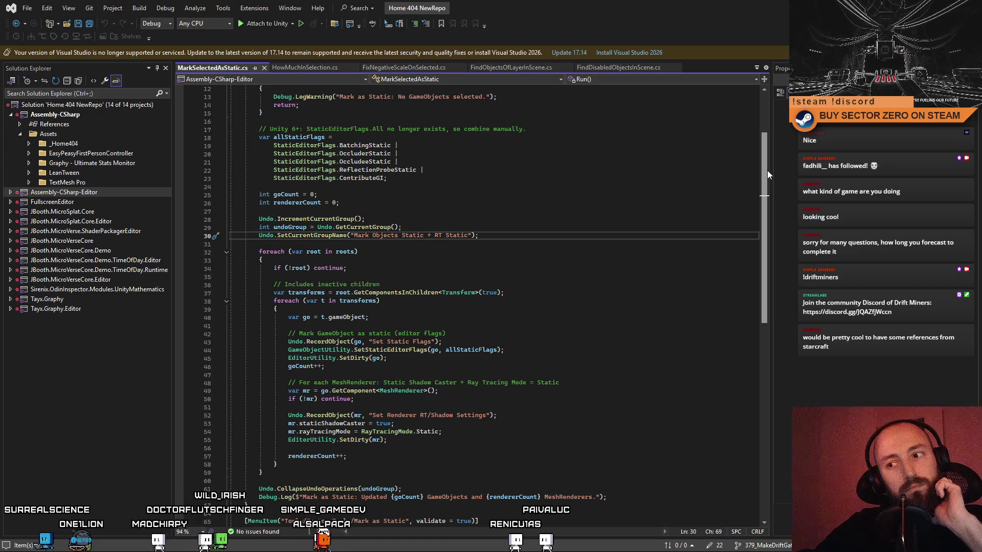
pyautogui.moveTo(768, 170); pyautogui.dragTo(757, 129)
# - Read back through MarkSelectedAsStatic down to the ContributeGI flag
pyautogui.click(538, 265)
pyautogui.click(640, 248)
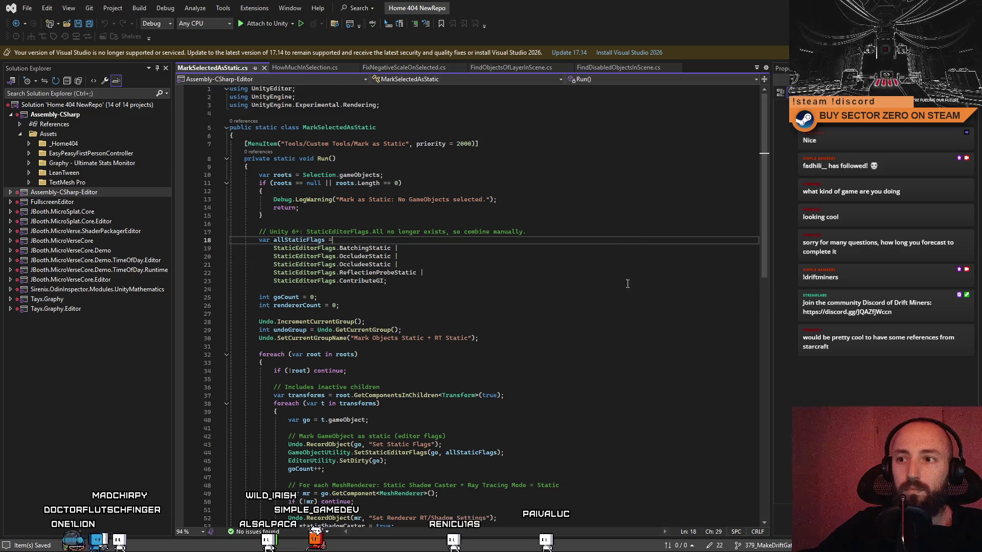
pyautogui.click(633, 297)
pyautogui.click(631, 256)
pyautogui.click(622, 321)
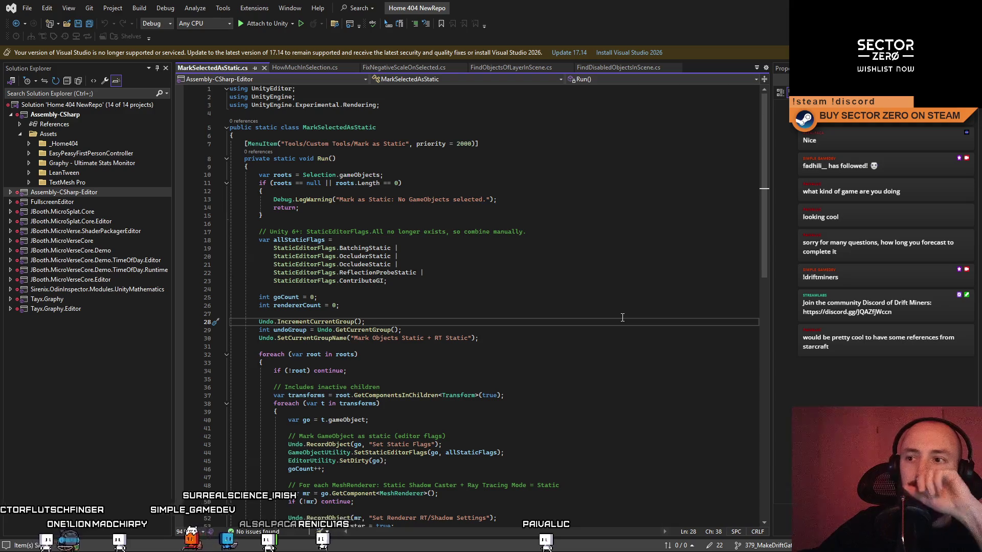
pyautogui.click(626, 279)
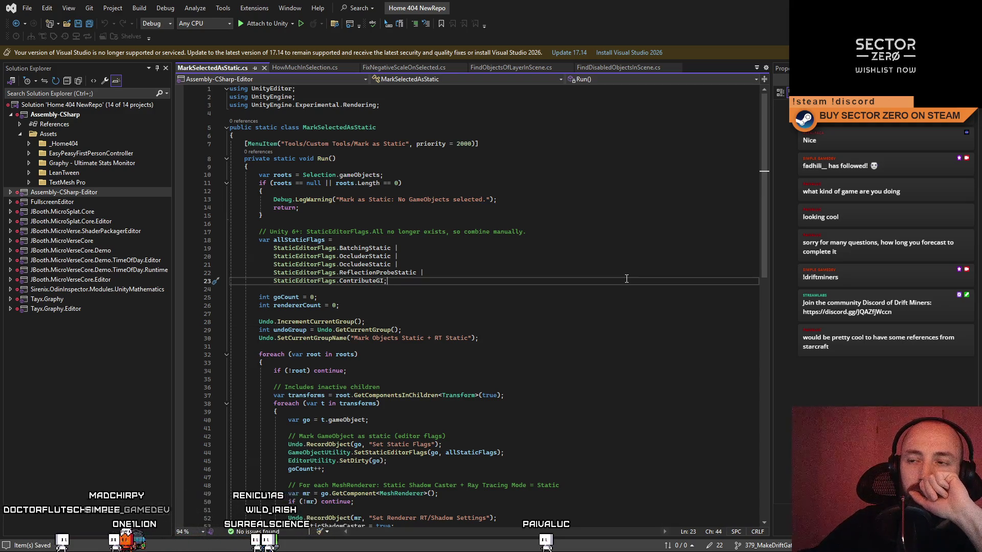
# - From Unity's Project panel, bring NumberObjectsInSelection into the code editor
pyautogui.hotkey('alt', 'Tab')
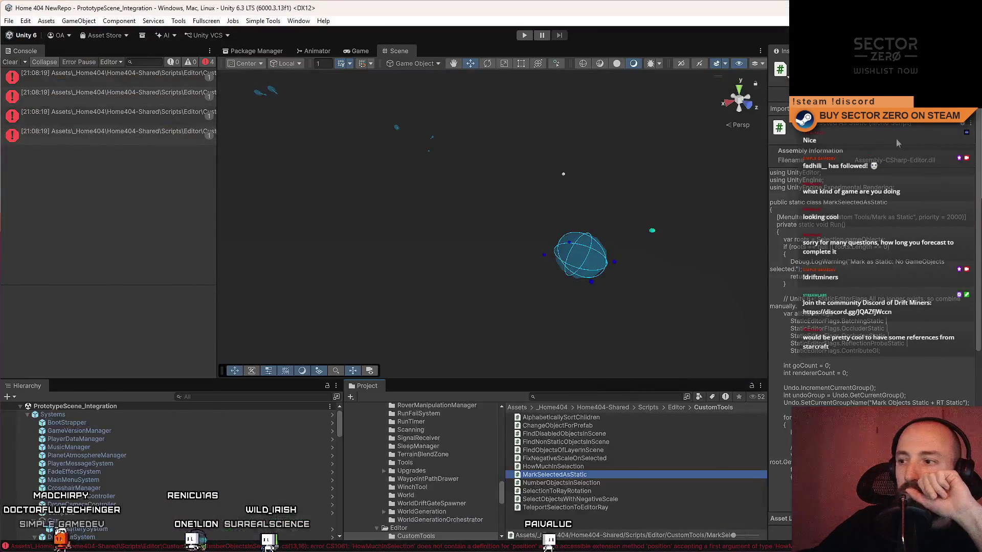
pyautogui.click(605, 481)
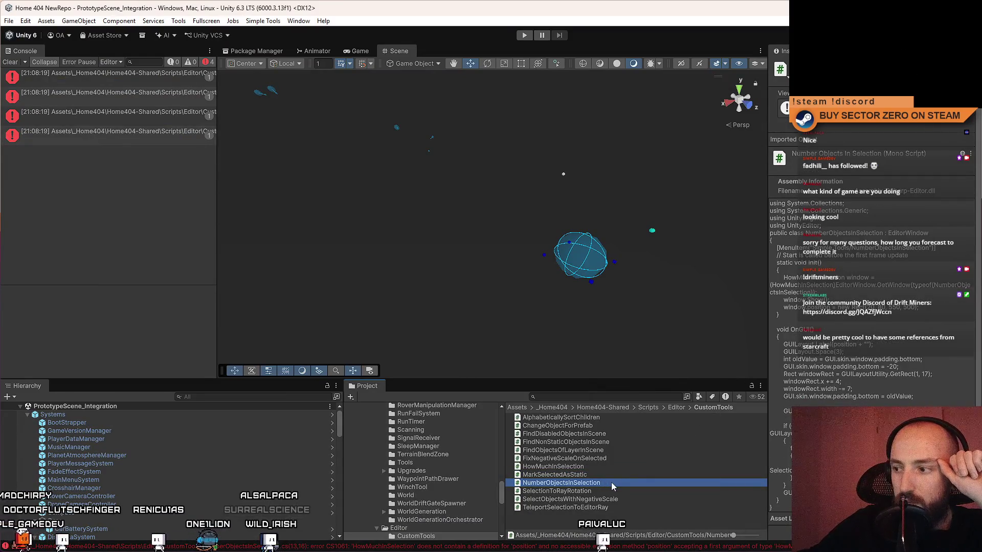
pyautogui.doubleClick(611, 482)
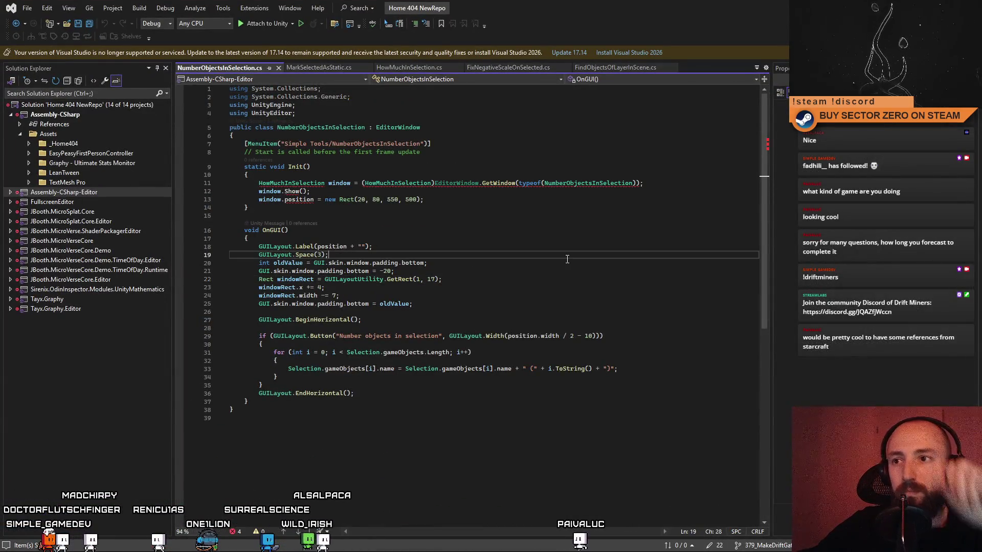
# - Replace both leftover HowMuchInSelection references on line 11 with NumberObjectsInSelection
pyautogui.click(619, 297)
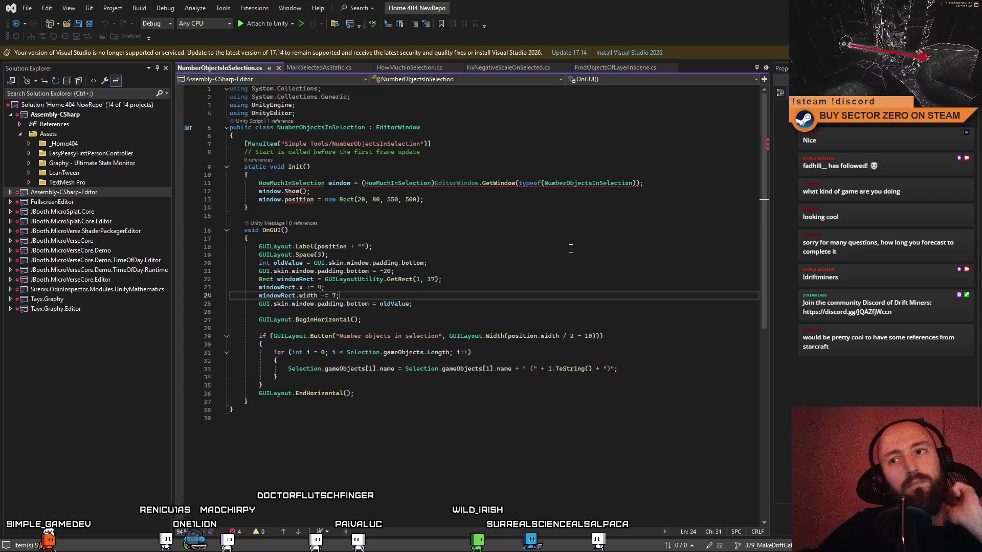
pyautogui.click(361, 127)
pyautogui.click(302, 183)
pyautogui.doubleClick(302, 184)
pyautogui.write('NumberObjectsInSelection')
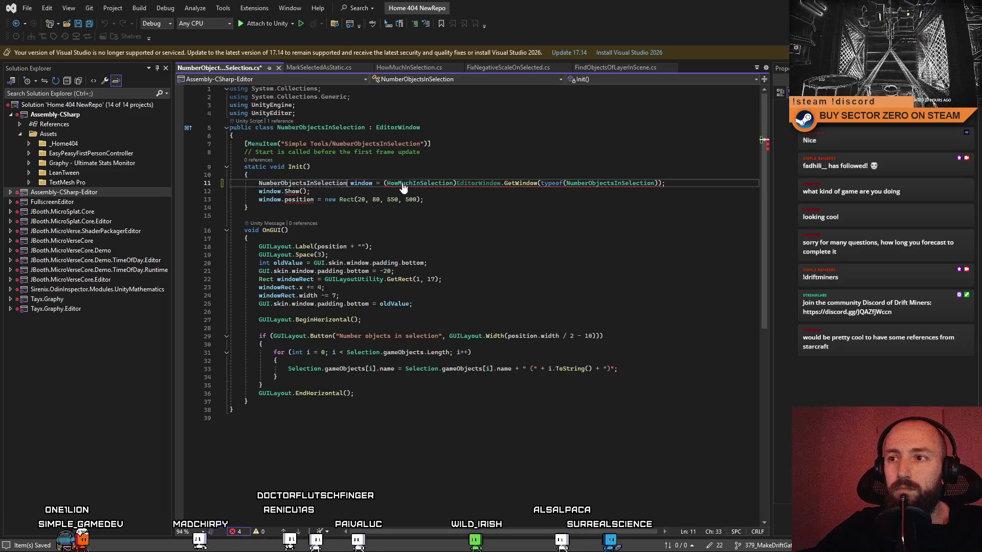
pyautogui.doubleClick(419, 183)
pyautogui.write('NumberObjectsInSelection')
# - Review the rest of NumberObjectsInSelection, glancing at MarkSelectedAsStatic for comparison
pyautogui.click(537, 262)
pyautogui.click(549, 281)
pyautogui.click(547, 247)
pyautogui.click(558, 279)
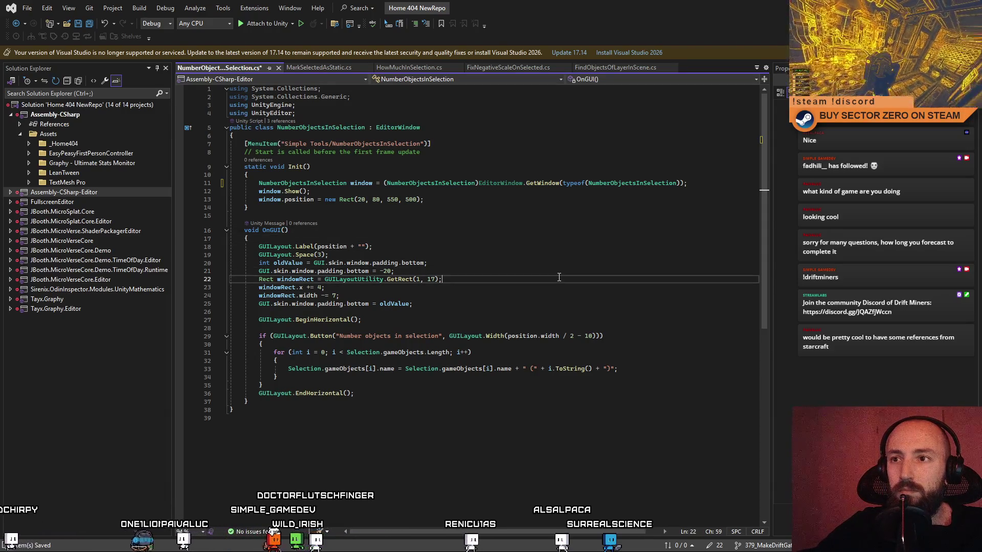
pyautogui.click(560, 243)
pyautogui.click(460, 263)
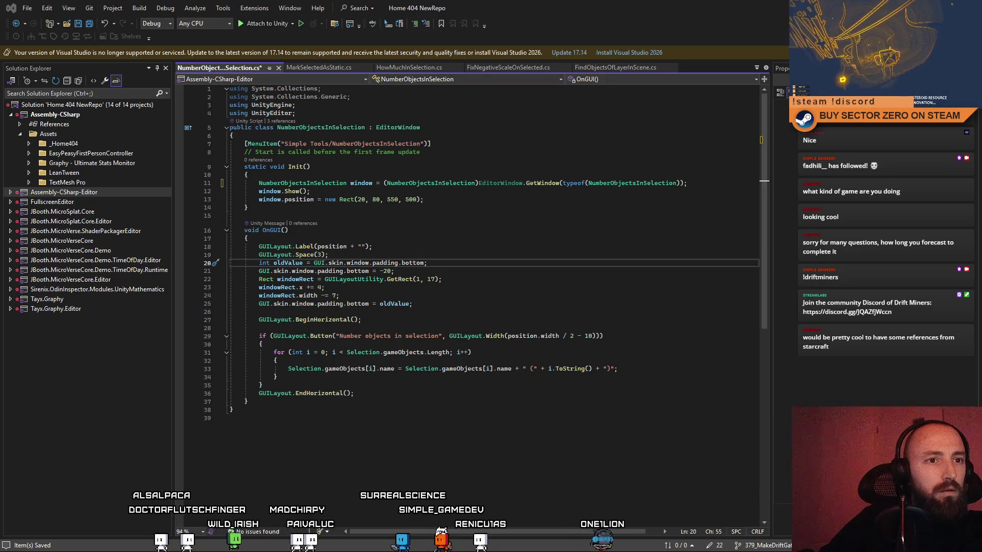
pyautogui.click(312, 67)
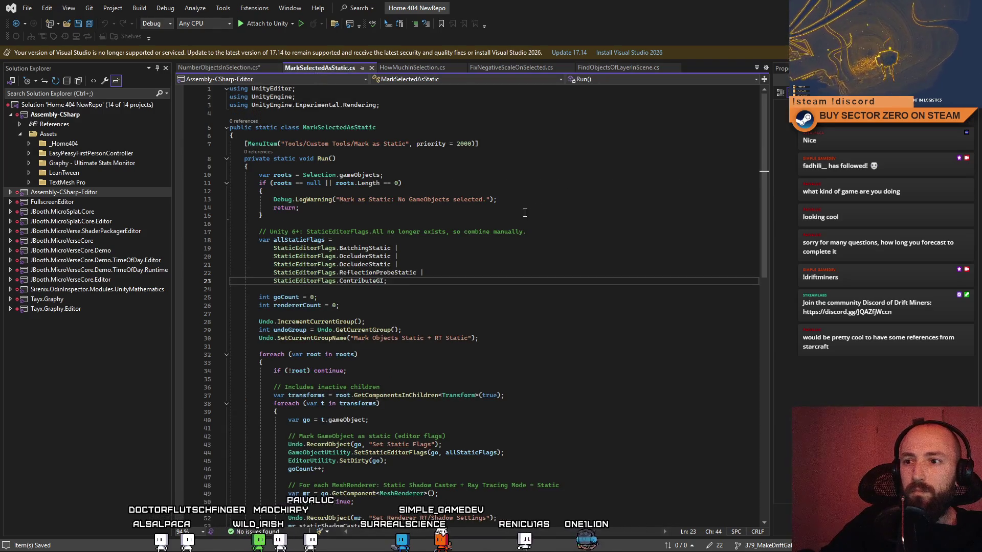
pyautogui.click(235, 67)
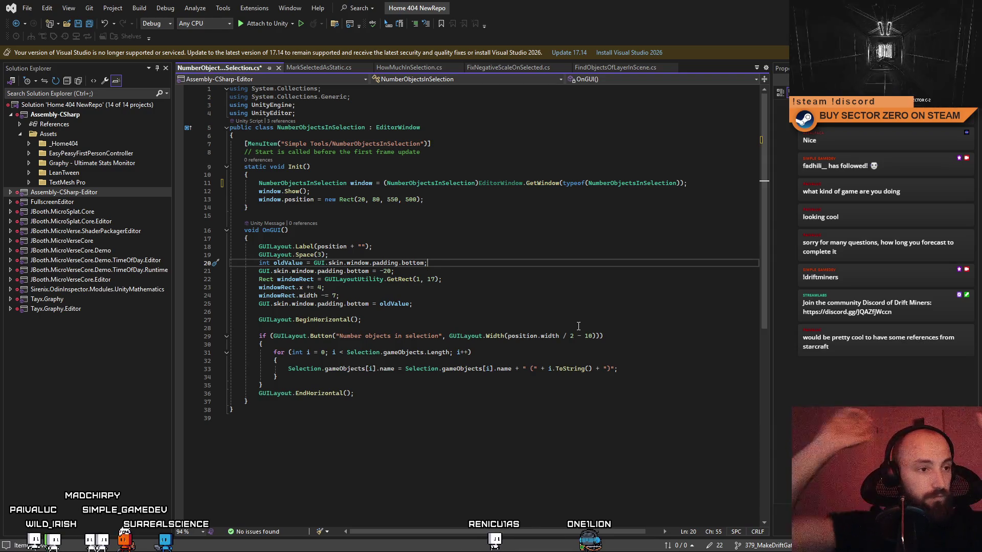
# - Replace the whole NumberObjectsInSelection script with the longer rewritten window code
pyautogui.hotkey('ctrl', 'a')
pyautogui.click(551, 261)
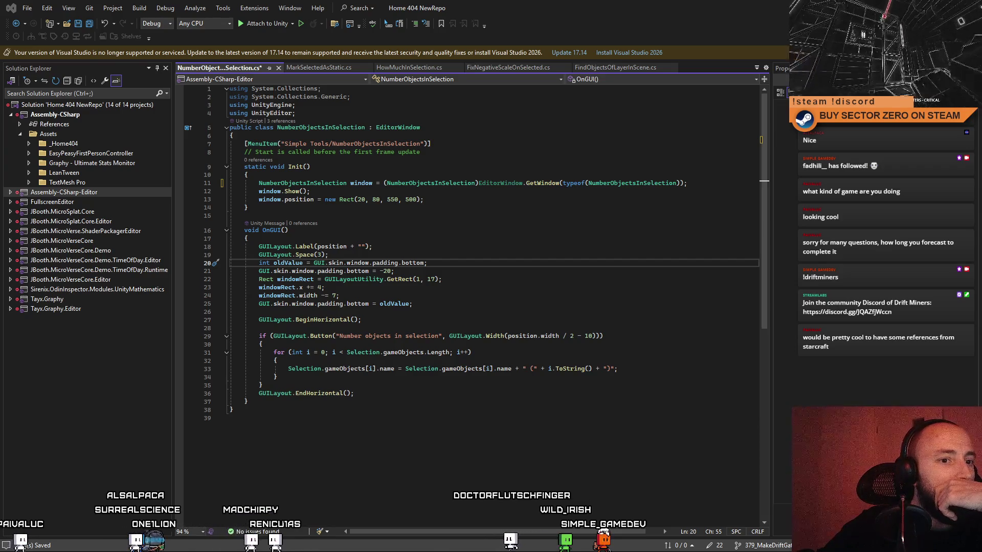
pyautogui.hotkey('ctrl', 'a')
pyautogui.hotkey('ctrl', 'v')
pyautogui.click(331, 69)
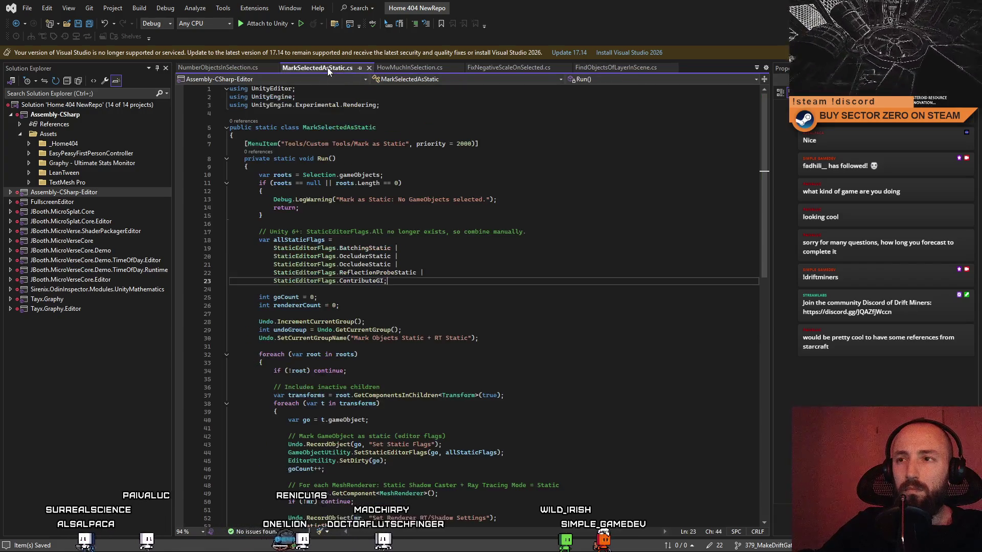
# - Replace all of MarkSelectedAsStatic with the checkbox-toggle UI Toolkit EditorWindow version
pyautogui.hotkey('ctrl', 'a')
pyautogui.scroll(-5, 526, 165)
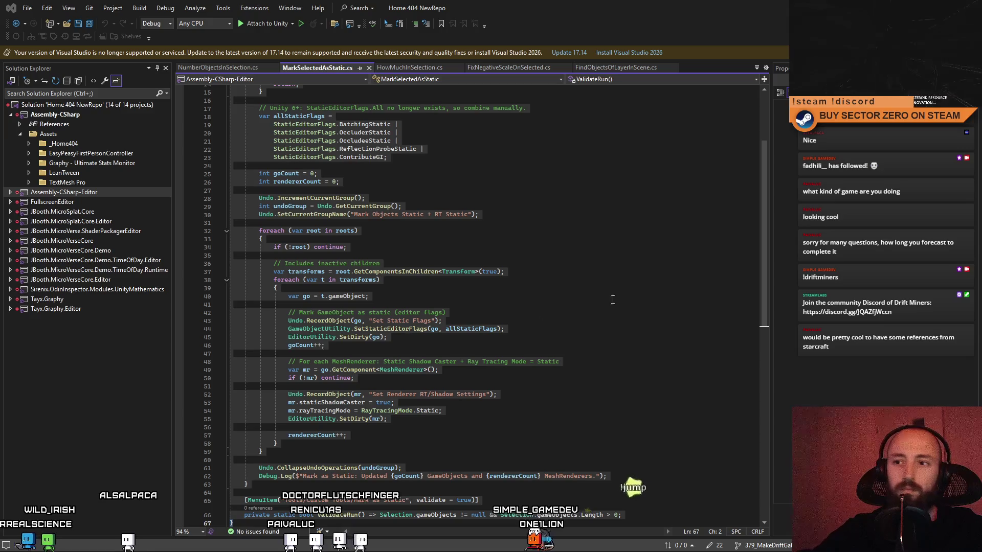
pyautogui.click(636, 239)
pyautogui.scroll(5, 624, 215)
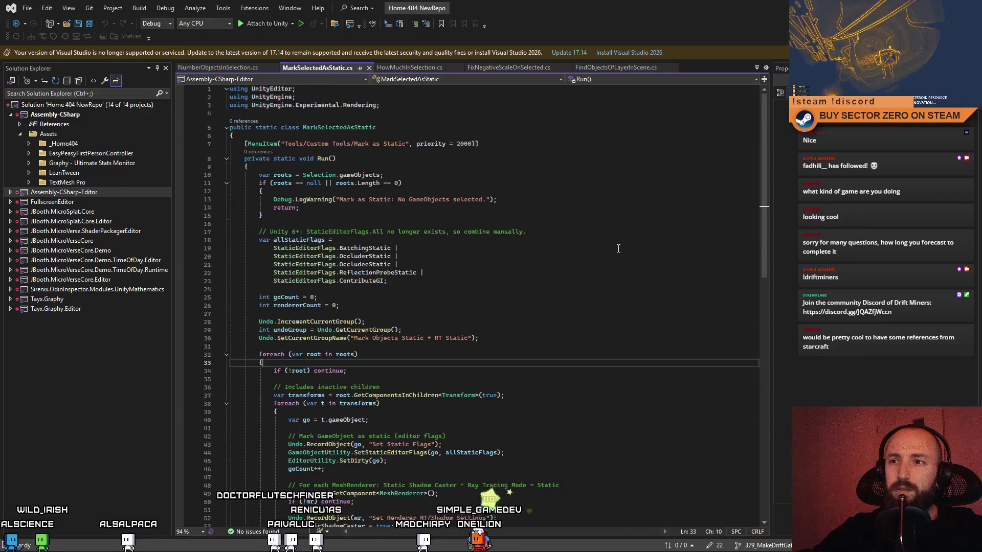
pyautogui.hotkey('ctrl', 'a')
pyautogui.hotkey('ctrl', 'v')
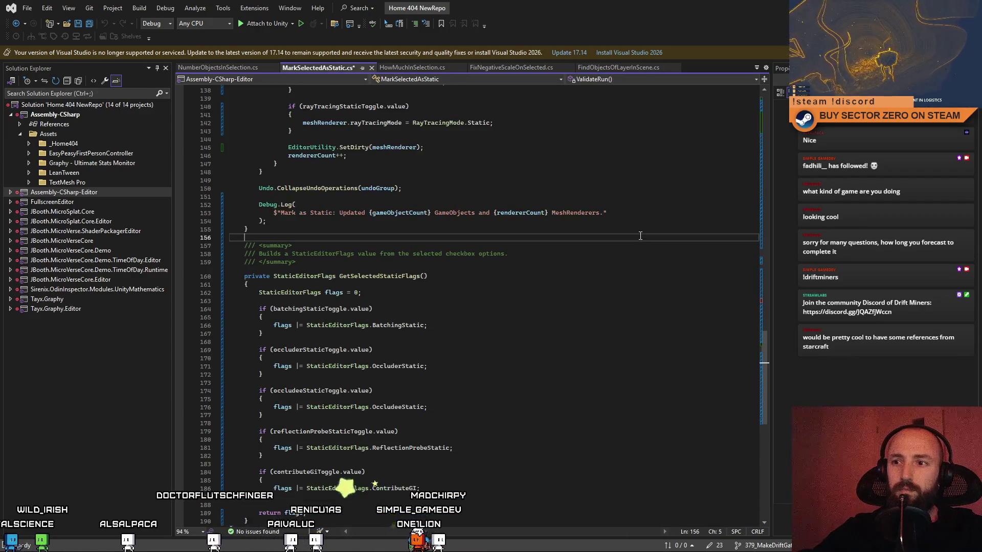
pyautogui.scroll(15, 762, 85)
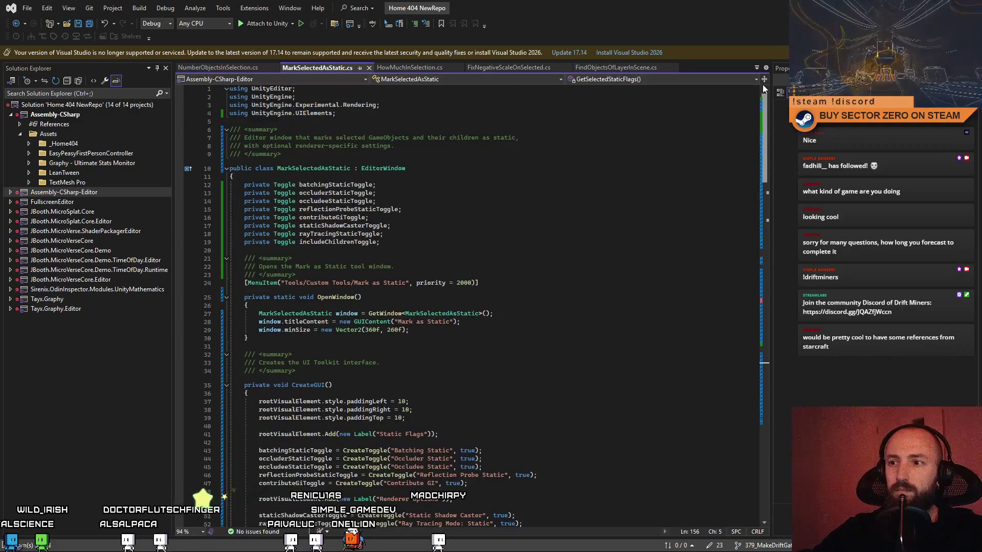
pyautogui.scroll(-2, 766, 114)
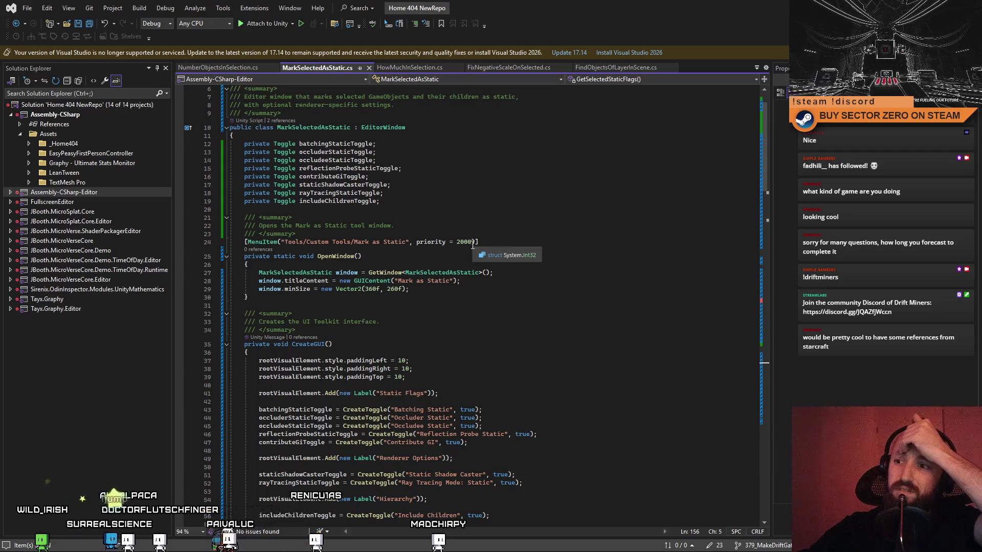
# - Delete ', priority = 2000' from the Mark as Static MenuItem and return to Unity to recompile
pyautogui.moveTo(472, 242); pyautogui.dragTo(417, 241)
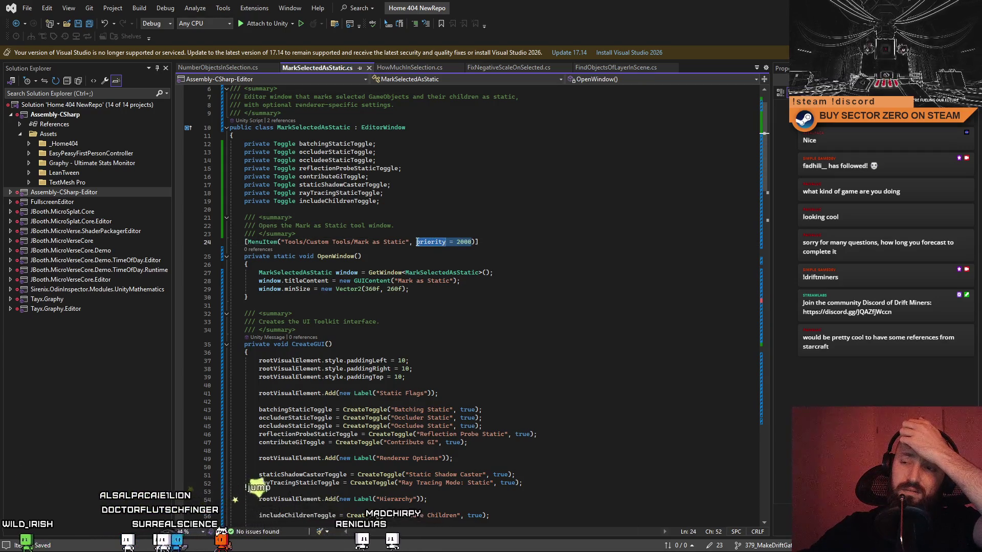
pyautogui.press('BackSpace')
pyautogui.press('BackSpace')
pyautogui.press('BackSpace')
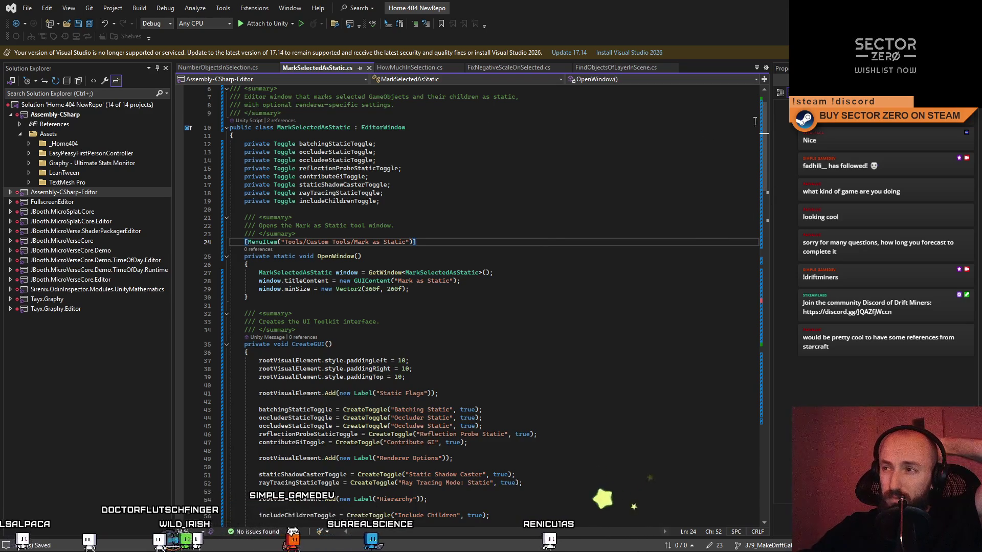
pyautogui.scroll(2, 755, 121)
pyautogui.scroll(-5, 760, 115)
pyautogui.scroll(5, 763, 147)
pyautogui.scroll(-18, 773, 242)
pyautogui.scroll(-10, 775, 257)
pyautogui.scroll(-15, 766, 350)
pyautogui.scroll(-10, 766, 351)
pyautogui.scroll(10, 767, 401)
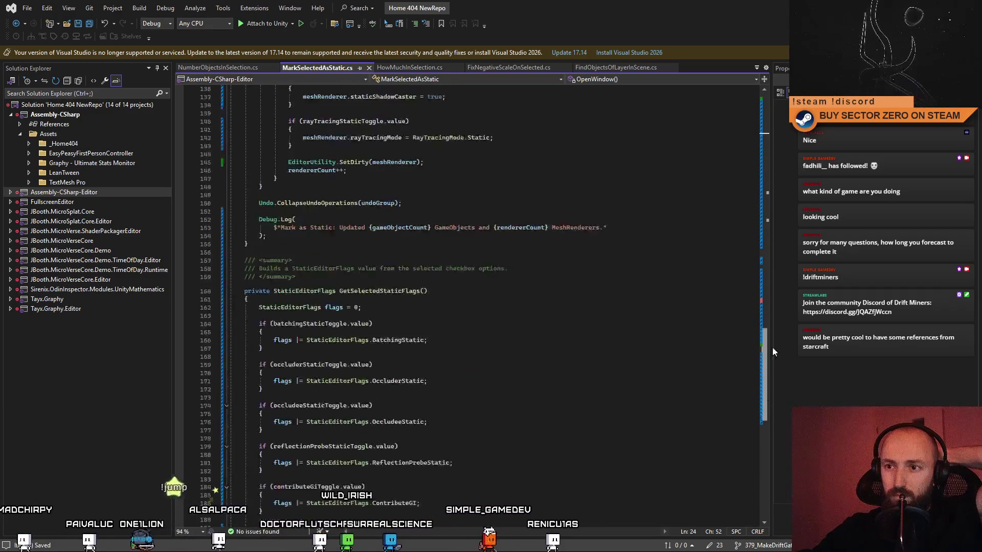
pyautogui.scroll(20, 772, 347)
pyautogui.scroll(5, 773, 347)
pyautogui.click(643, 184)
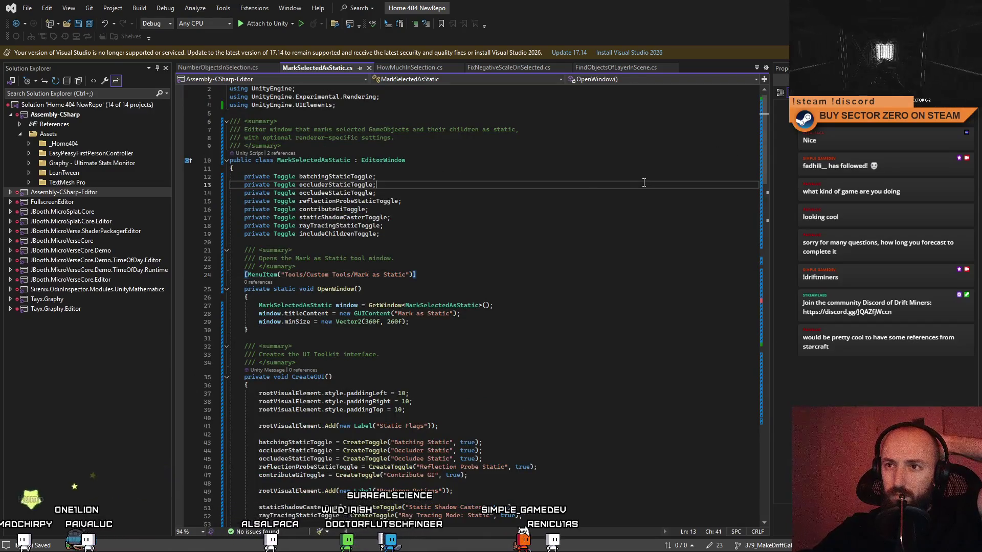
pyautogui.hotkey('alt', 'Tab')
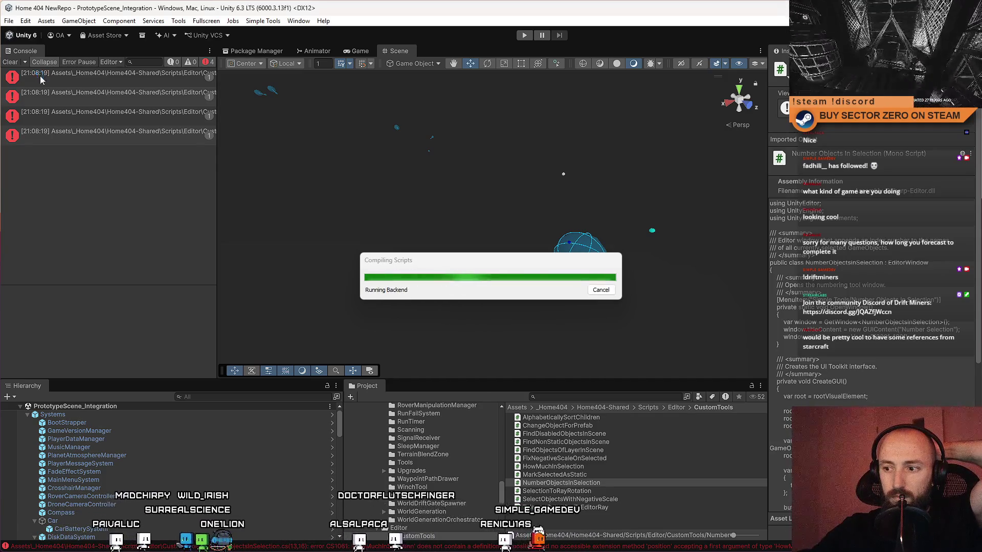
# - Clear the console errors and bring AlphabeticallySortChildren into the code editor
pyautogui.click(11, 62)
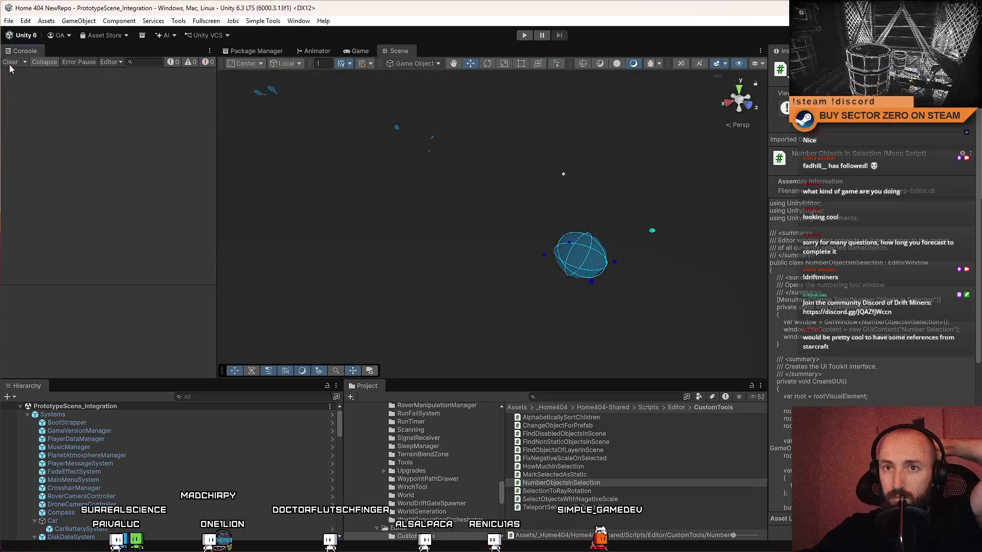
pyautogui.click(570, 418)
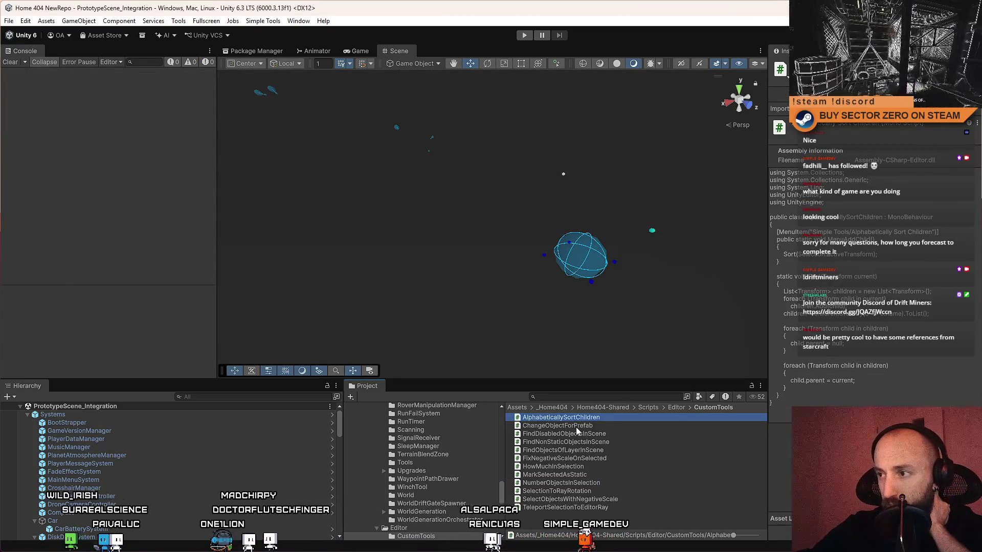
pyautogui.doubleClick(586, 420)
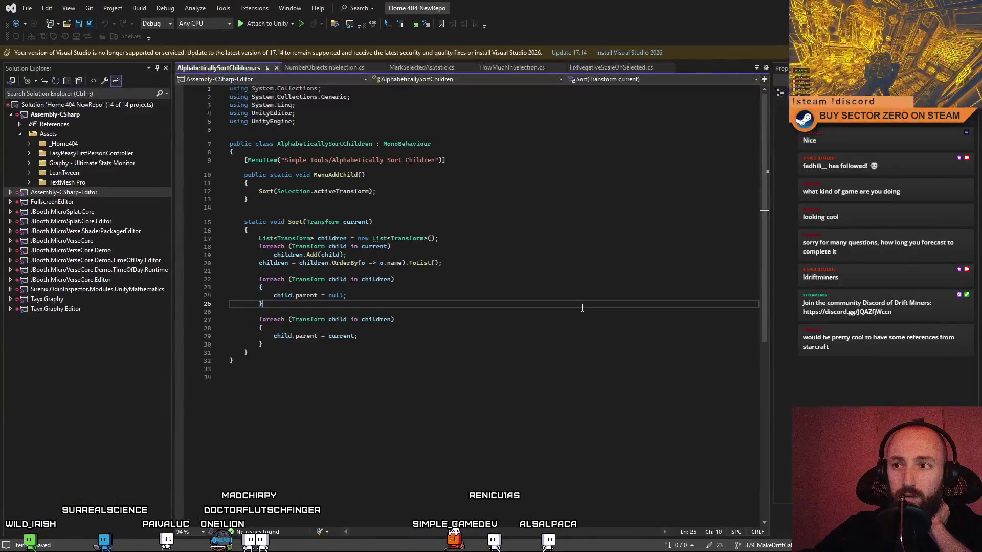
# - Look over the AlphabeticallySortChildren sort method
pyautogui.click(580, 336)
pyautogui.hotkey('ctrl', 'a')
pyautogui.click(561, 312)
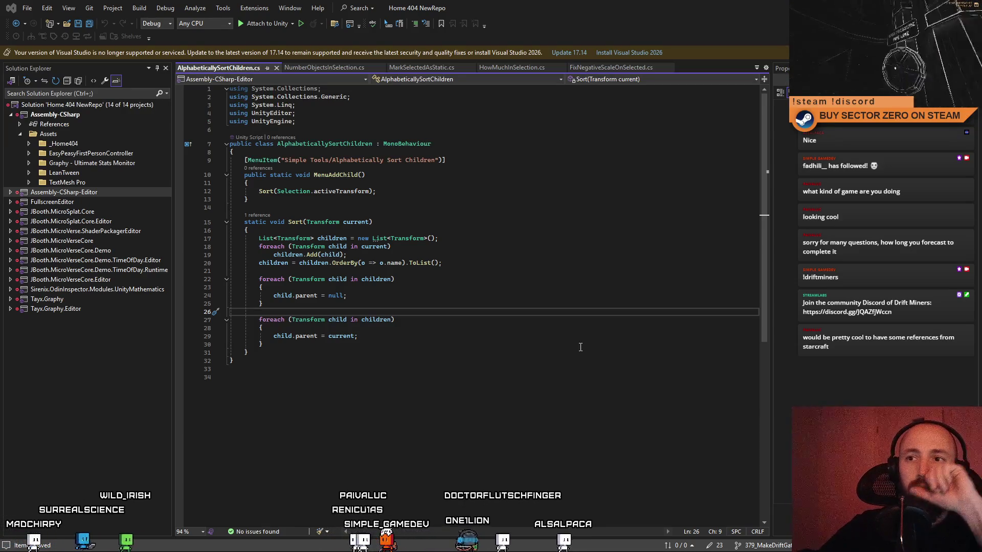
# - Flip through NumberObjectsInSelection, MarkSelectedAsStatic and HowMuchInSelection
pyautogui.click(322, 68)
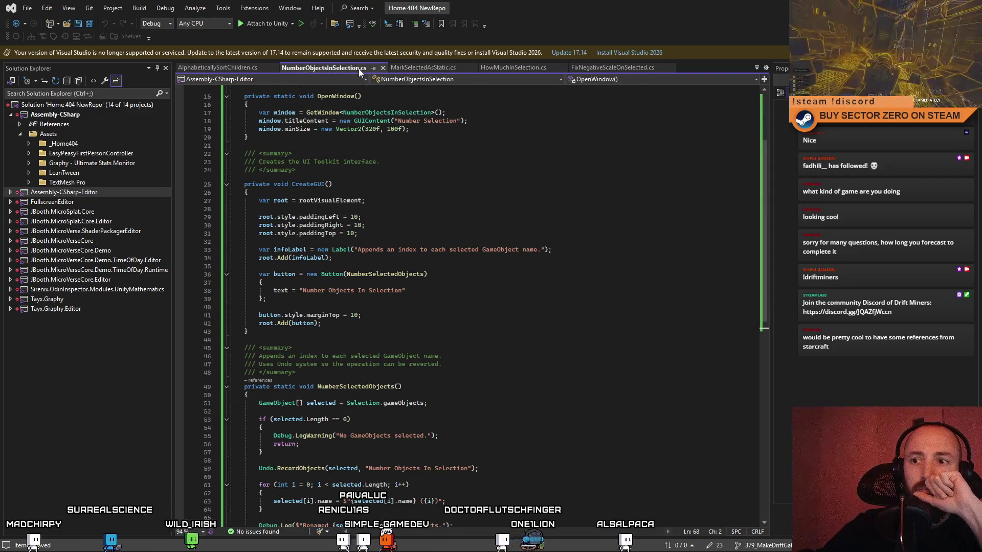
pyautogui.click(426, 67)
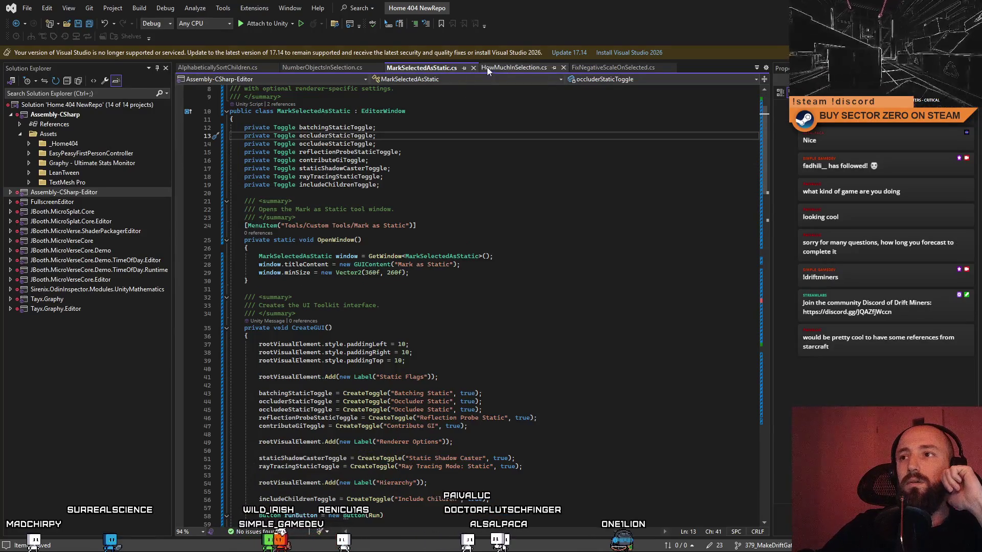
pyautogui.click(495, 68)
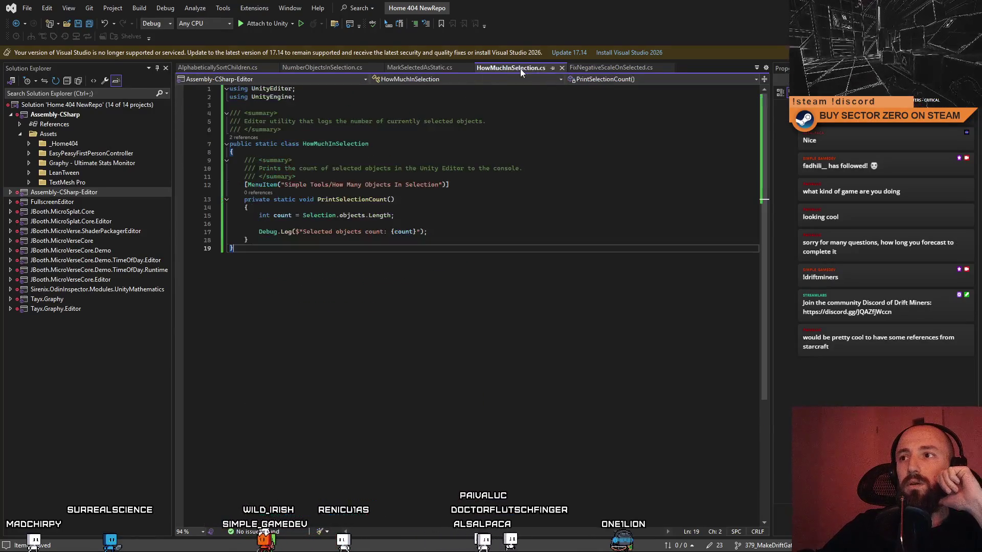
# - Compare FixNegativeScaleOnSelected with AlphabeticallySortChildren around the FixSelected method
pyautogui.click(593, 70)
pyautogui.scroll(-4, 588, 195)
pyautogui.scroll(4, 544, 176)
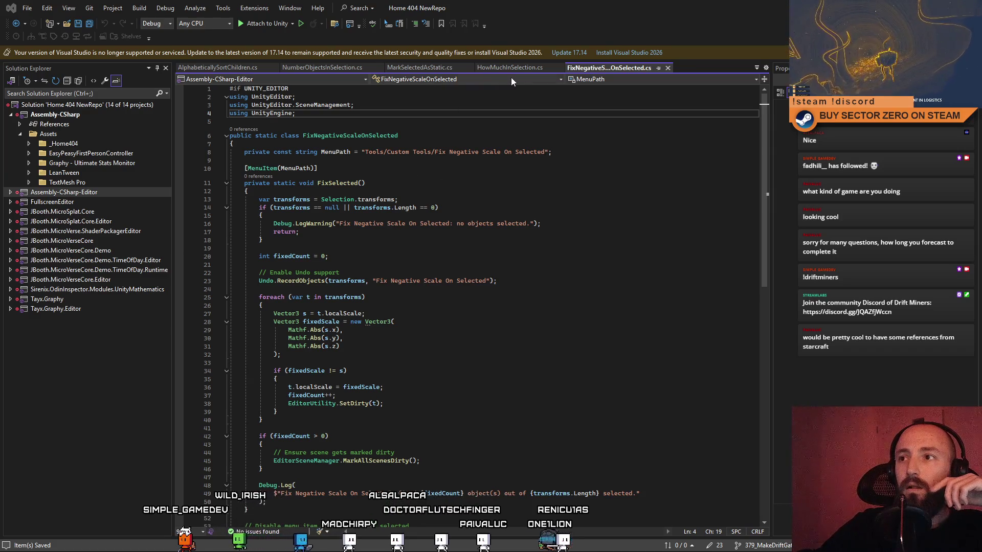
pyautogui.click(223, 68)
pyautogui.scroll(-8, 582, 229)
pyautogui.click(582, 229)
pyautogui.click(617, 68)
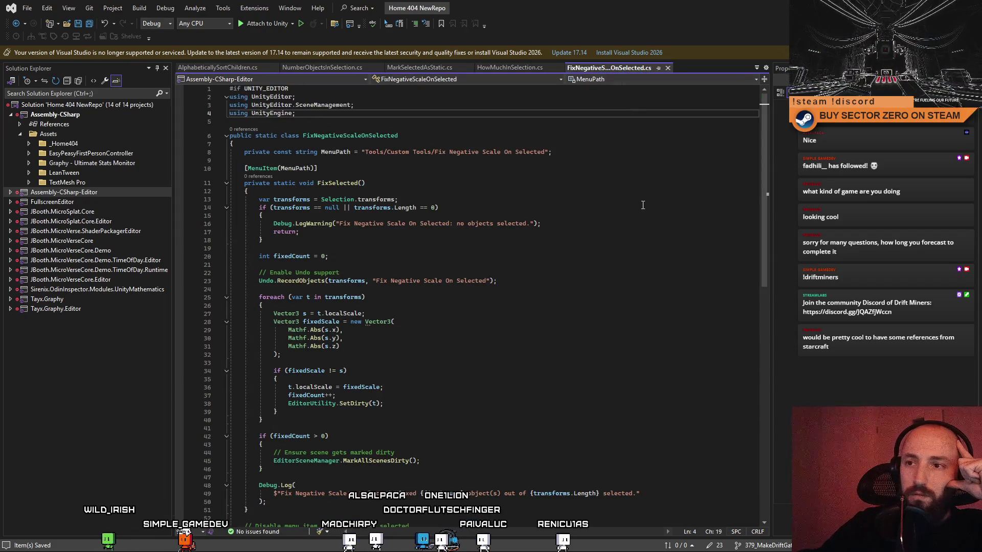
pyautogui.click(626, 198)
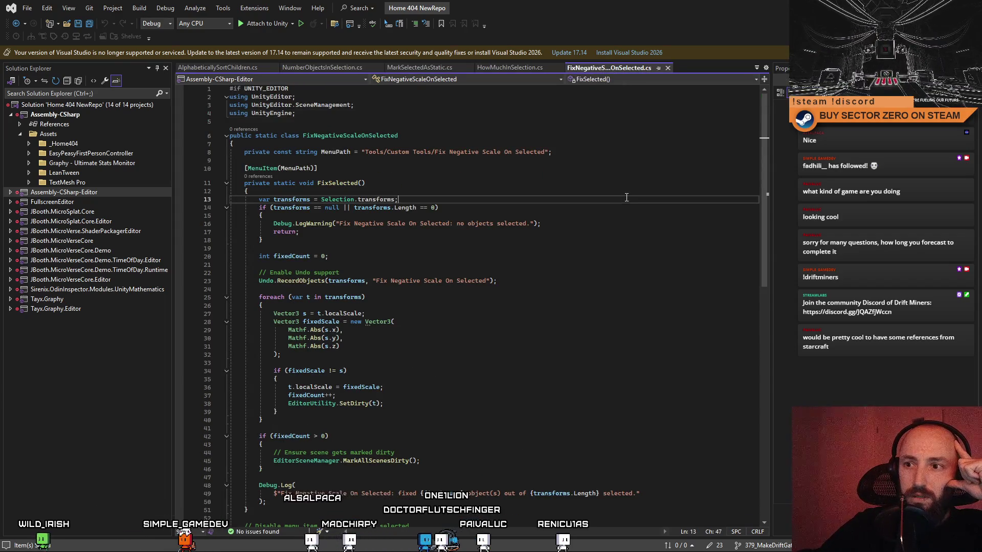
# - Check HowMuchInSelection, then review FixNegativeScaleOnSelected's selection check and undo support
pyautogui.click(541, 68)
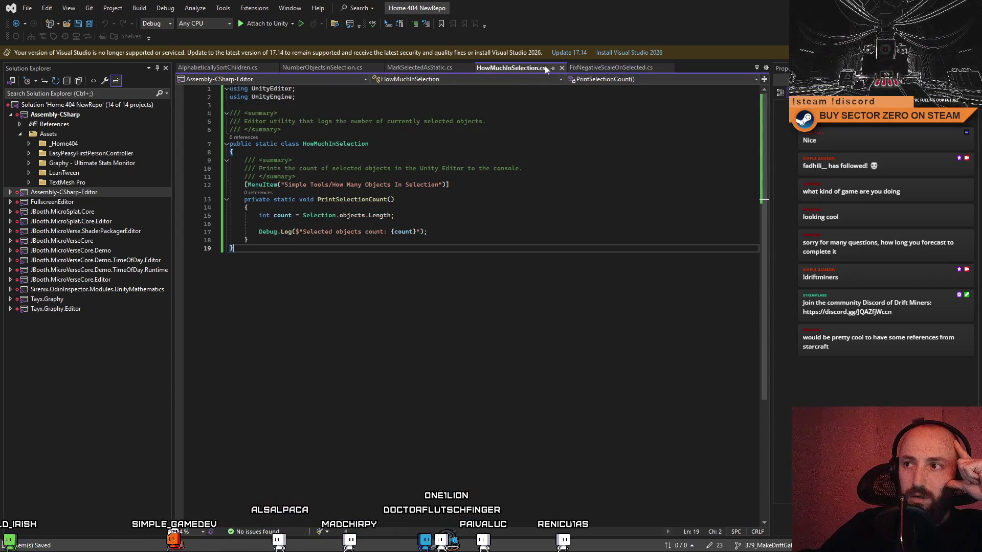
pyautogui.click(606, 68)
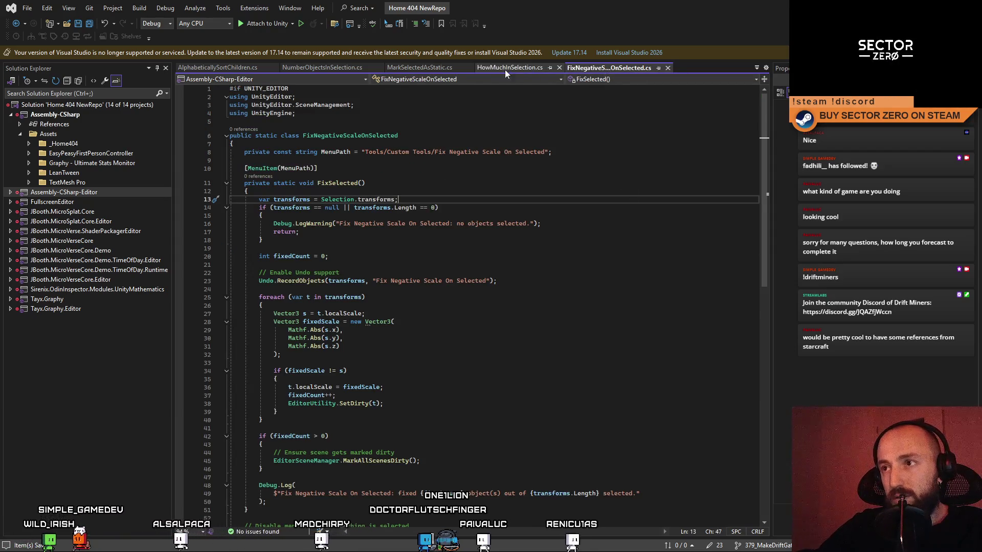
pyautogui.click(668, 191)
pyautogui.hotkey('ctrl', 'a')
pyautogui.scroll(-3, 669, 194)
pyautogui.click(668, 198)
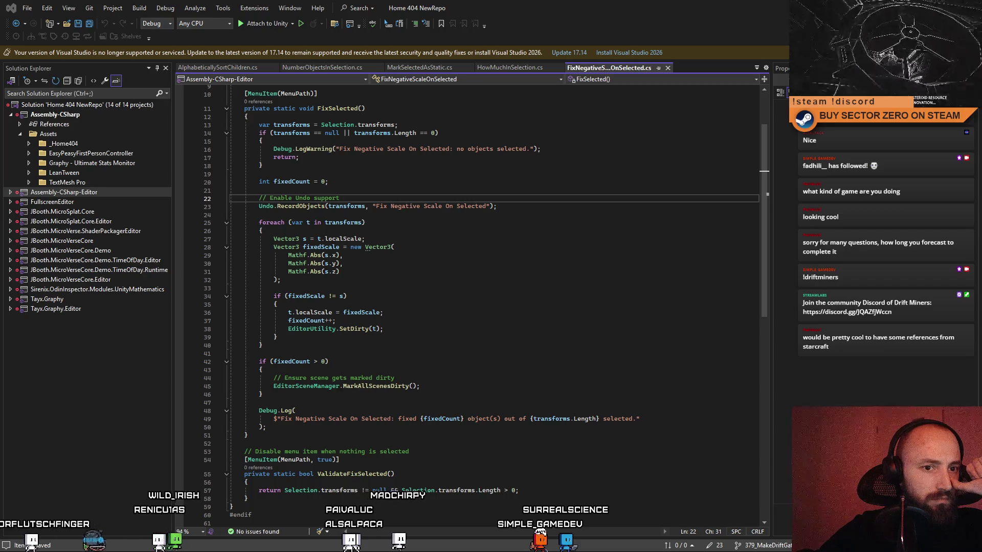
# - Replace FixNegativeScaleOnSelected with the EditorWindow version having a Fix Negative Scale button, then return to Unity
pyautogui.click(390, 301)
pyautogui.hotkey('ctrl', 'a')
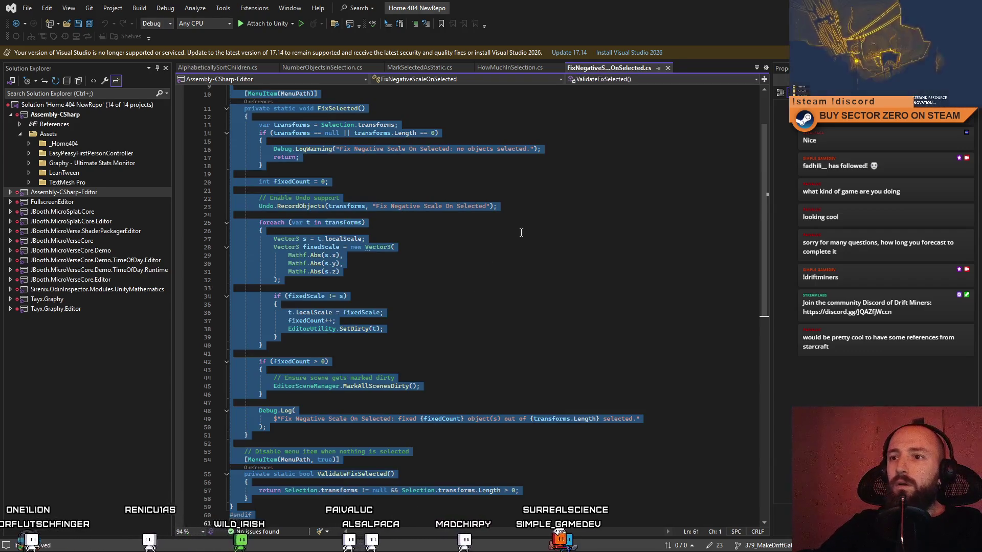
pyautogui.hotkey('ctrl', 'v')
pyautogui.click(742, 266)
pyautogui.scroll(10, 742, 266)
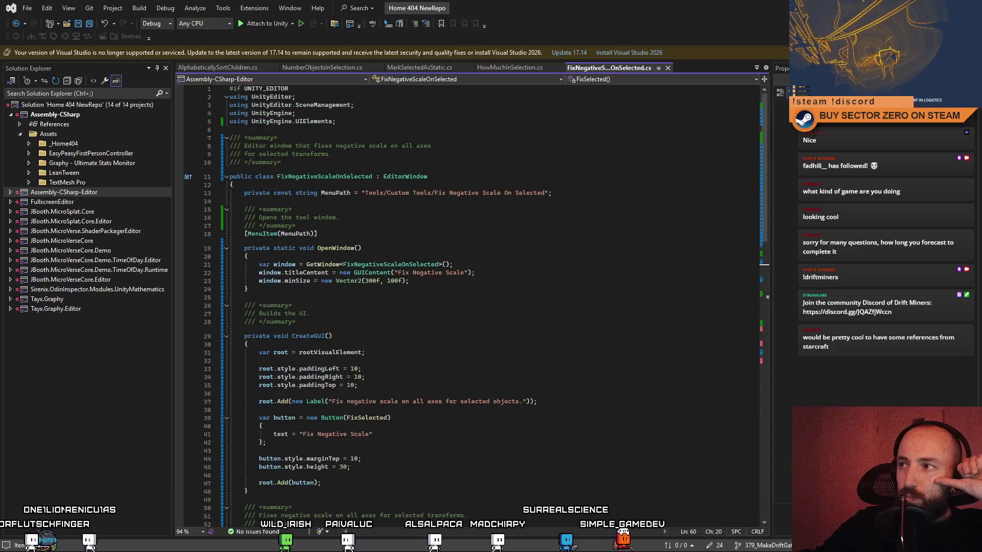
pyautogui.hotkey('alt', 'Tab')
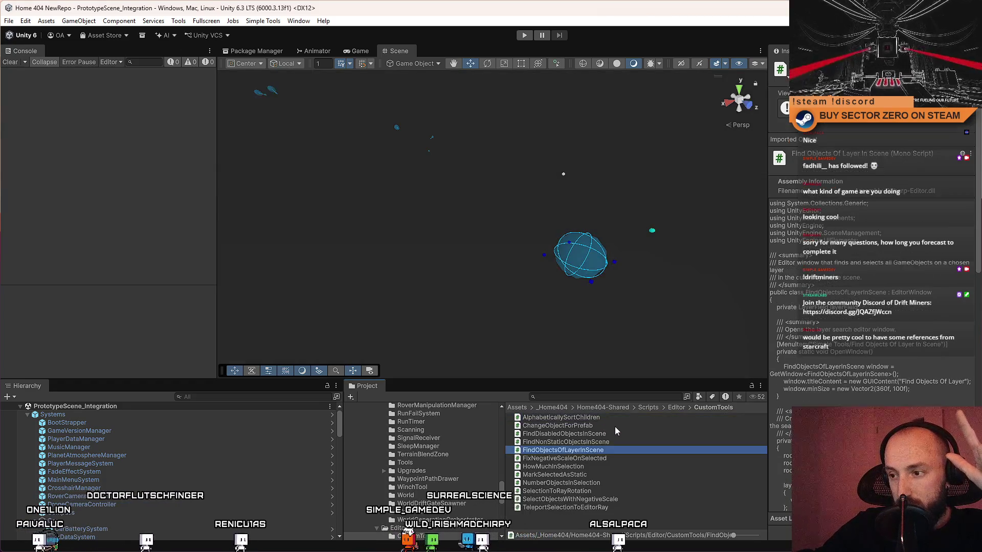
# - Bring ChangeObjectForPrefab from the Project panel into the code editor
pyautogui.click(597, 426)
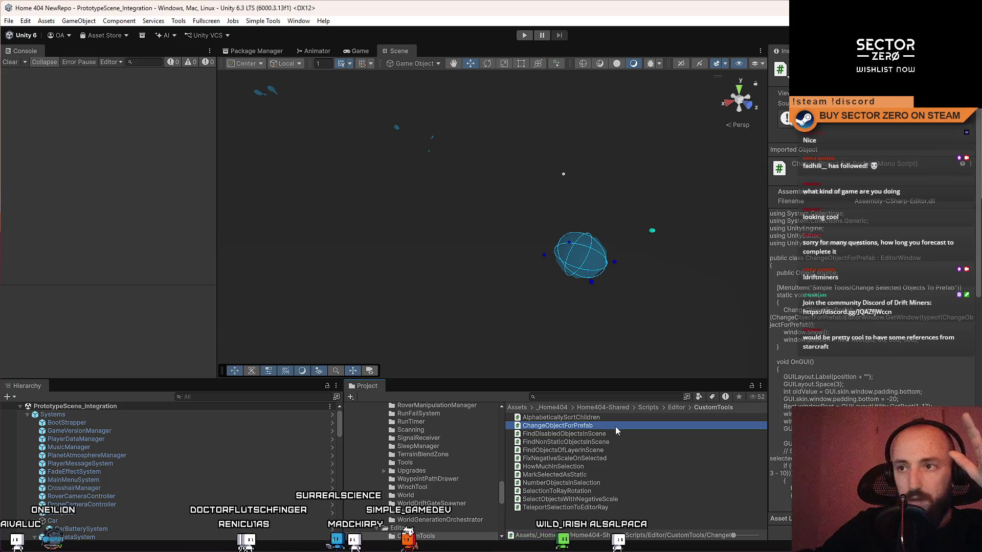
pyautogui.doubleClick(615, 427)
pyautogui.scroll(-10, 535, 333)
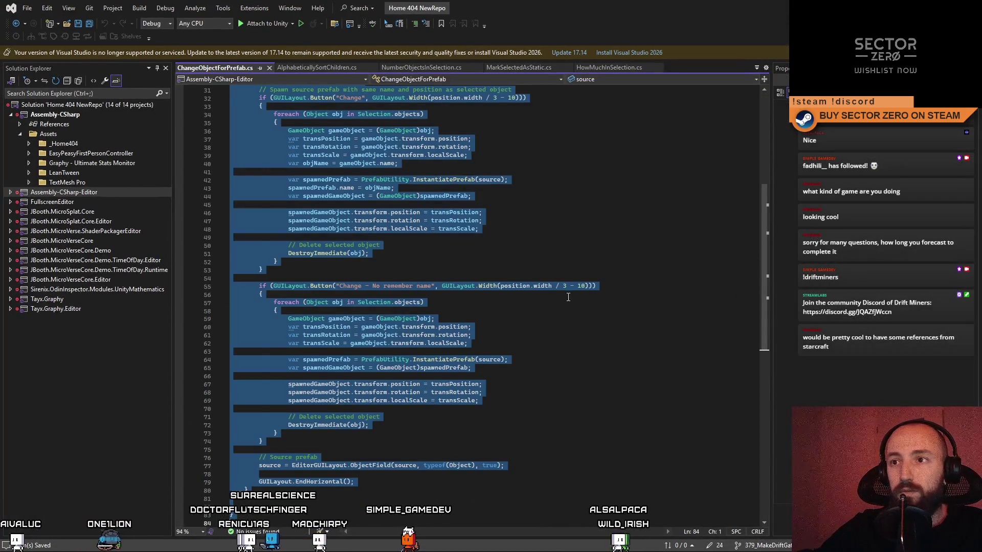
# - Start retyping the first button's label as "Change - " in OnGUI
pyautogui.click(262, 294)
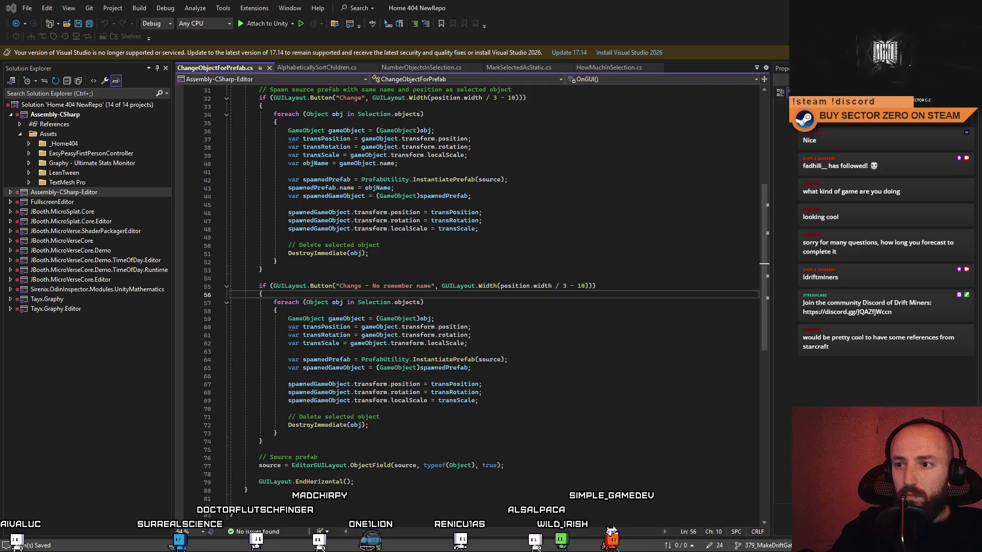
pyautogui.scroll(2, 307, 384)
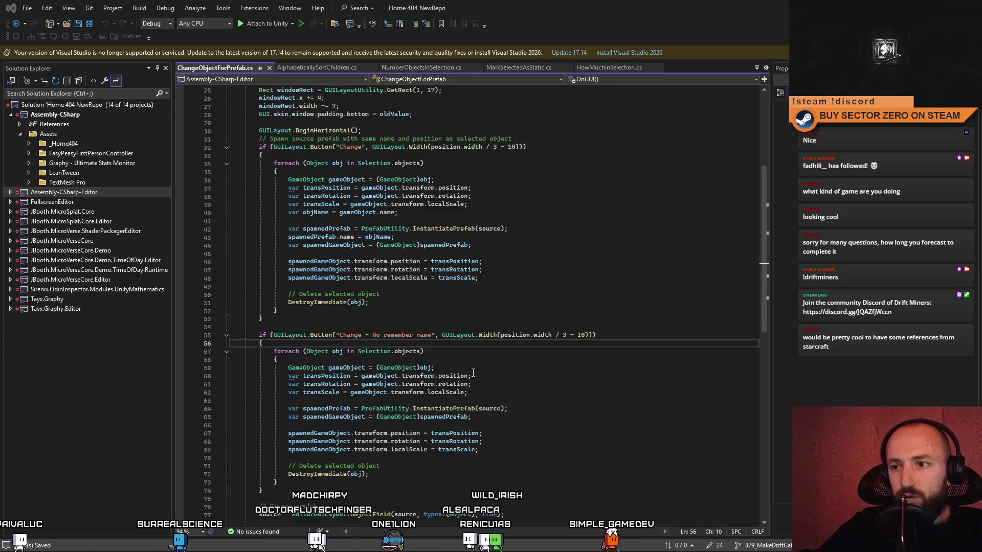
pyautogui.scroll(2, 423, 369)
pyautogui.scroll(3, 461, 366)
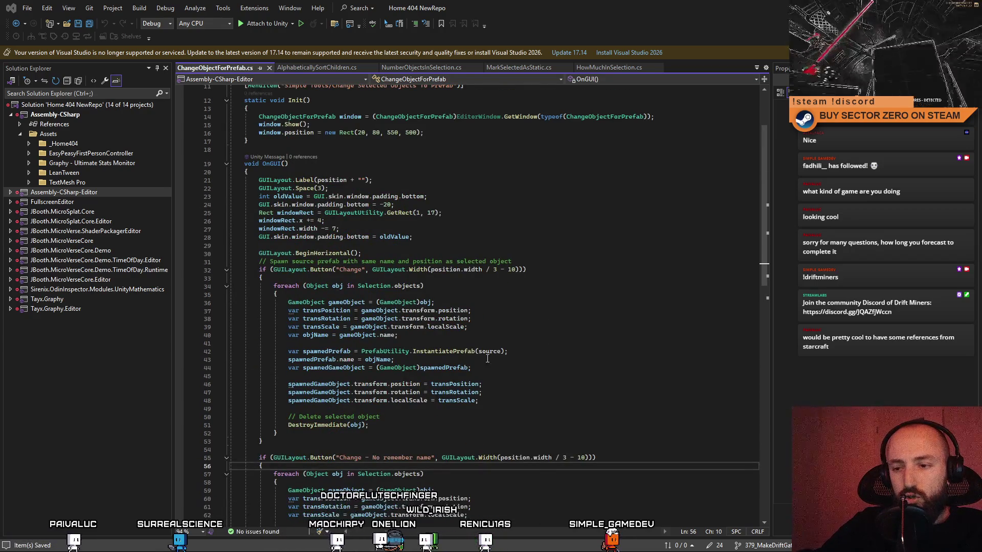
pyautogui.moveTo(768, 247); pyautogui.dragTo(761, 217)
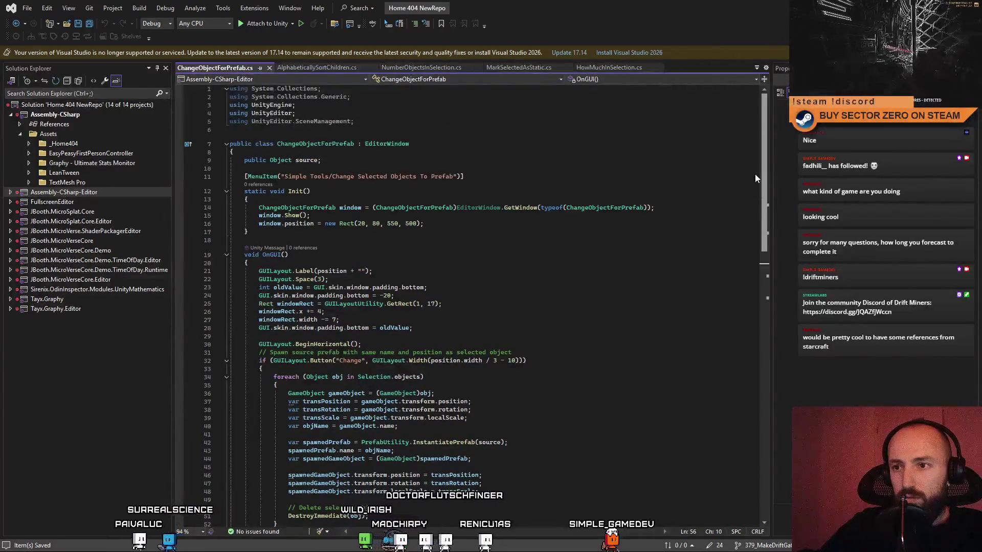
pyautogui.scroll(-4, 751, 261)
pyautogui.scroll(-2, 751, 273)
pyautogui.scroll(2, 752, 274)
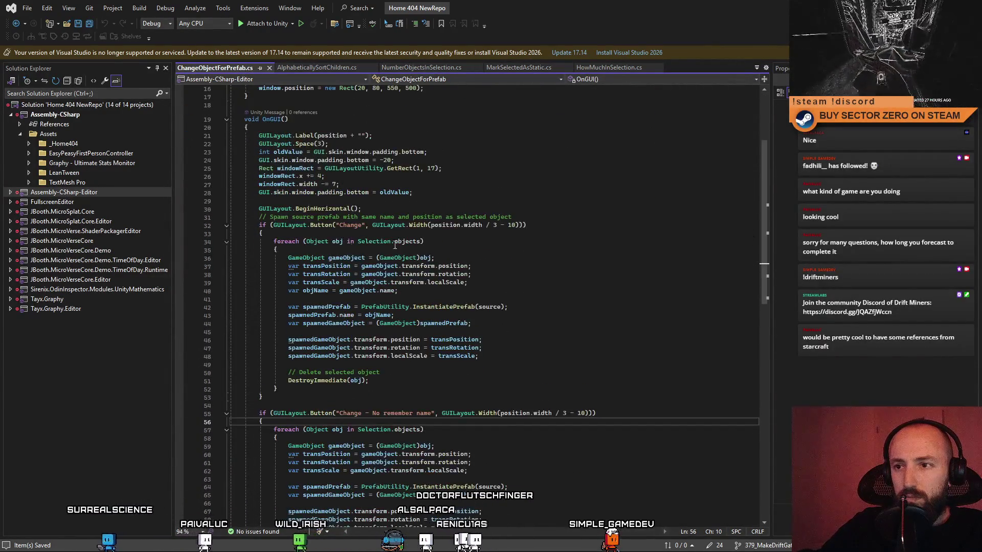
pyautogui.click(366, 224)
pyautogui.write('-')
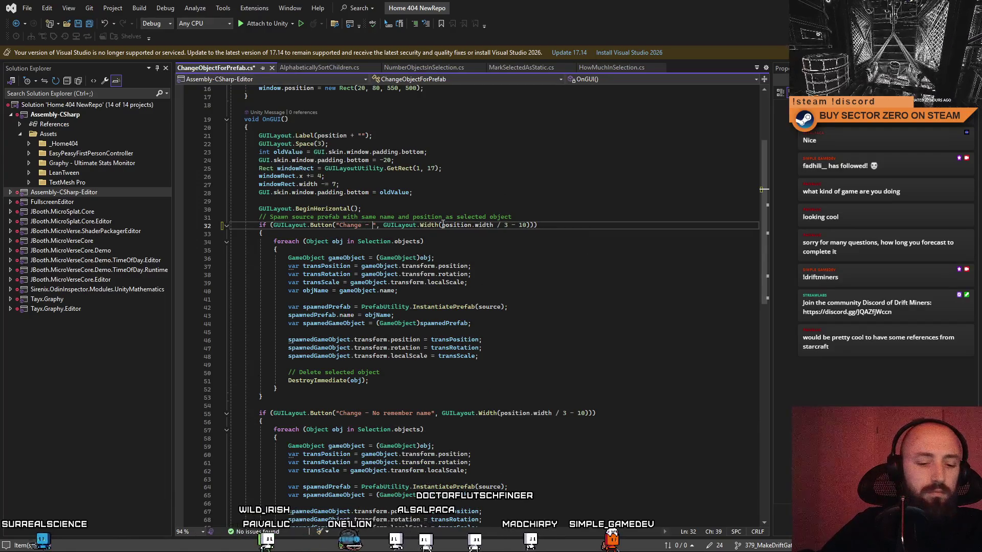